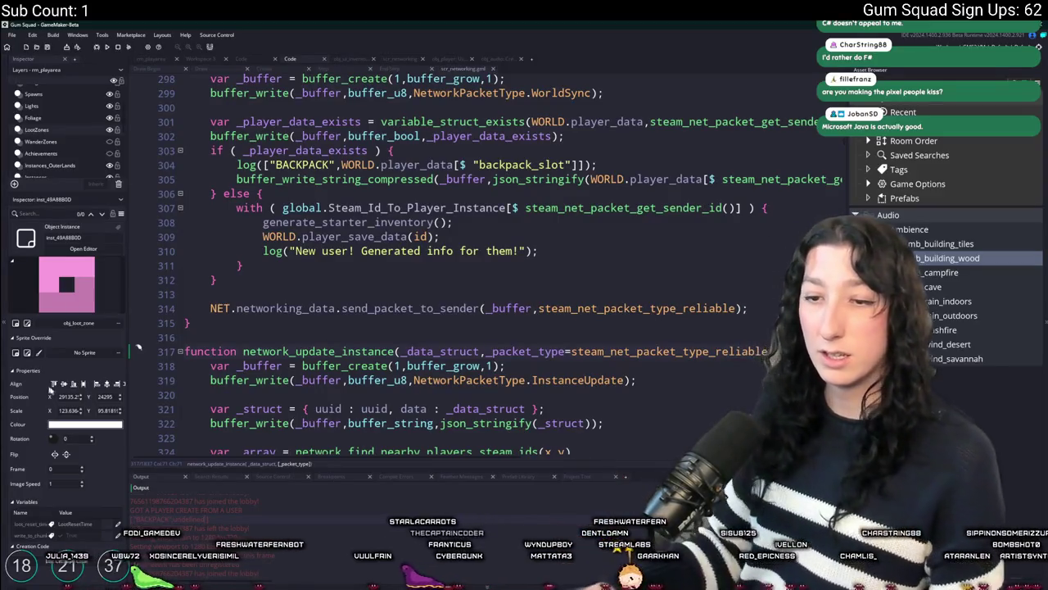
Add a semicolon after the log call on line 310, then delete the else block on lines 306–312.
scroll(492, 262, "down", 1)
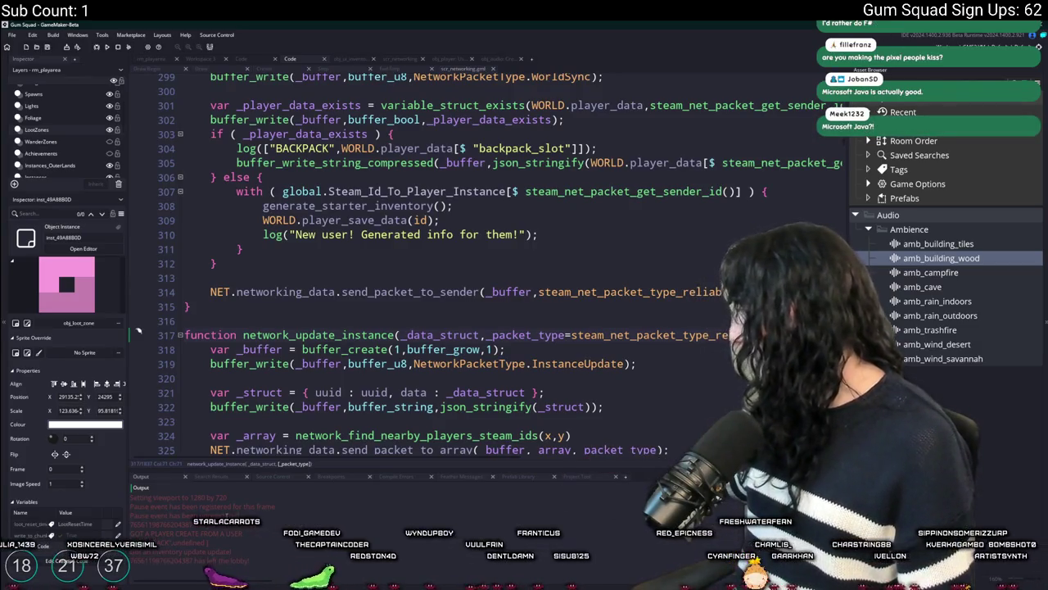
left_click(533, 235)
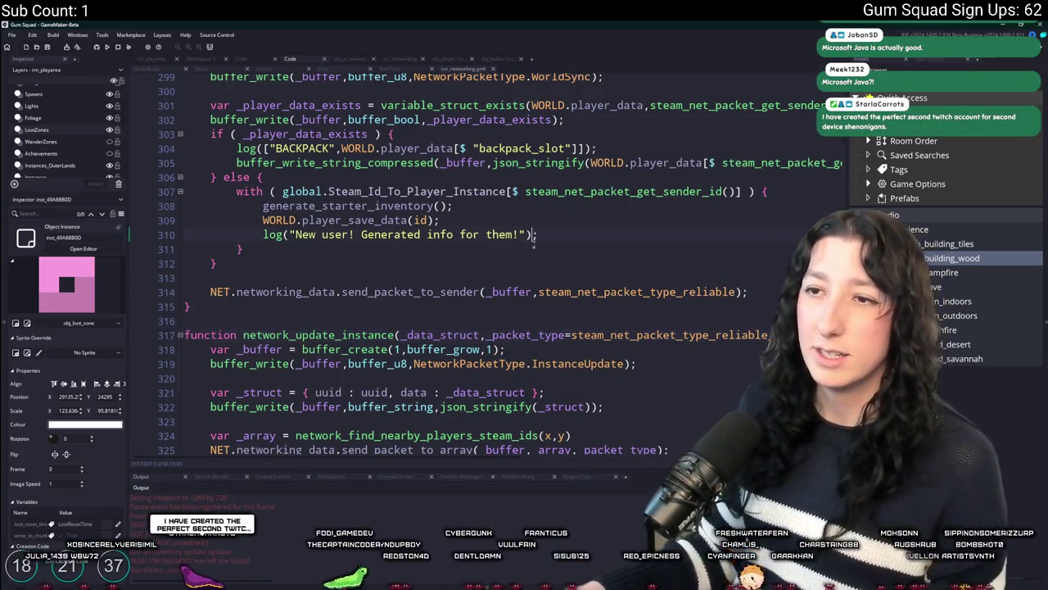
type(";")
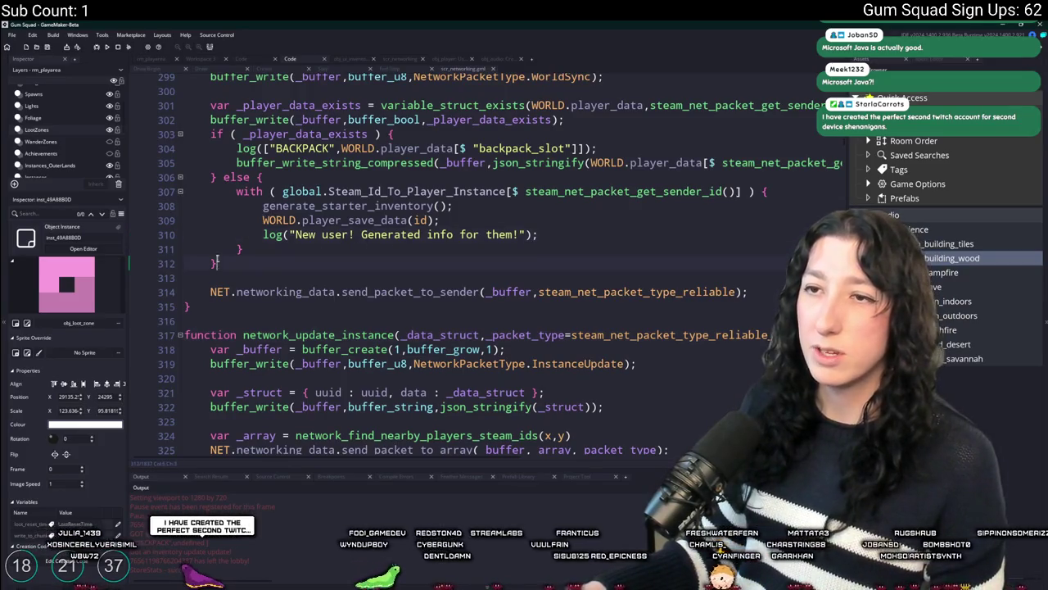
left_click_drag(217, 262, 217, 177)
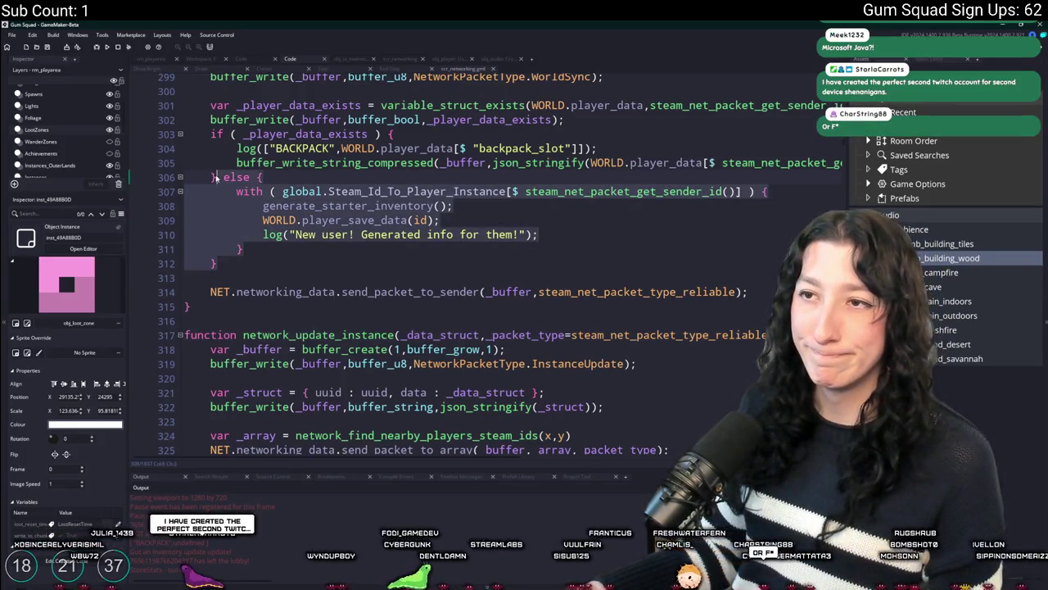
scroll(216, 177, "up", 1)
key("BackSpace")
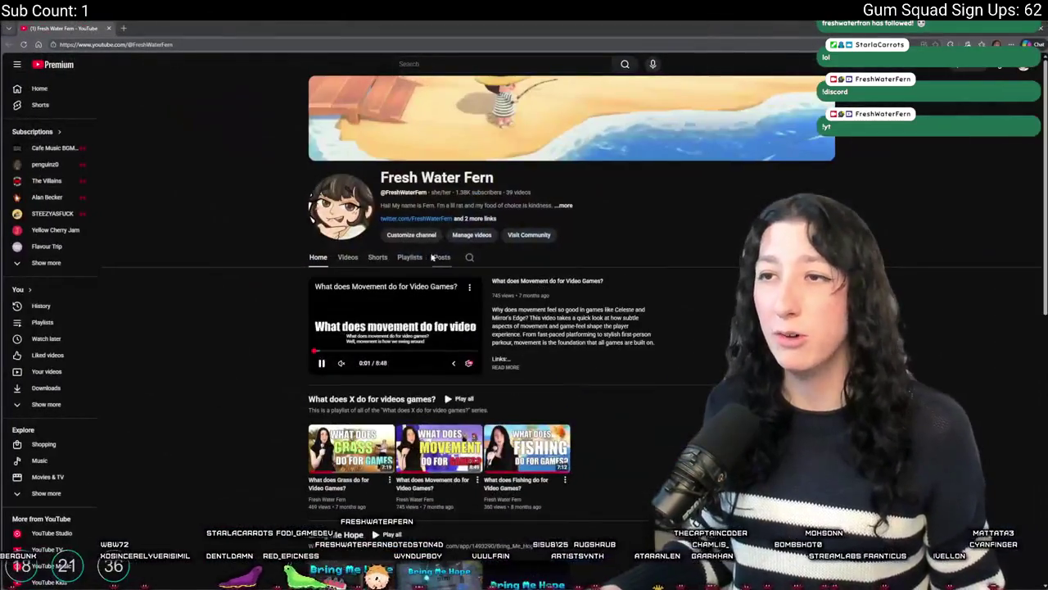
Look through the channel's Videos grid and its About info, then return to GameMaker.
left_click(348, 257)
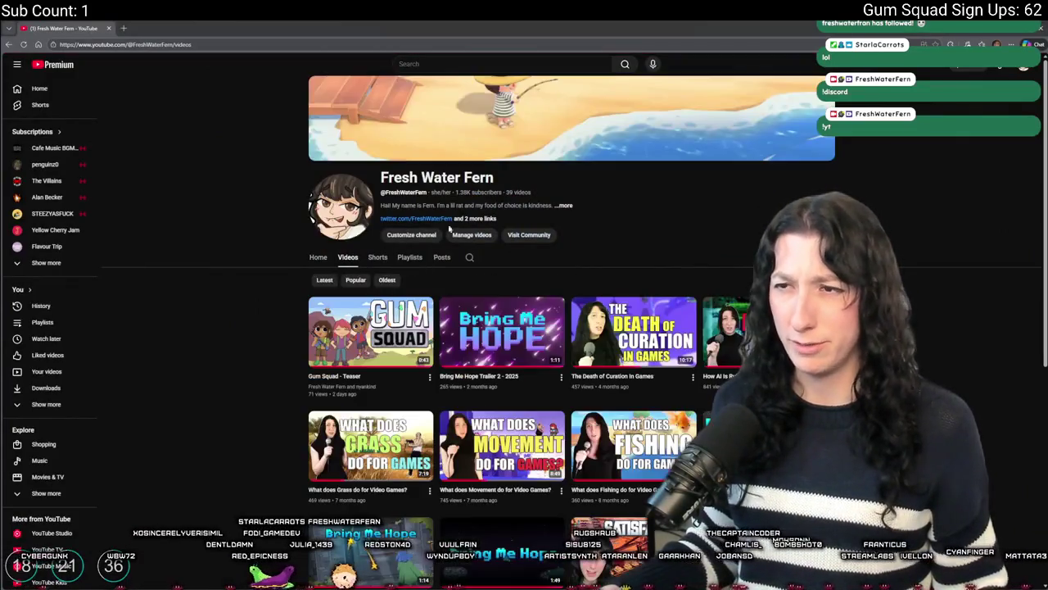
left_click(565, 205)
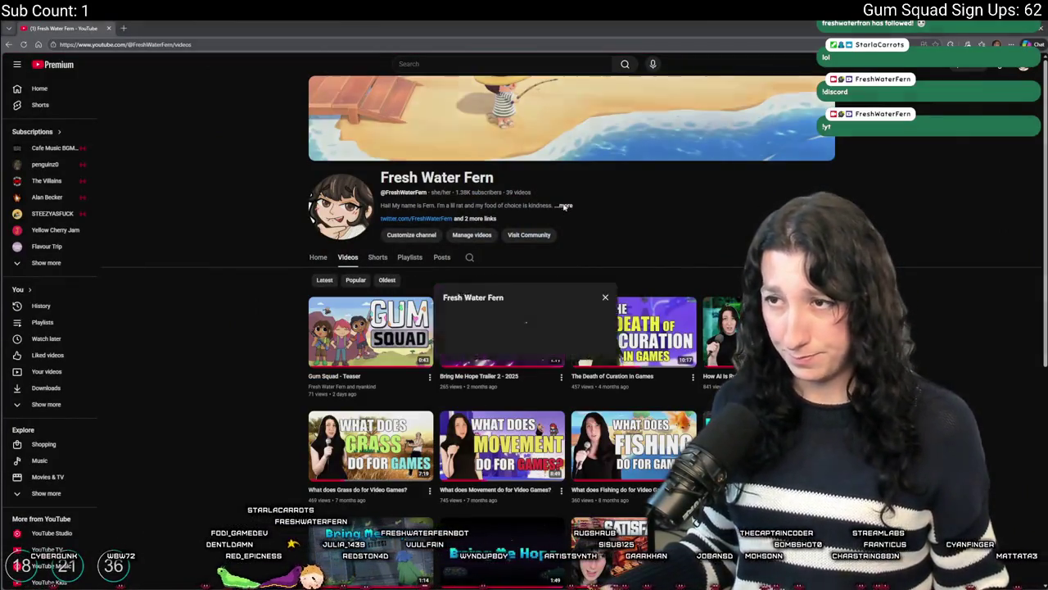
left_click(607, 176)
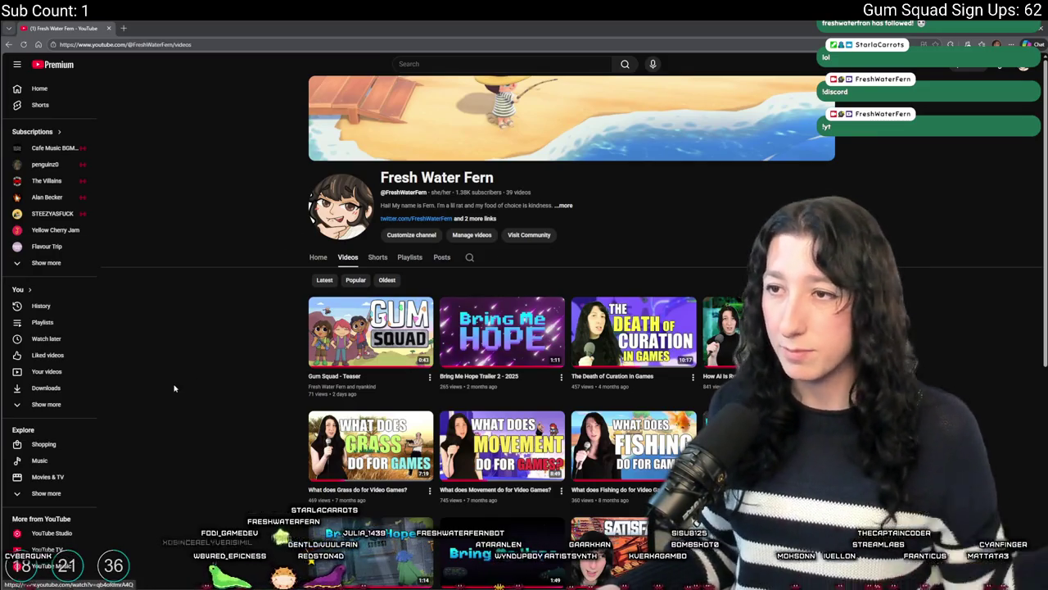
scroll(175, 380, "down", 2)
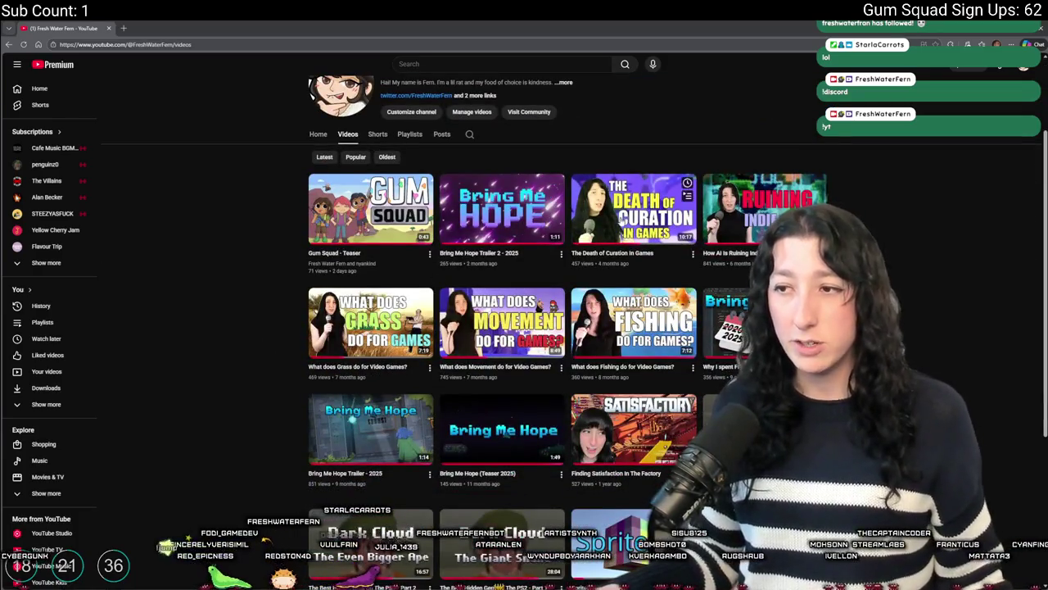
mouse_move(370, 322)
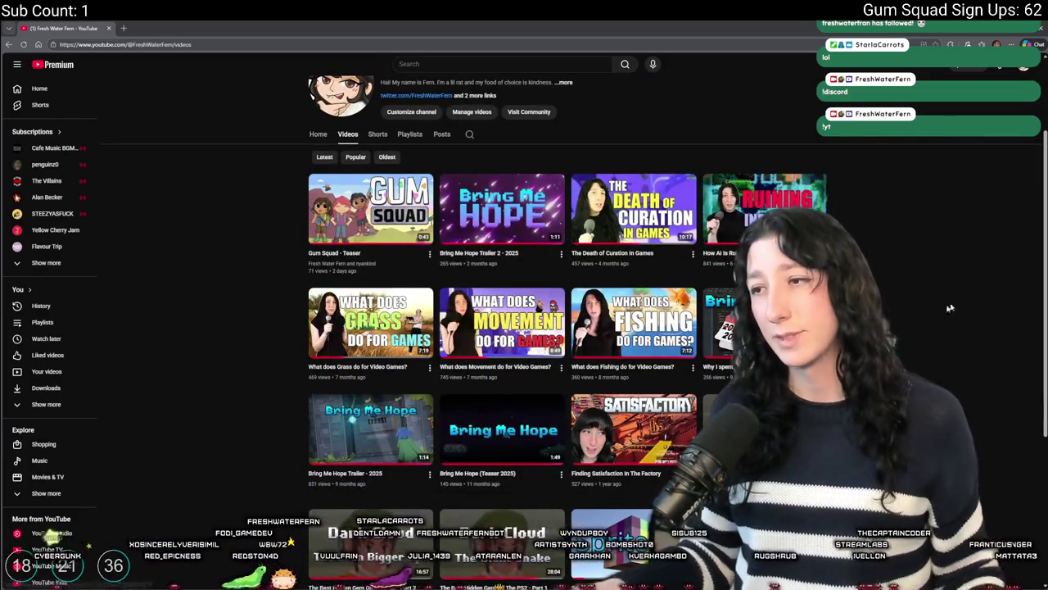
key("alt+Tab")
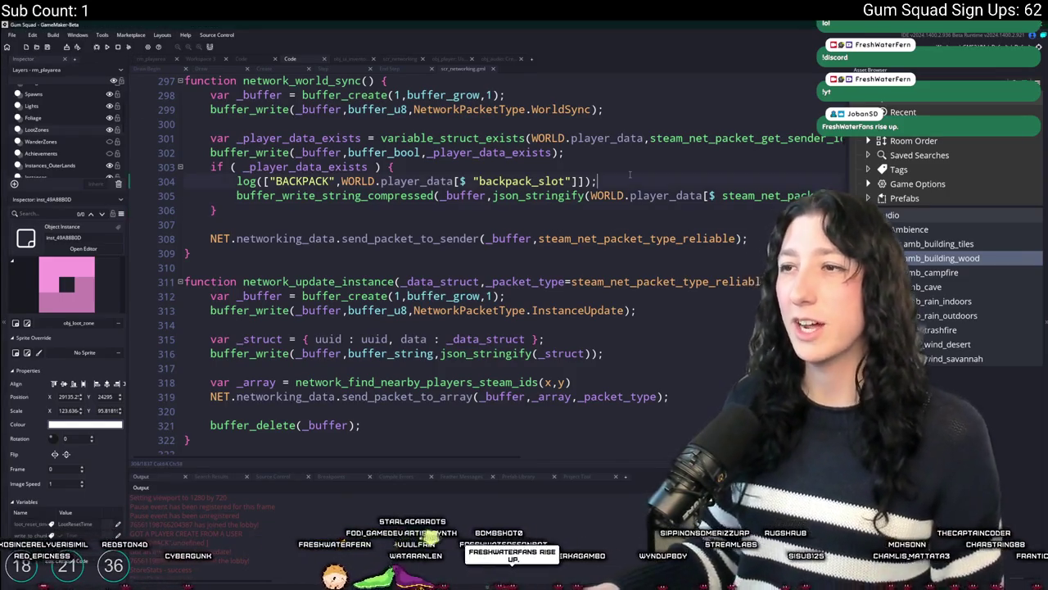
Step through the WorldSync matches in the script, at lines 1657 and 299.
left_click(629, 173)
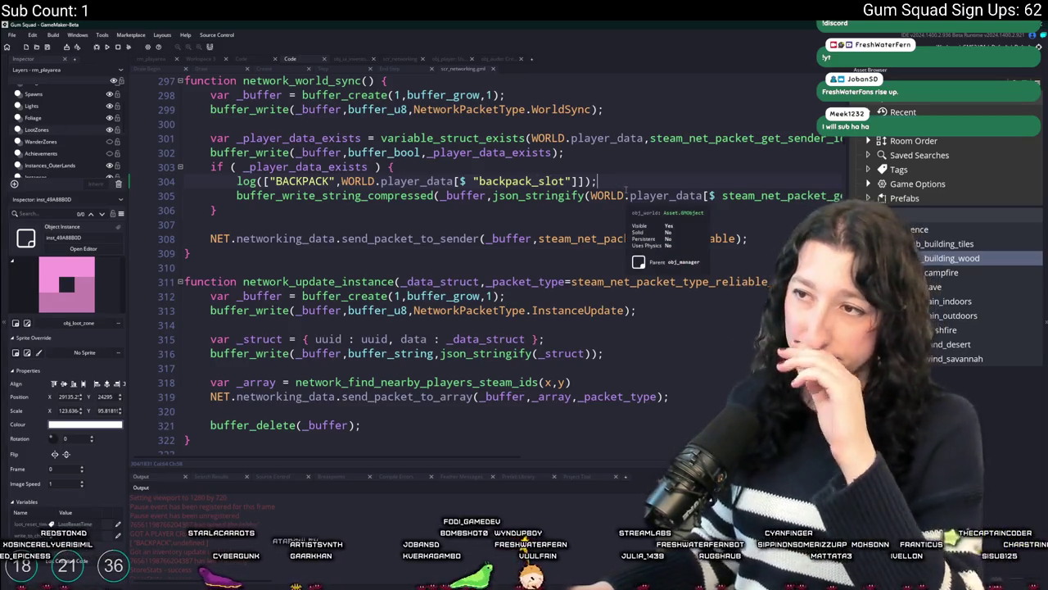
key("shift+Up")
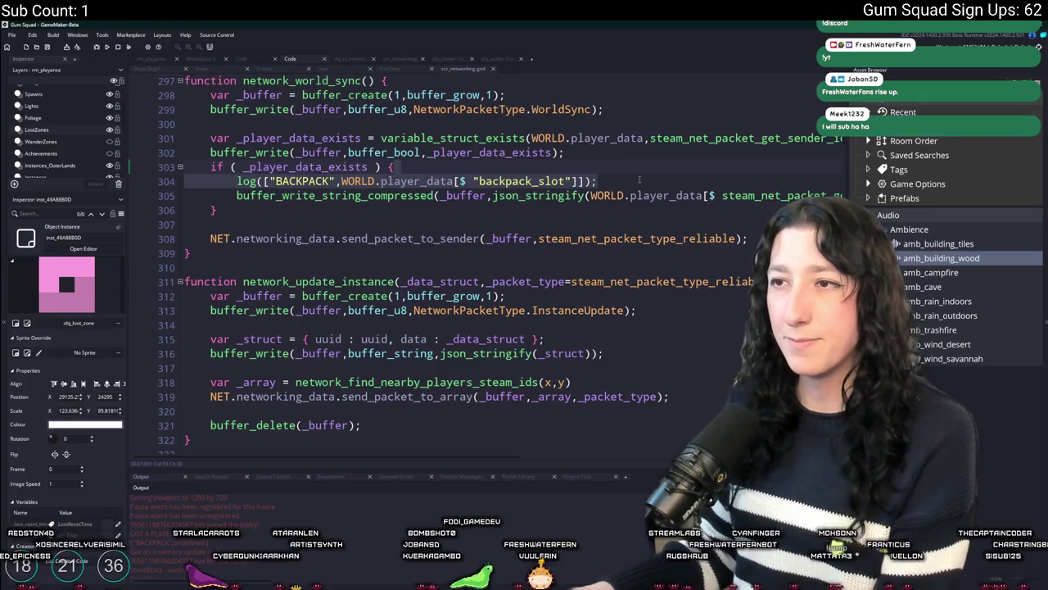
scroll(664, 173, "up", 1)
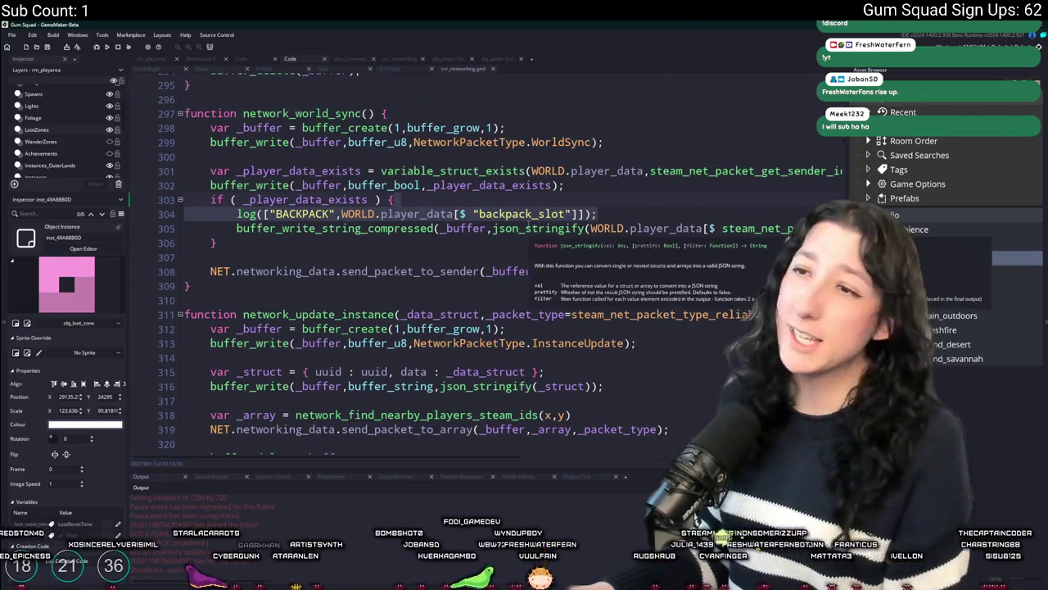
double_click(560, 142)
scroll(625, 186, "up", 1)
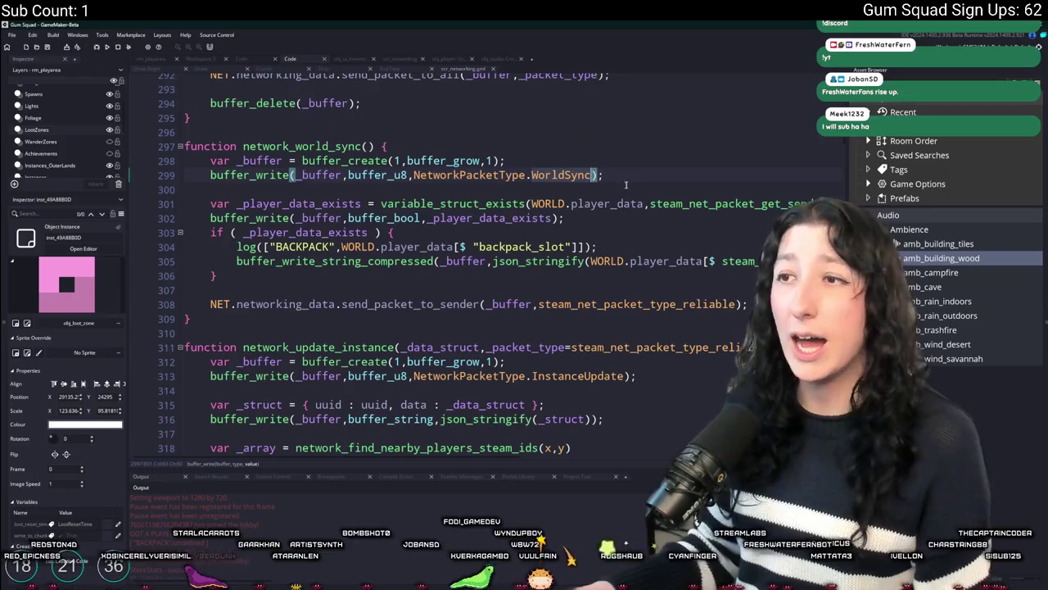
key("ctrl+f")
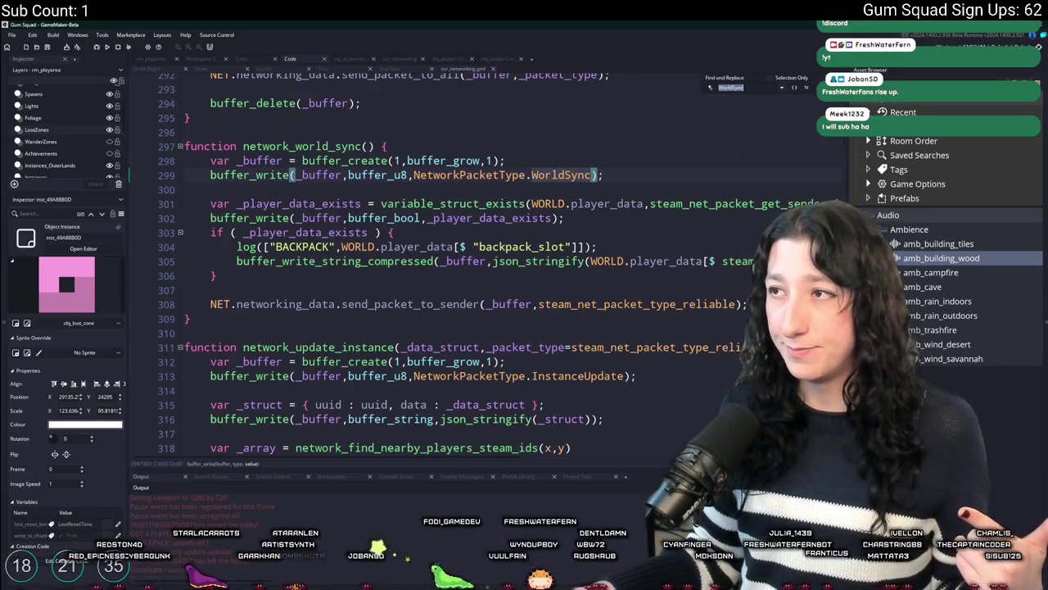
key("Return")
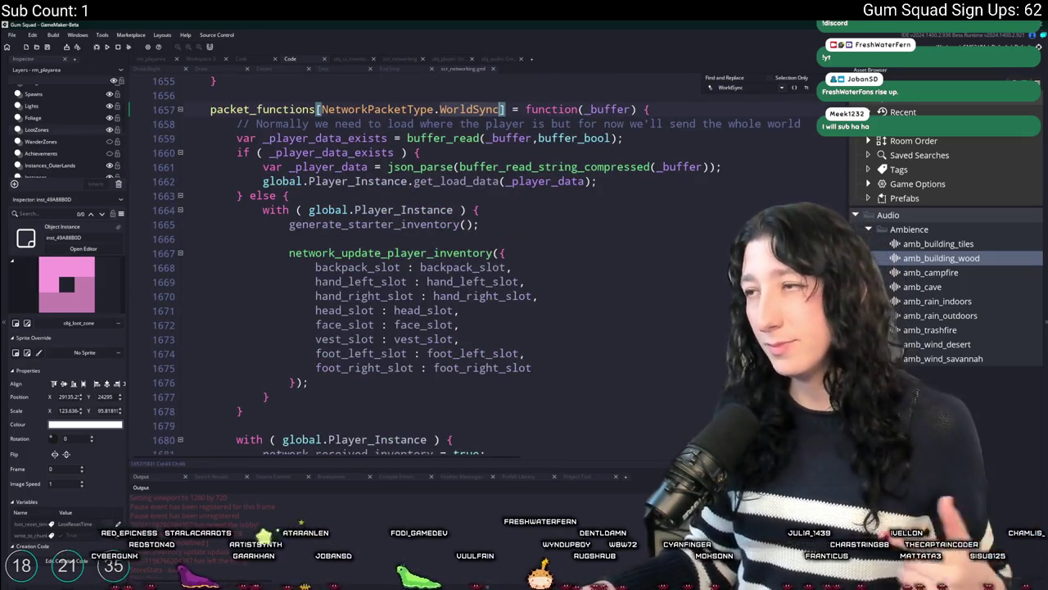
key("Return")
Run a project-wide search for WORLD.player_data and list all its results.
scroll(763, 202, "right", 5)
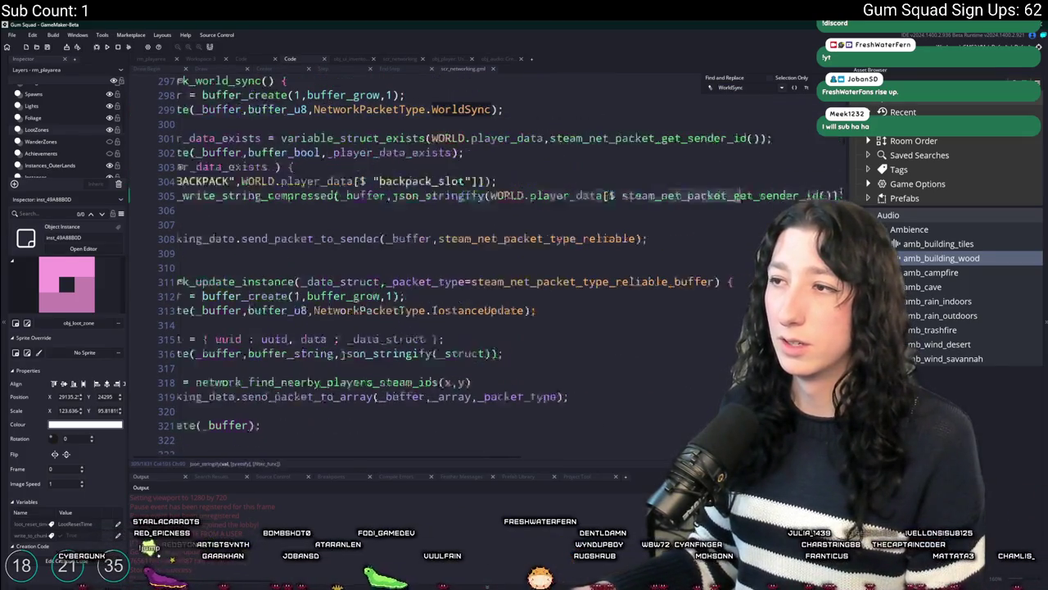
left_click(591, 195)
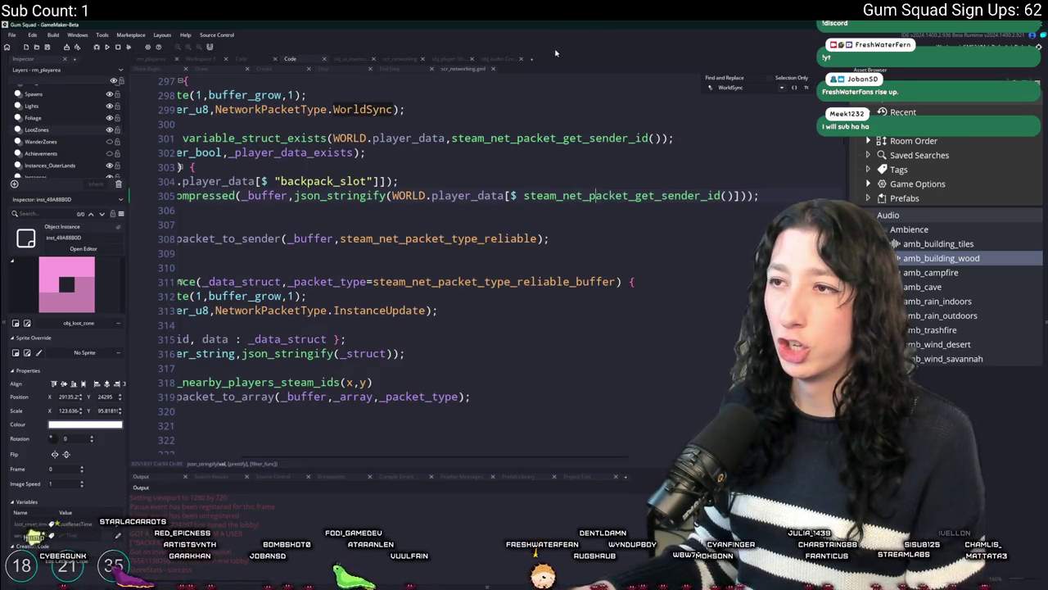
mouse_move(453, 193)
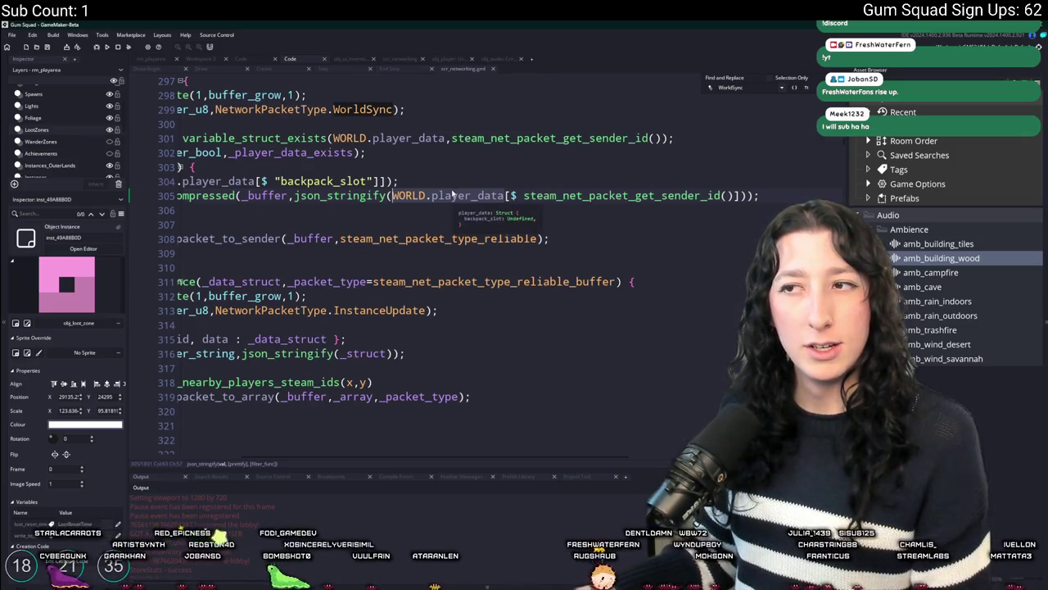
key("ctrl+shift+f")
key("Return")
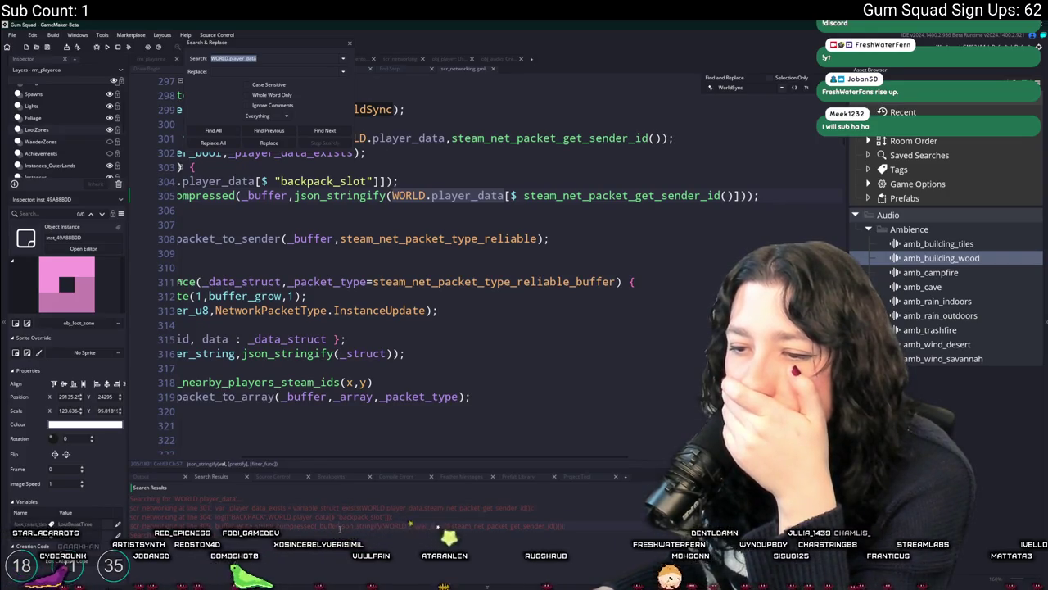
Temporarily restore the else block to select player_save_data, then search the project for it.
left_click(351, 43)
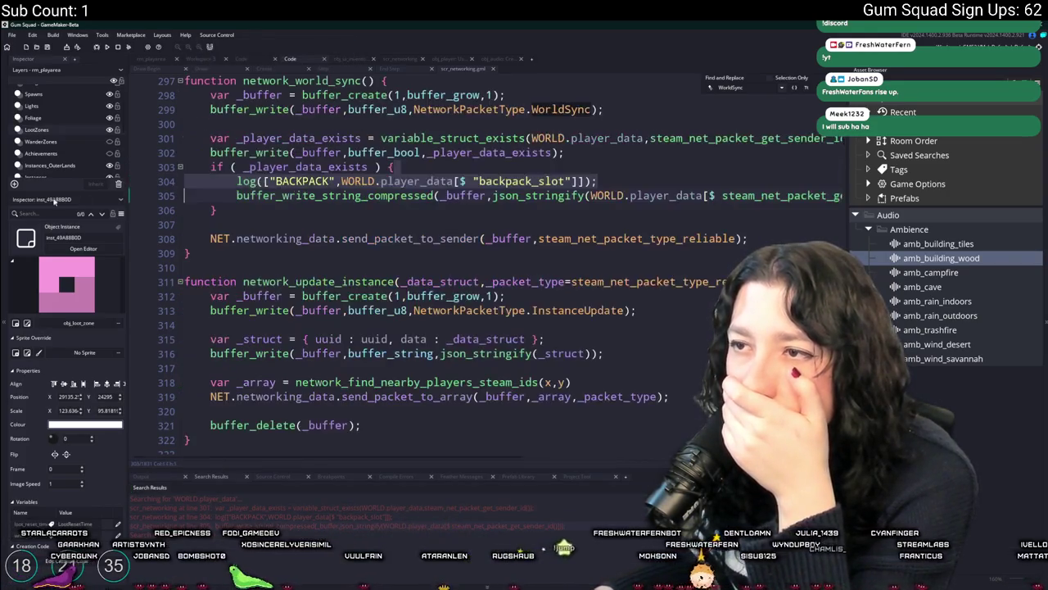
key("ctrl+z")
left_click(414, 253)
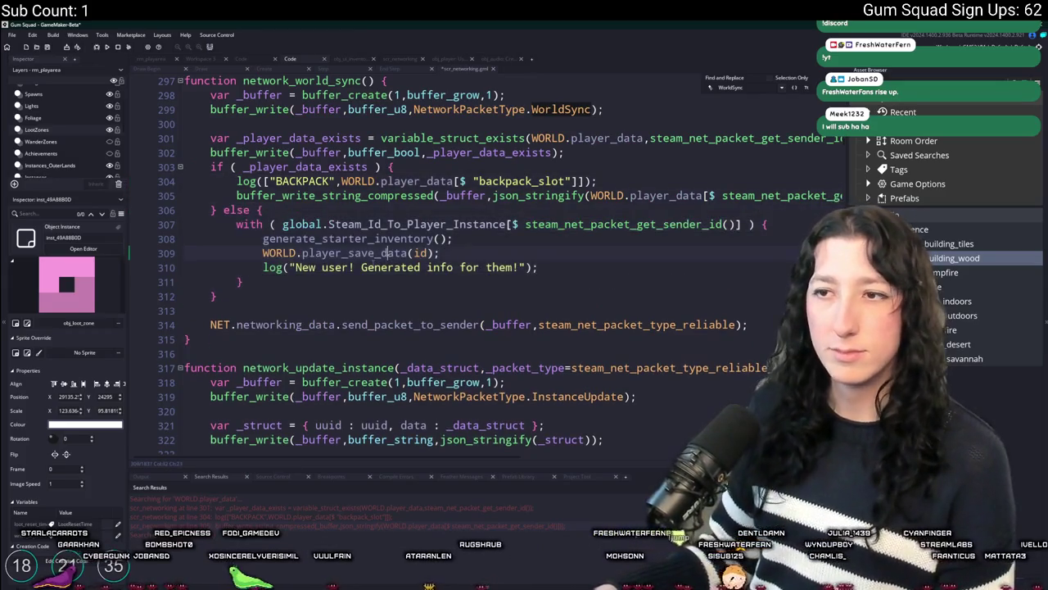
left_click(301, 253)
double_click(352, 253)
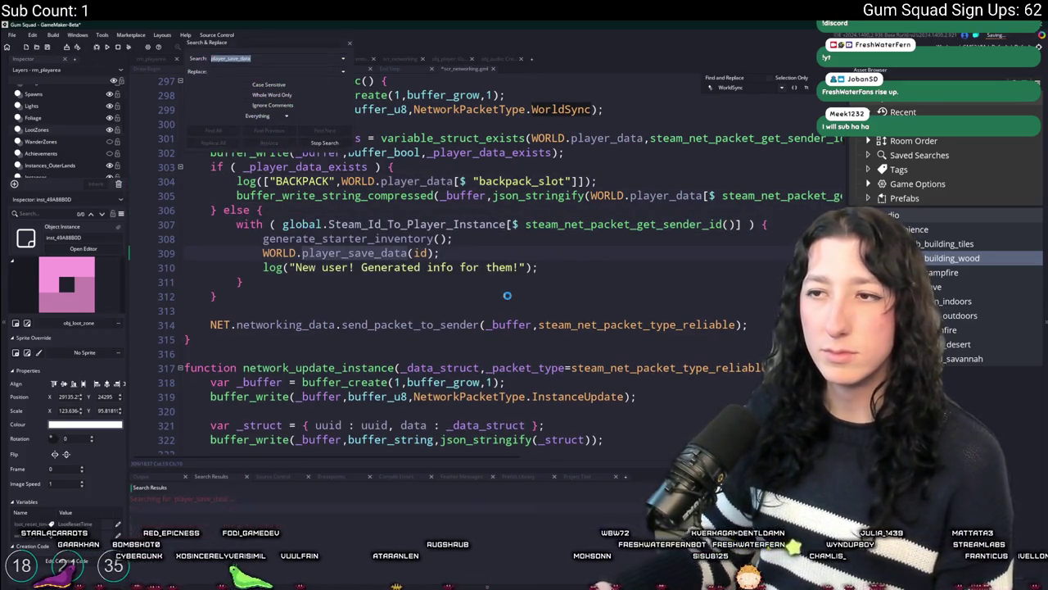
key("ctrl+y")
key("ctrl+shift+f")
key("Return")
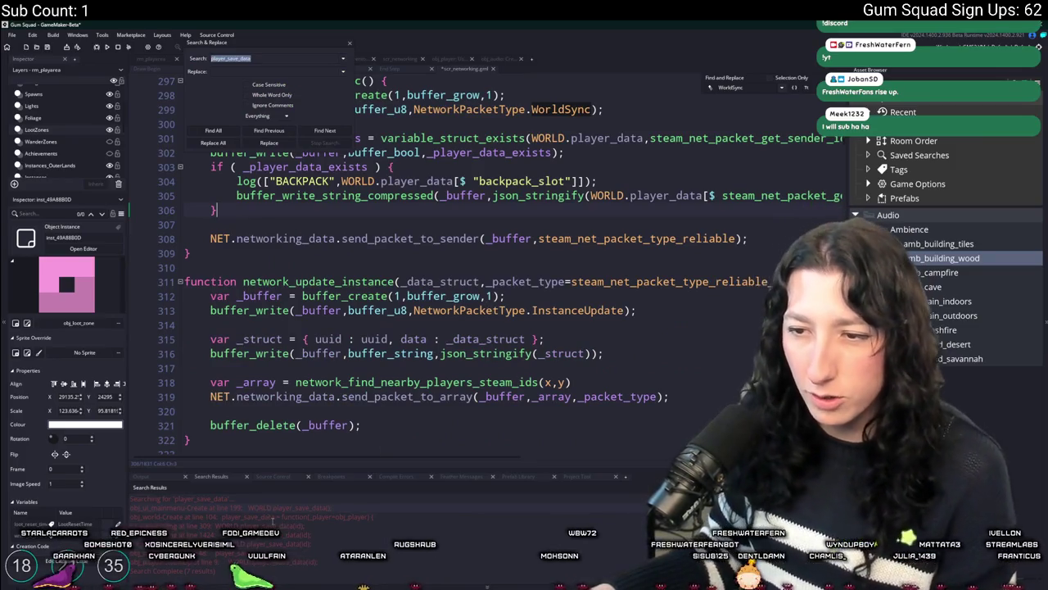
Open player_save_data's definition in obj_world's Create event and select its name on line 104.
double_click(270, 517)
scroll(455, 281, "up", 1)
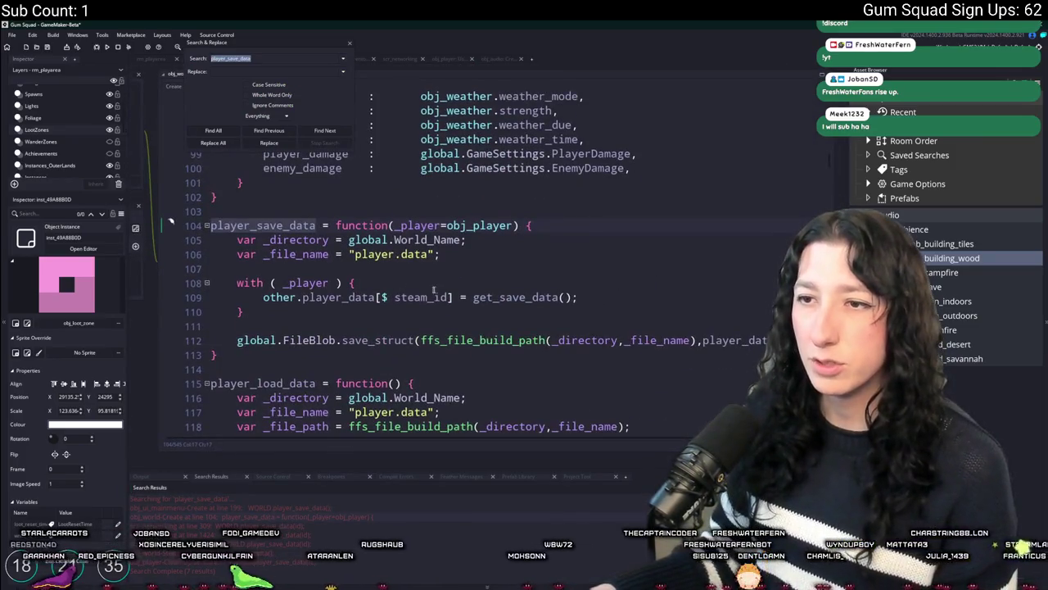
left_click(401, 297)
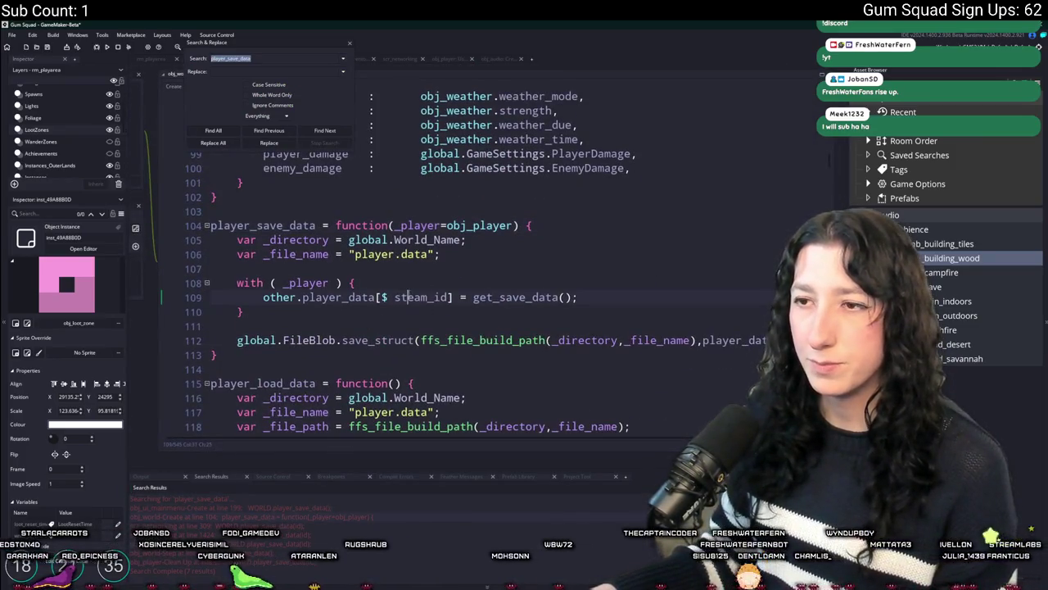
left_click(348, 45)
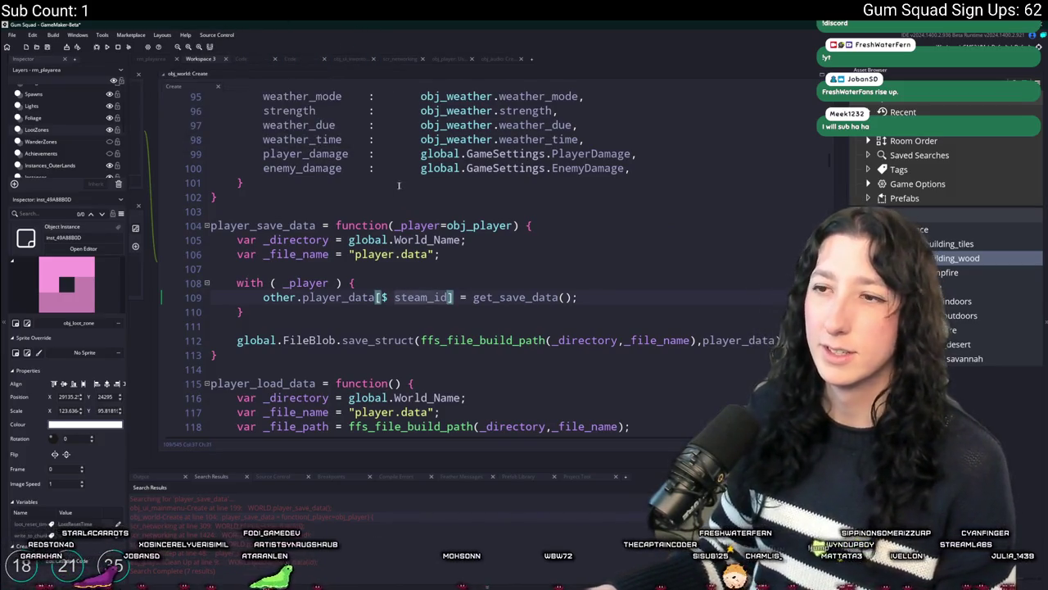
left_click(424, 177)
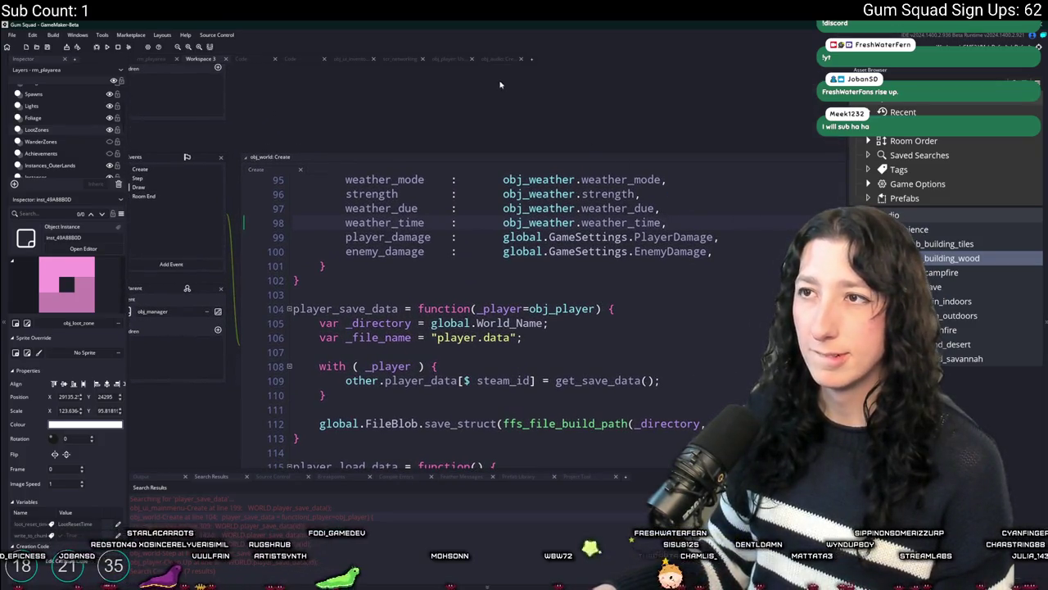
left_click(337, 407)
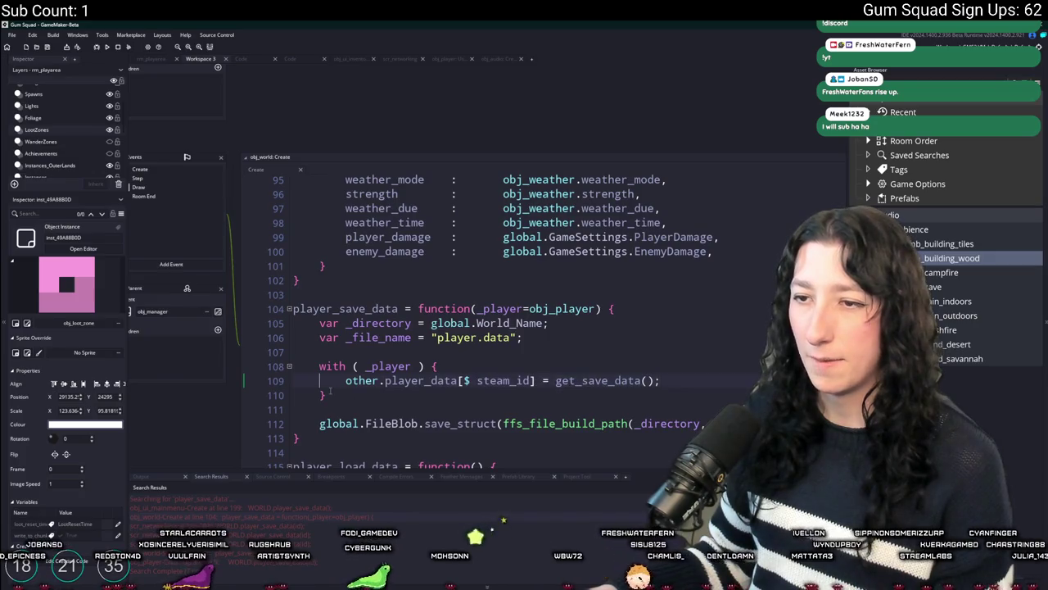
double_click(344, 309)
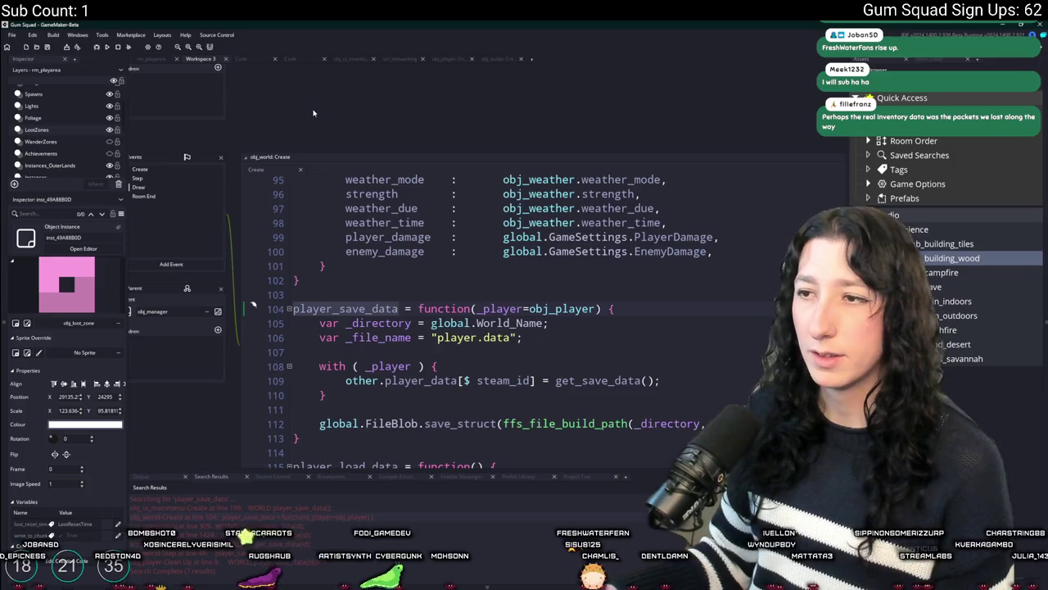
Switch to the scr_networking script and search it for 'worldsync'.
left_click_drag(272, 78, 528, 87)
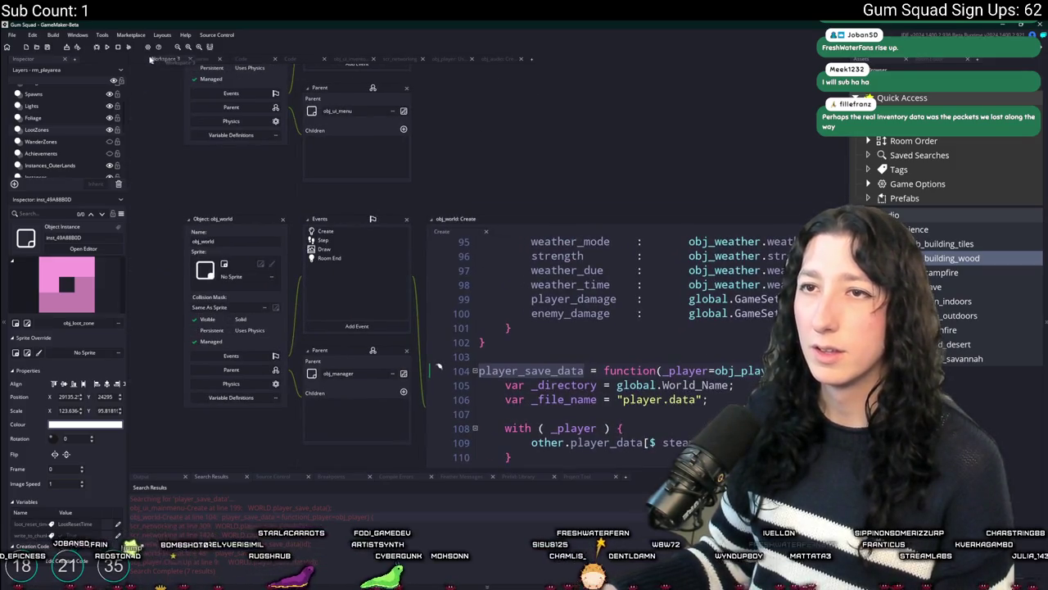
left_click(400, 59)
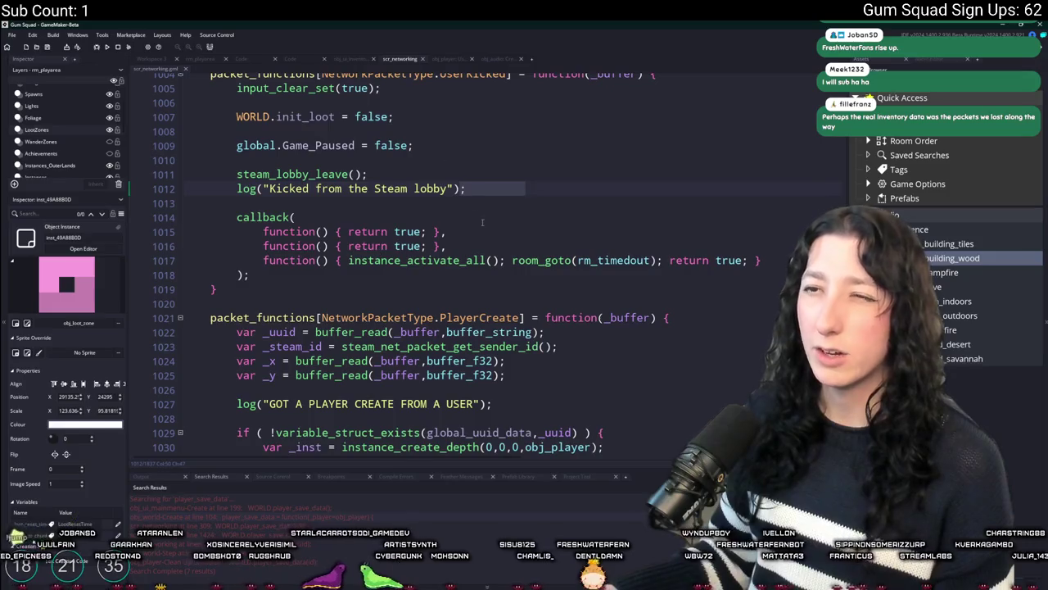
key("ctrl+f")
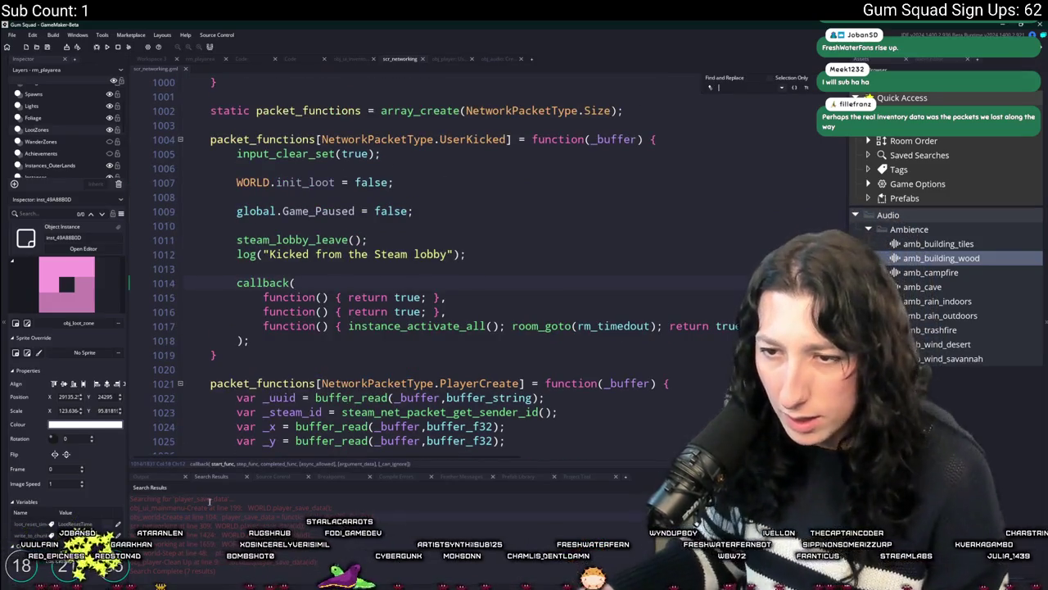
left_click(146, 478)
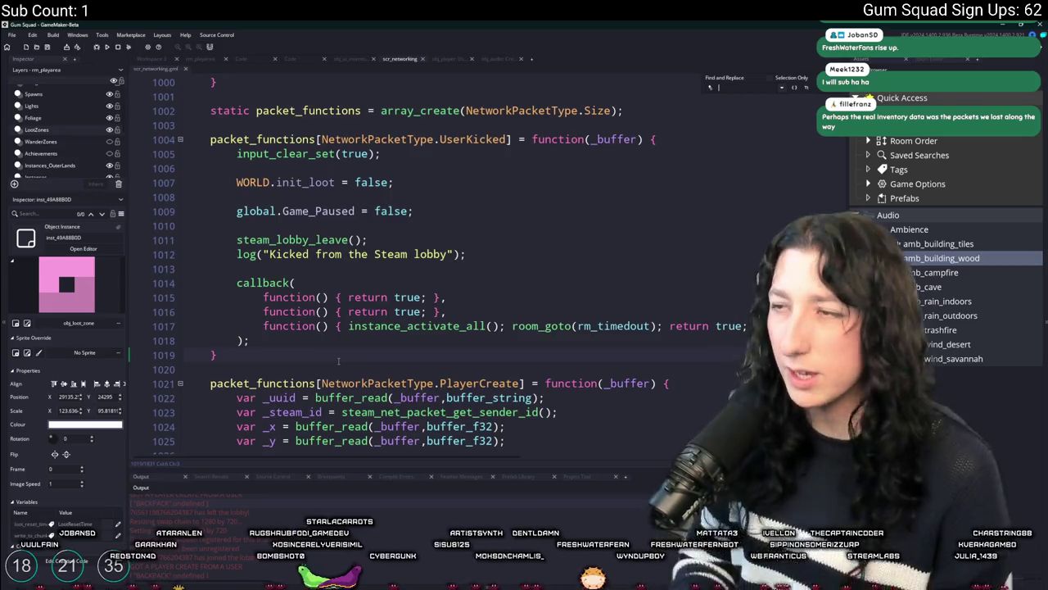
type("worldsync")
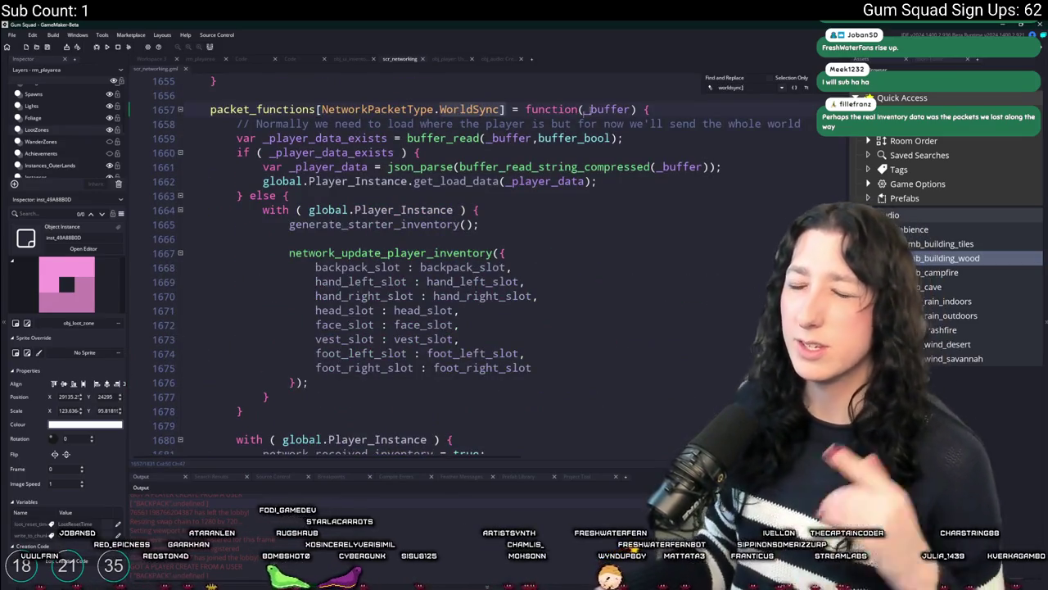
key("Escape")
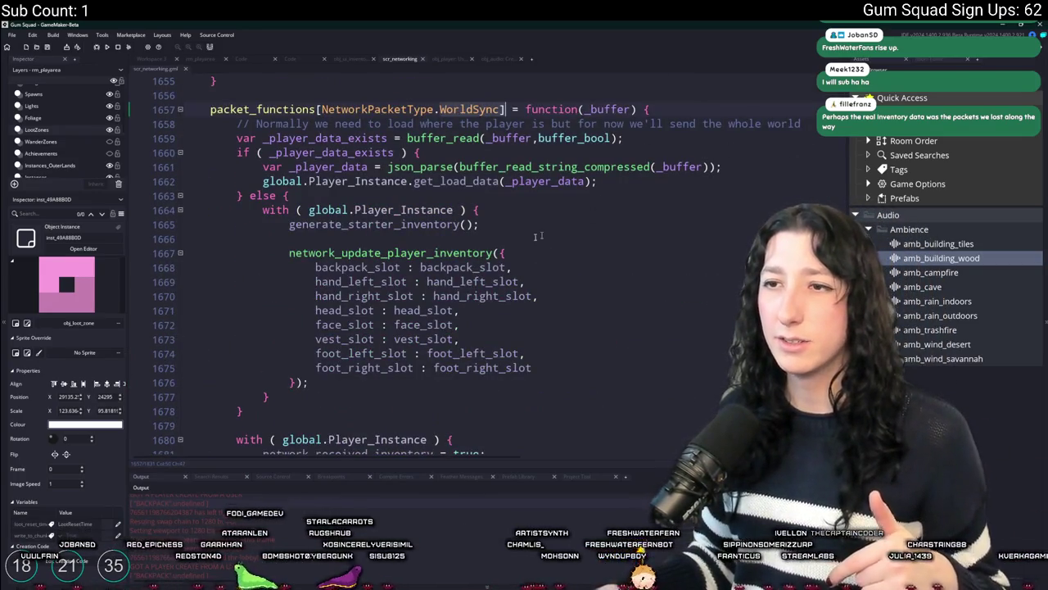
Jump from the WorldSync handler to network_update_player_inventory's definition at line 585.
left_click(533, 213)
left_click(423, 253)
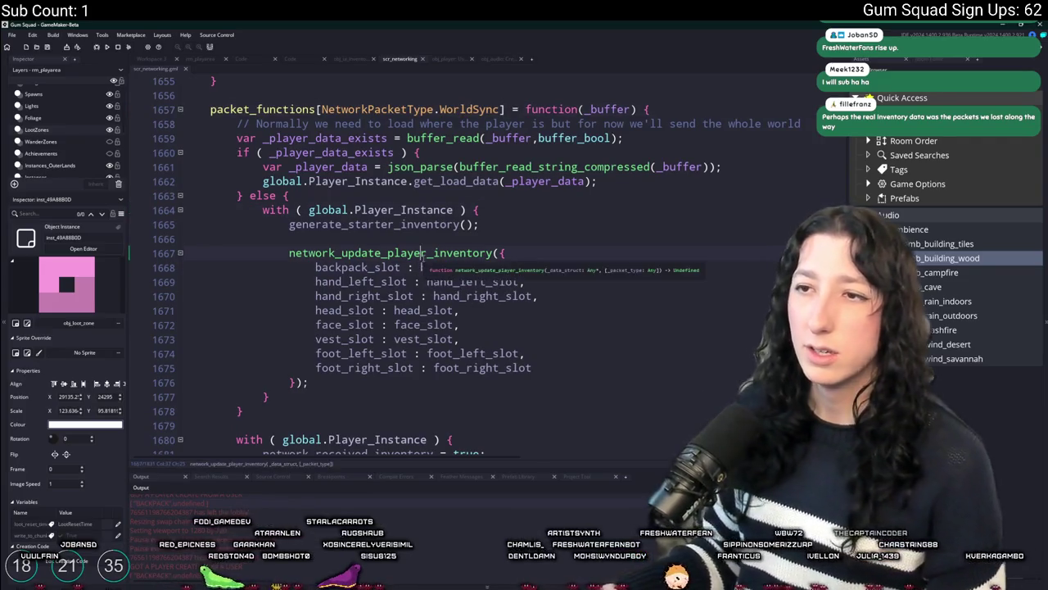
key("Up")
key("Up")
key("End")
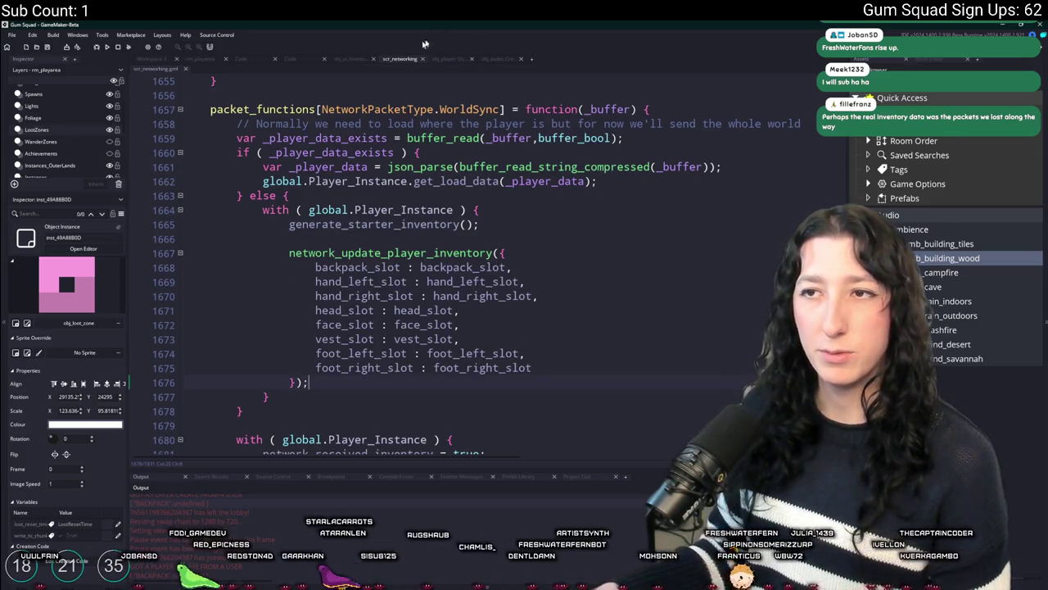
left_click(421, 224)
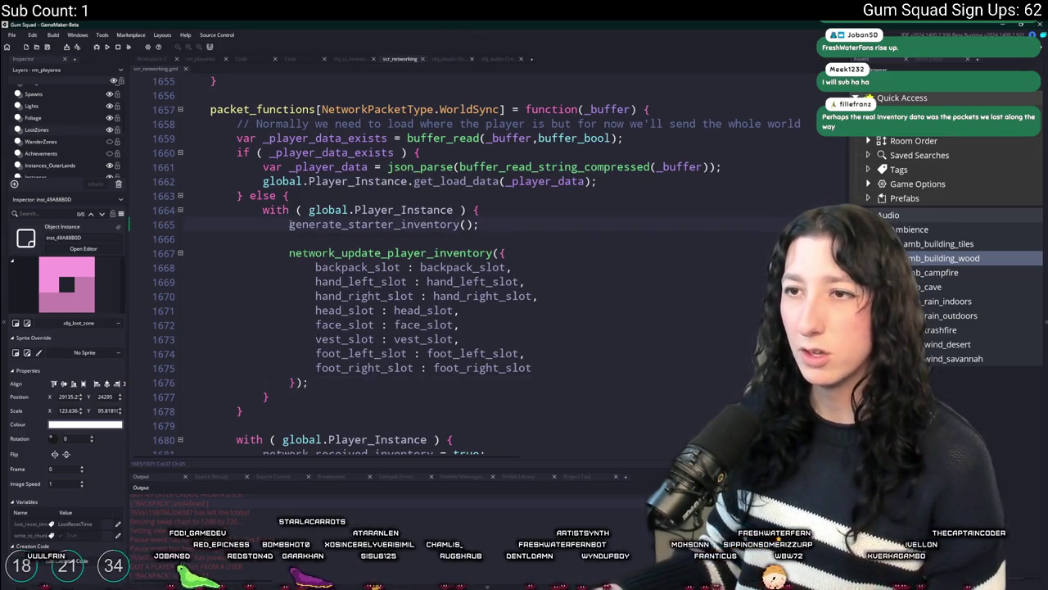
middle_click(393, 253)
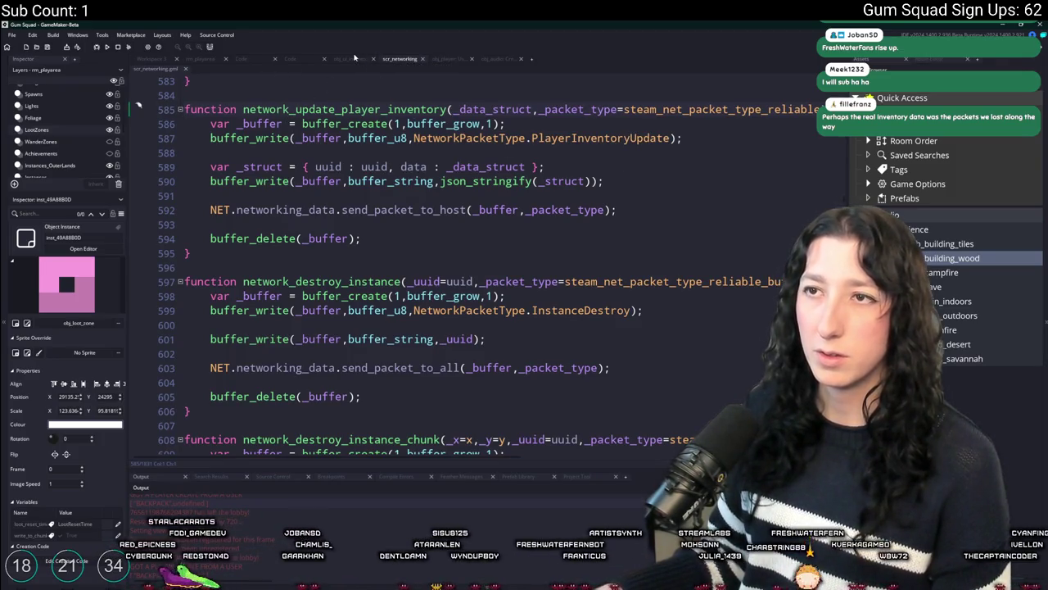
Search scr_networking for PlayerInventoryUpdate to reach its packet handler.
scroll(449, 116, "up", 1)
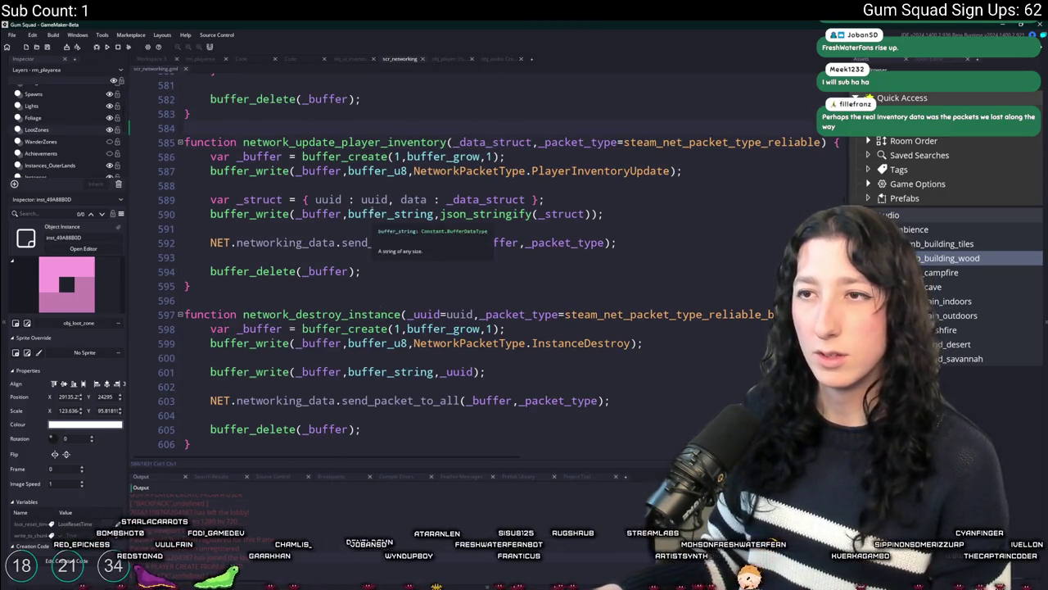
left_click(622, 157)
double_click(638, 171)
key("ctrl+f")
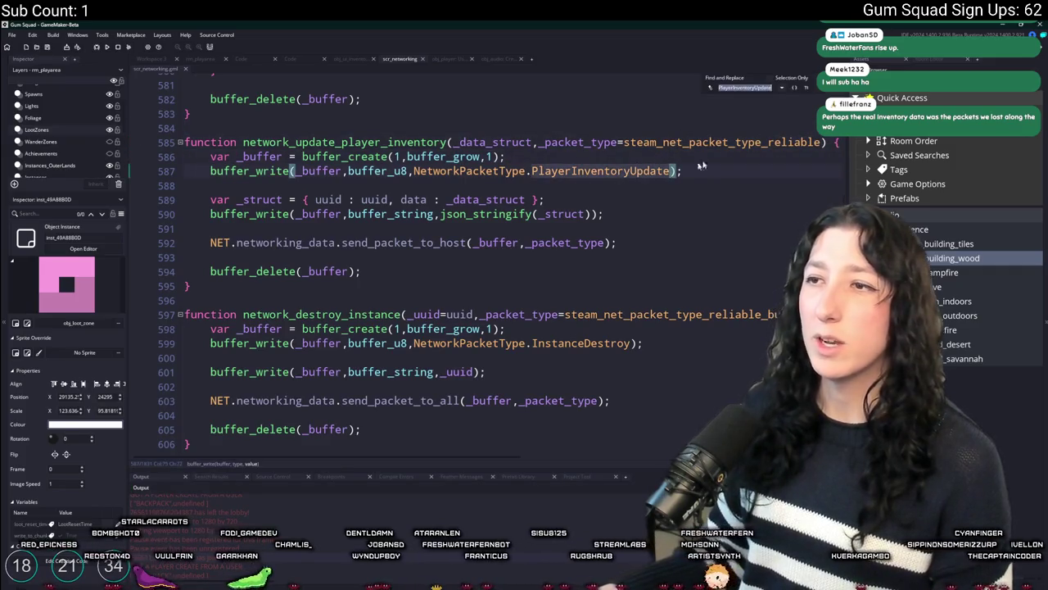
key("Return")
key("Return")
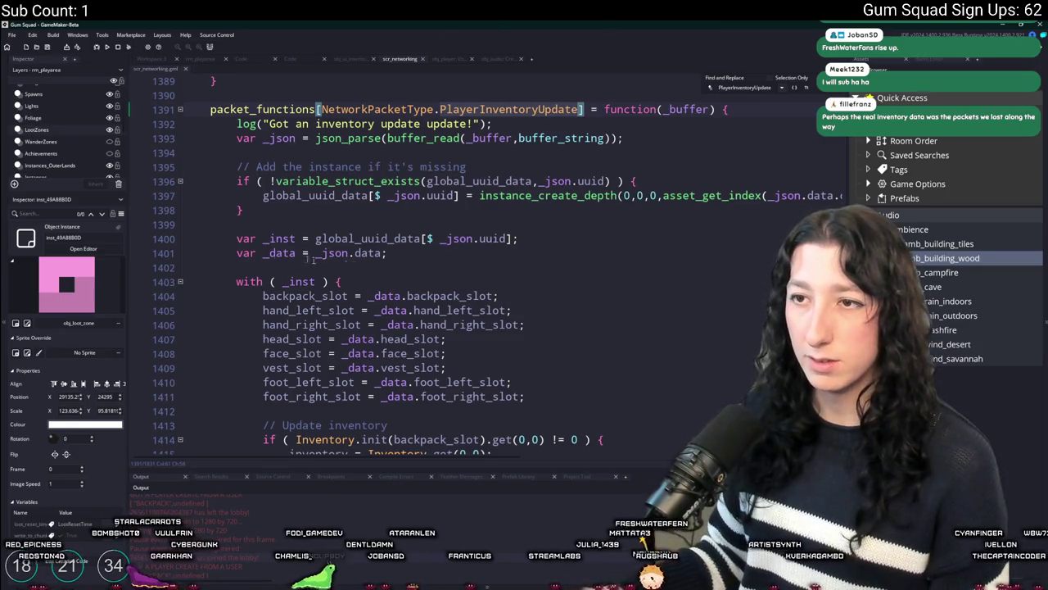
Replace id with _inst (copied from line 1403) in the WORLD.player_save_data(id) call.
scroll(311, 259, "down", 3)
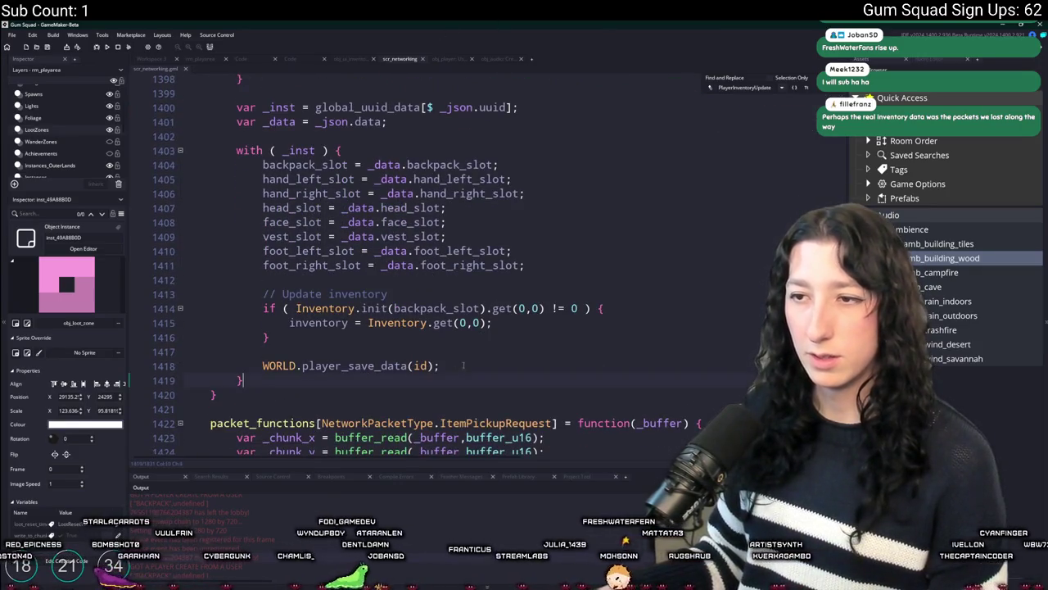
left_click(463, 365)
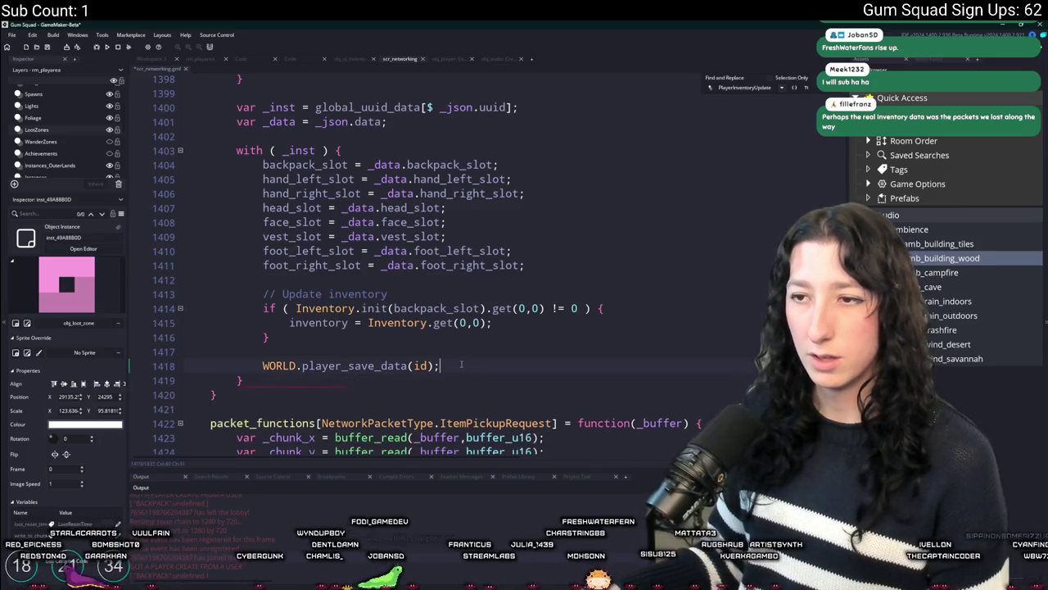
scroll(397, 324, "up", 1)
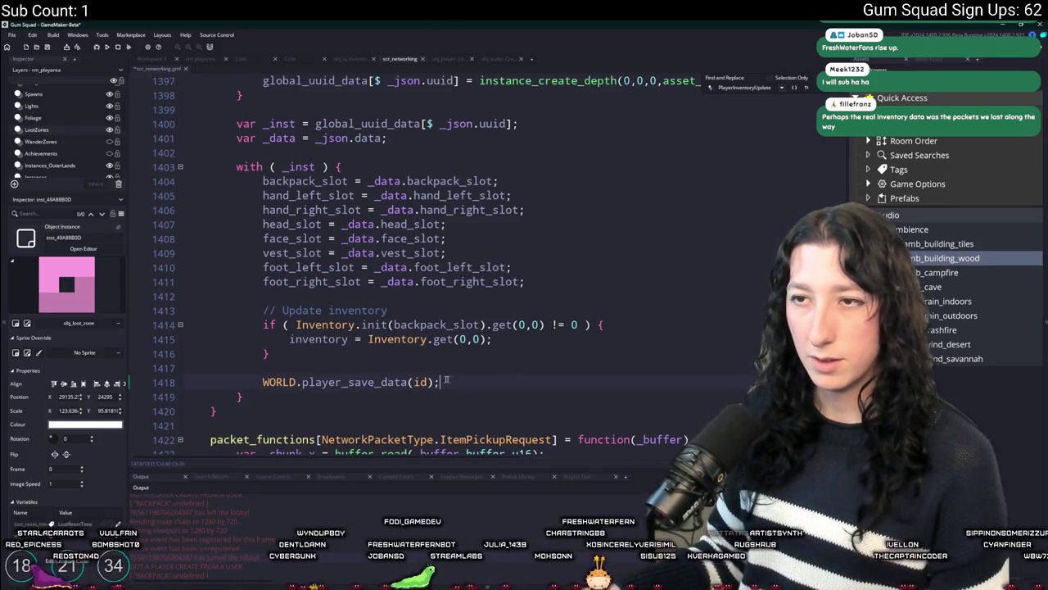
key("shift+Home")
key("BackSpace")
key("BackSpace")
key("BackSpace")
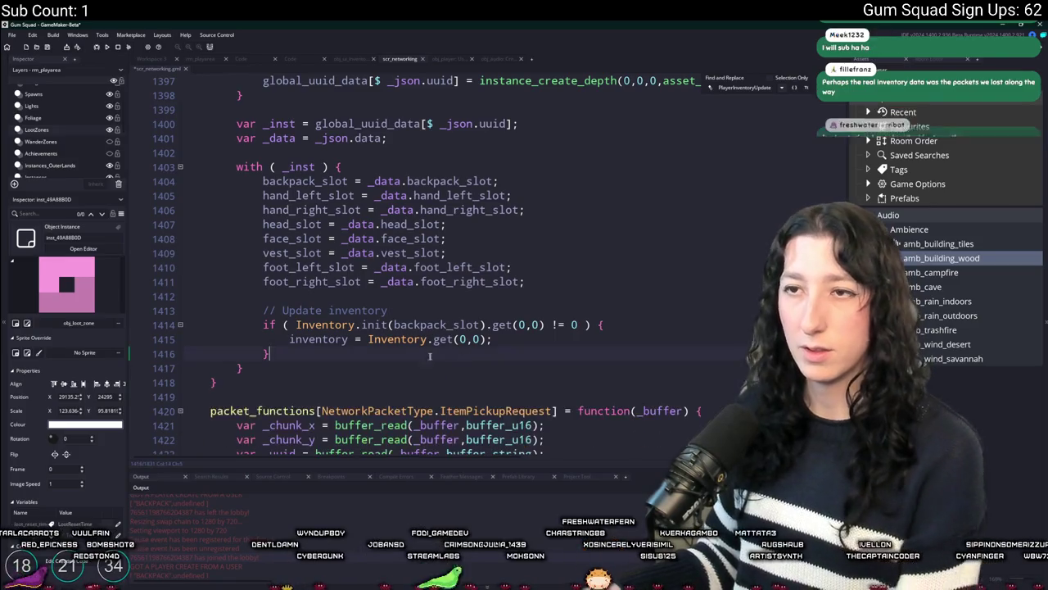
key("ctrl+z")
key("ctrl+z")
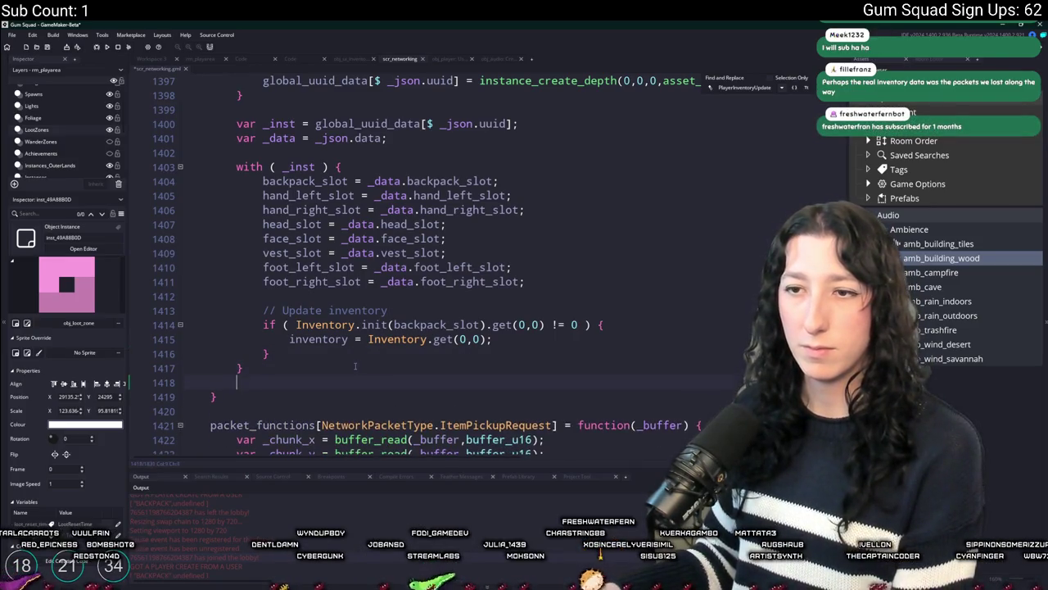
type("WORLD.player_save_data(id);")
double_click(296, 166)
key("ctrl+c")
double_click(395, 397)
key("ctrl+v")
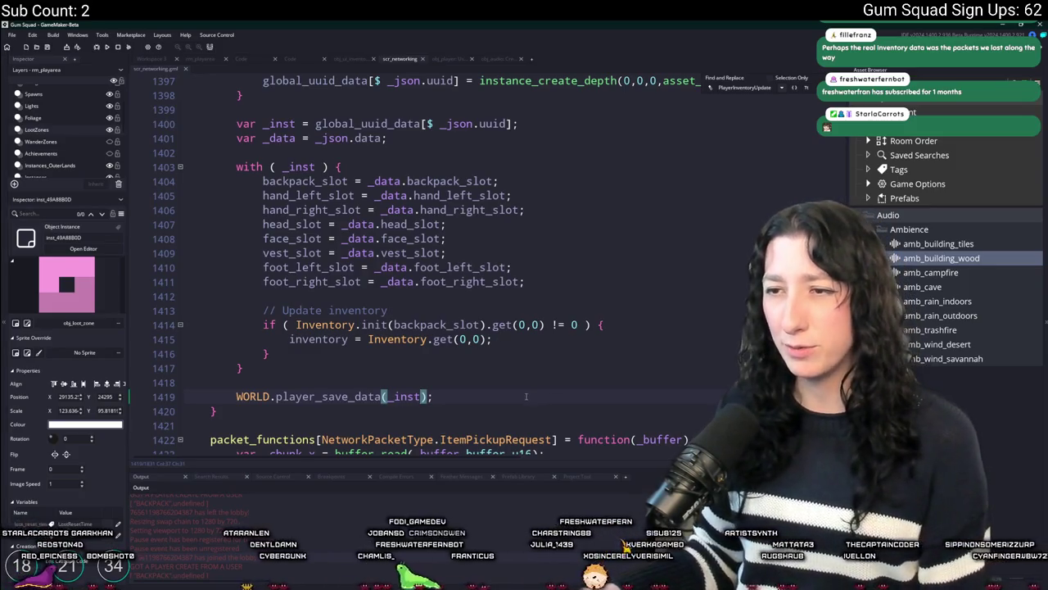
scroll(588, 277, "up", 1)
scroll(588, 277, "up", 2)
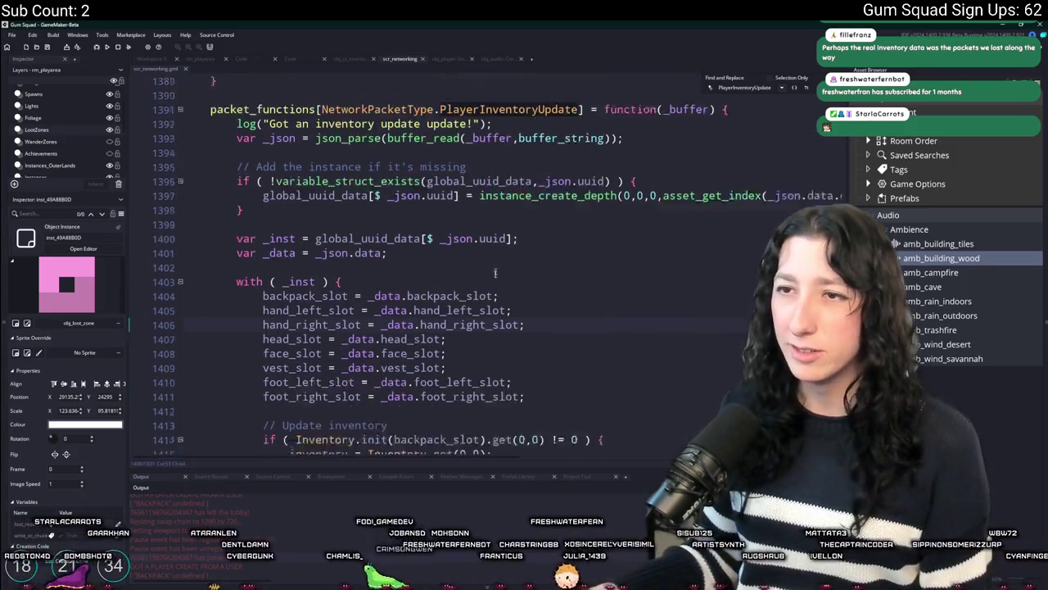
scroll(454, 395, "down", 3)
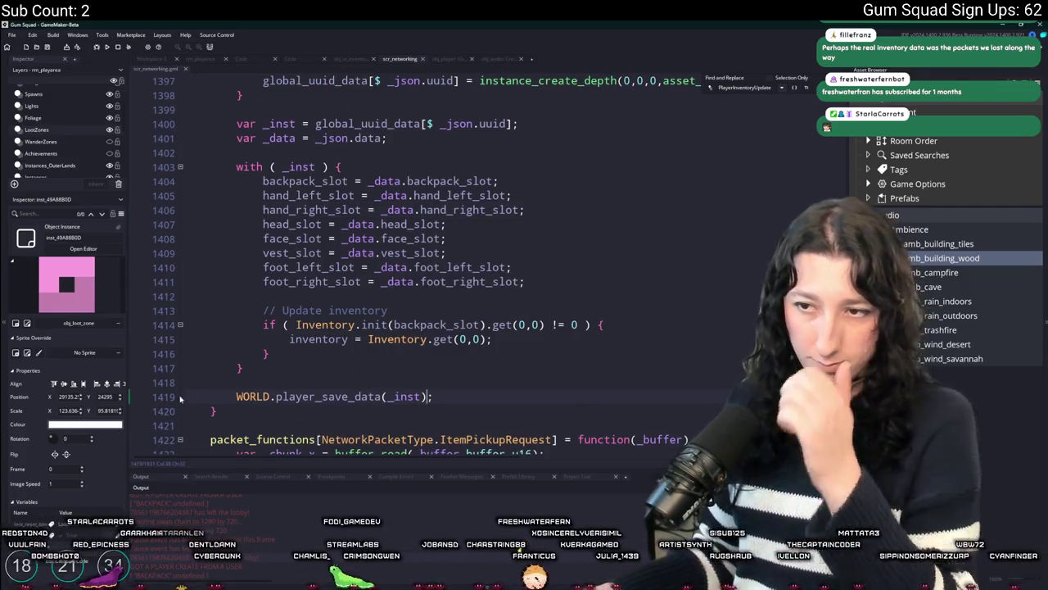
Insert a new line 1420 below the save call holding WORLD.player_data.
key("Home")
key("End")
key("Return")
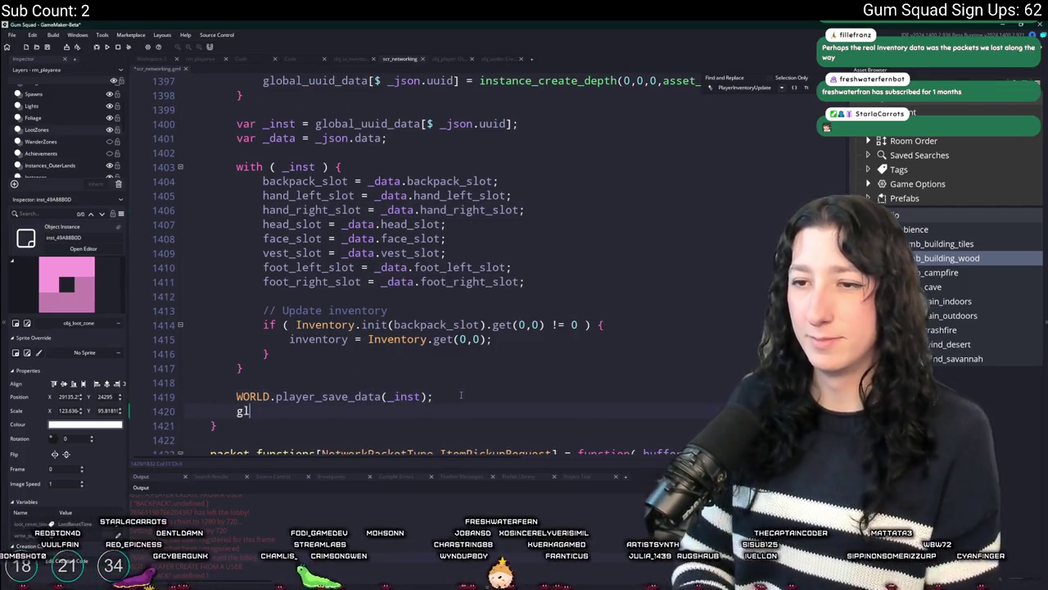
type("global.Player")
key("BackSpace")
key("BackSpace")
key("BackSpace")
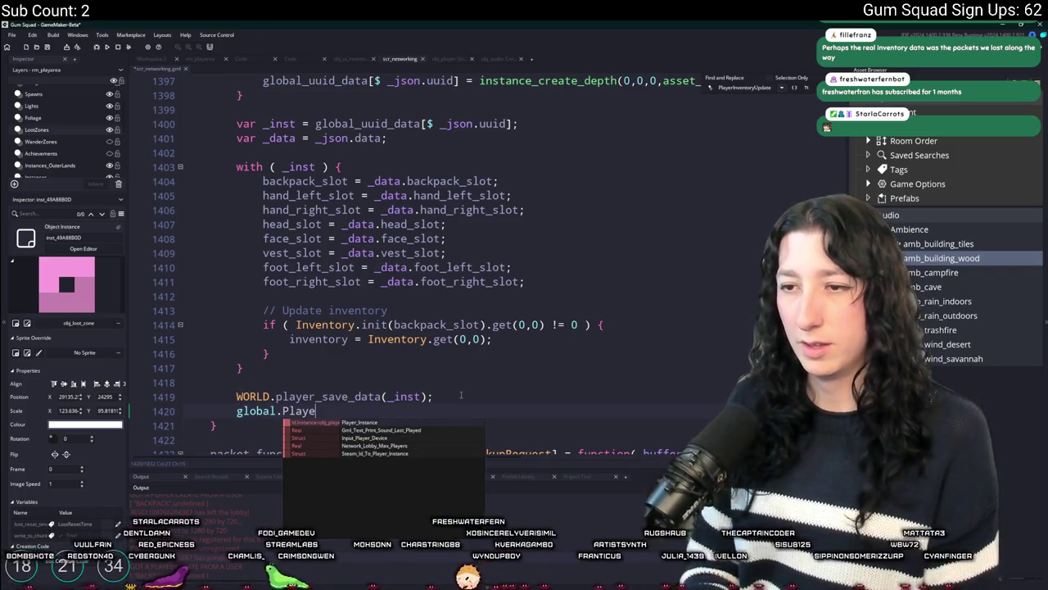
key("BackSpace")
key("BackSpace")
key("BackSpace")
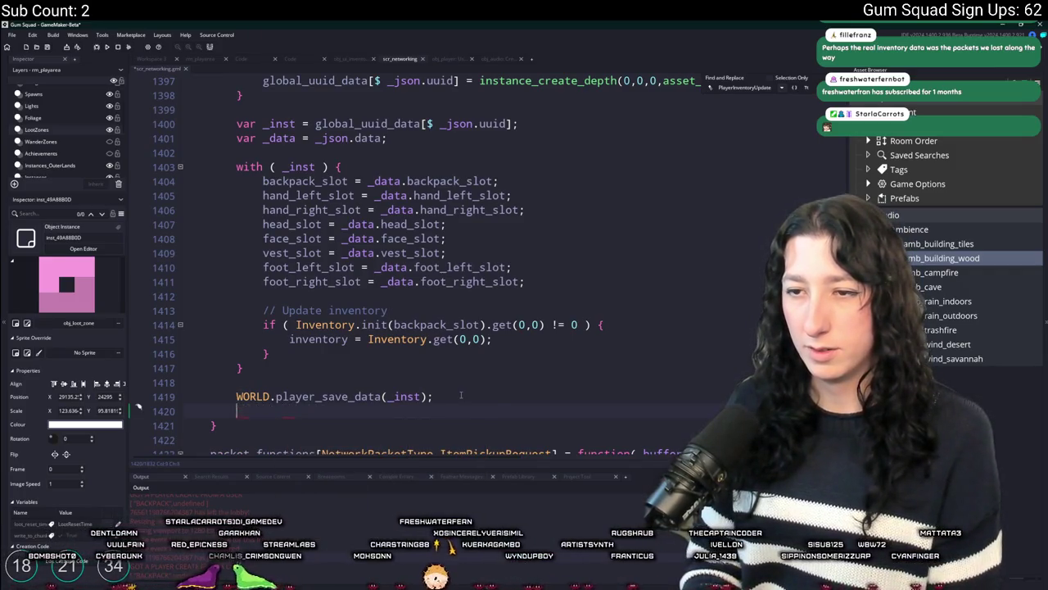
type(".WORLD.")
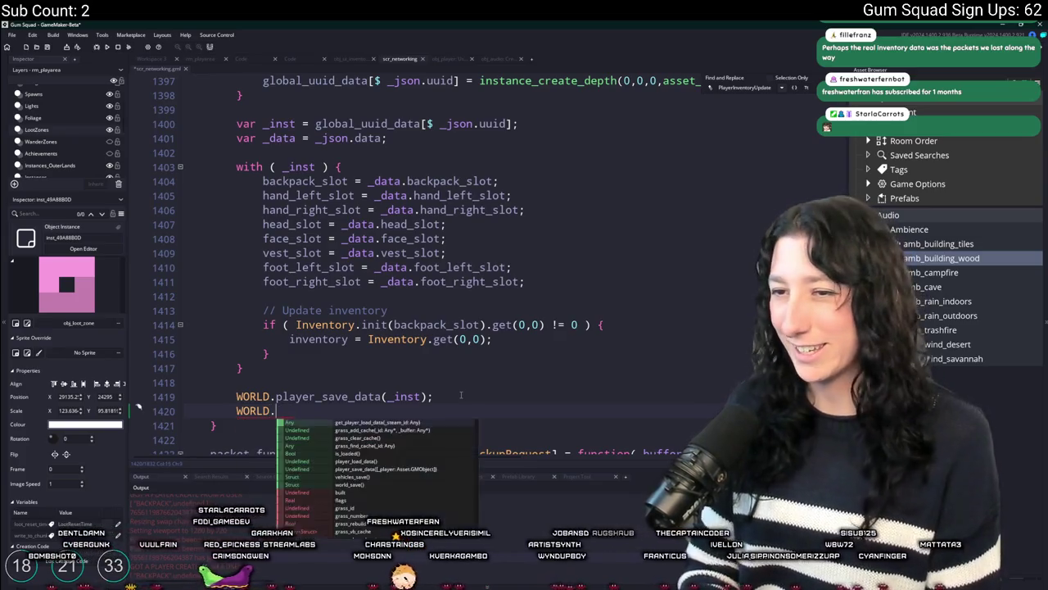
type("player_data")
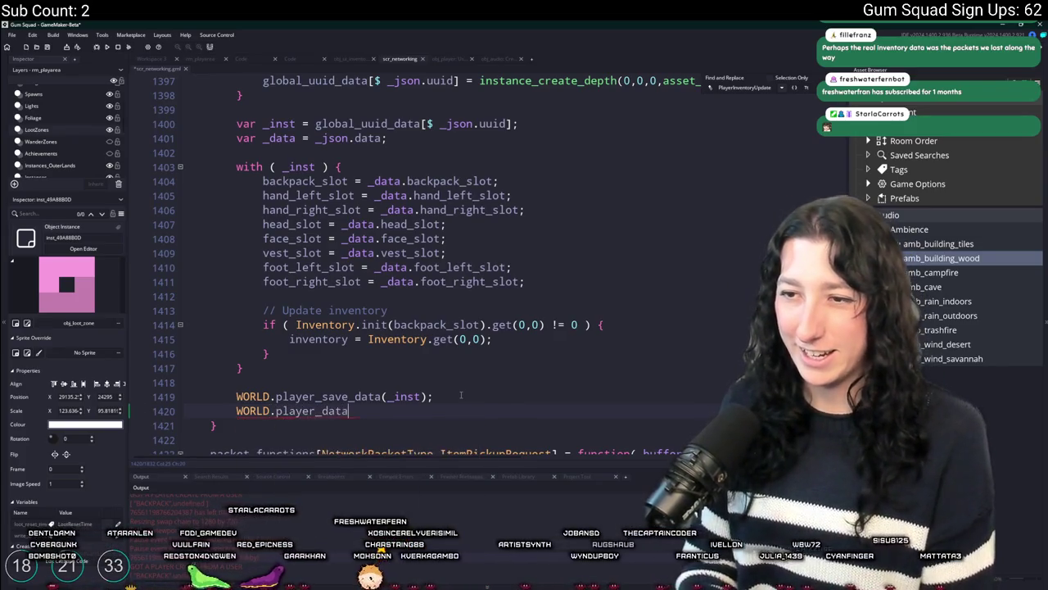
Wrap it as log(variable_struct_get_names(WORLD.player_data)); on line 1420.
left_click(237, 410)
type("variabl")
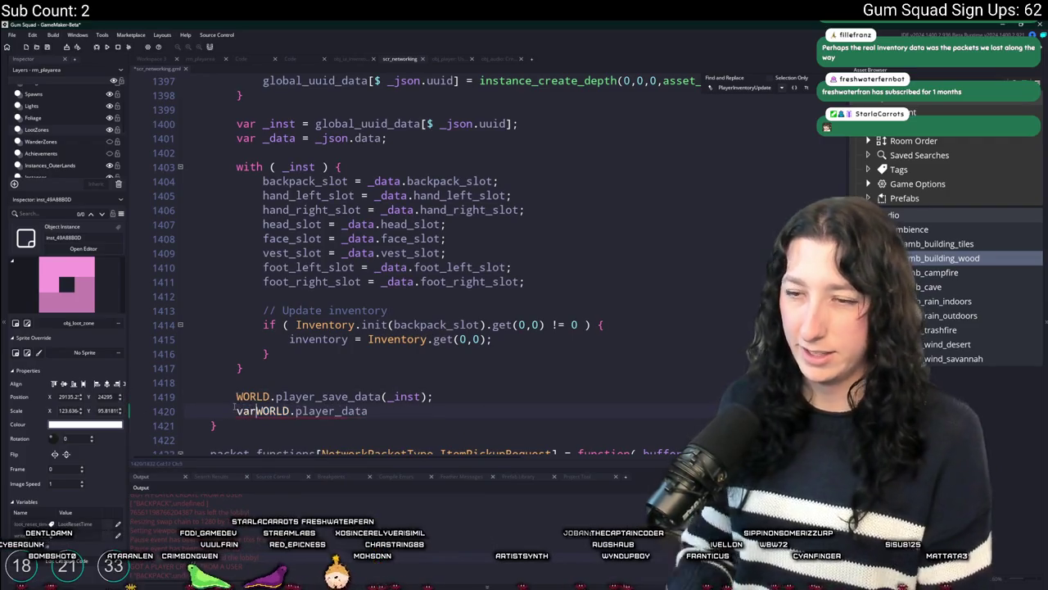
key("BackSpace")
key("BackSpace")
key("BackSpace")
type("able_st")
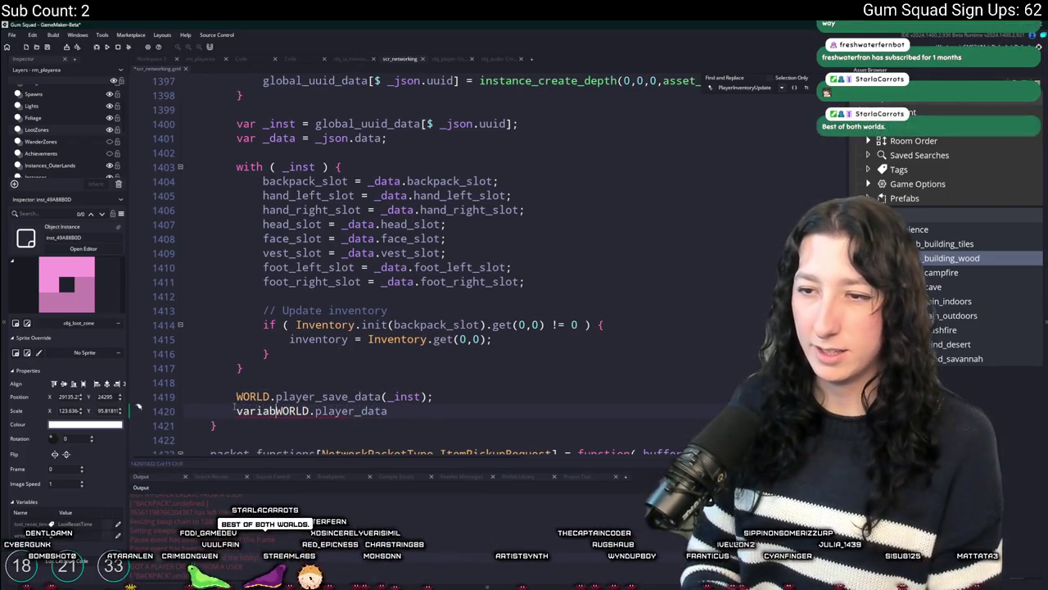
type("ruct_get_names(")
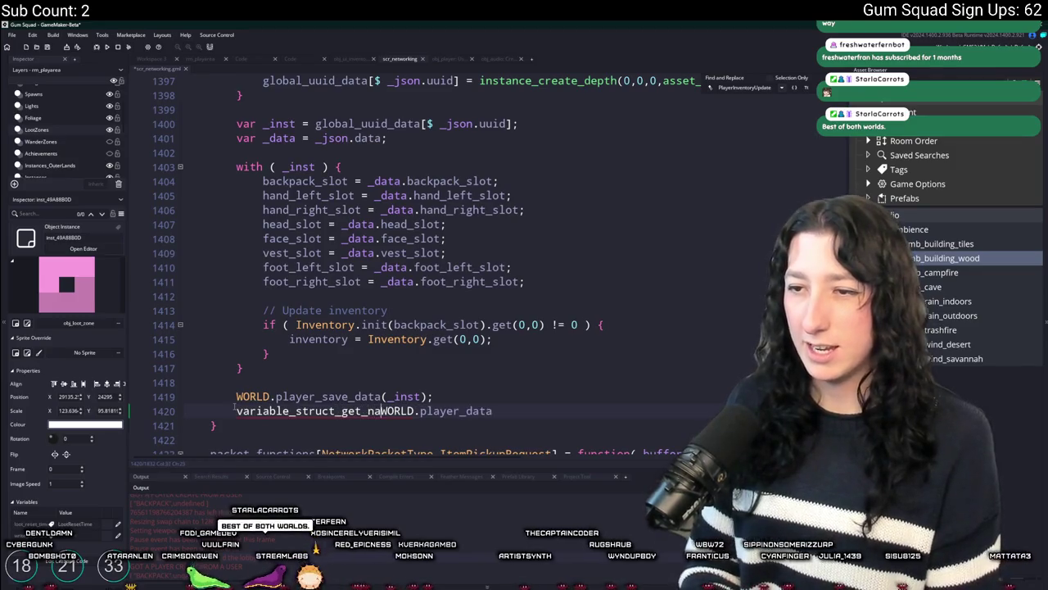
type(")")
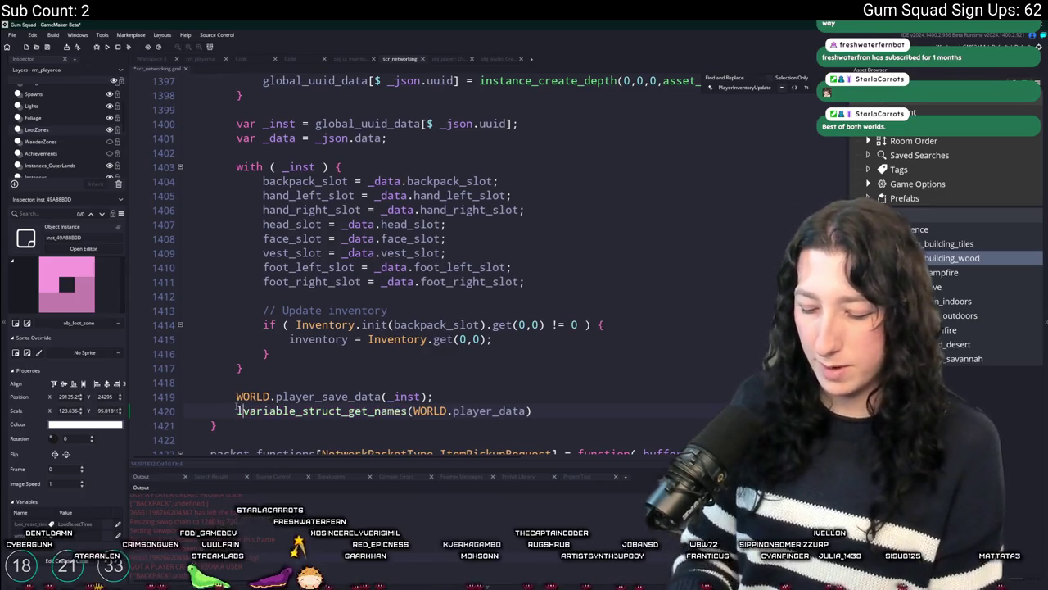
type("log(")
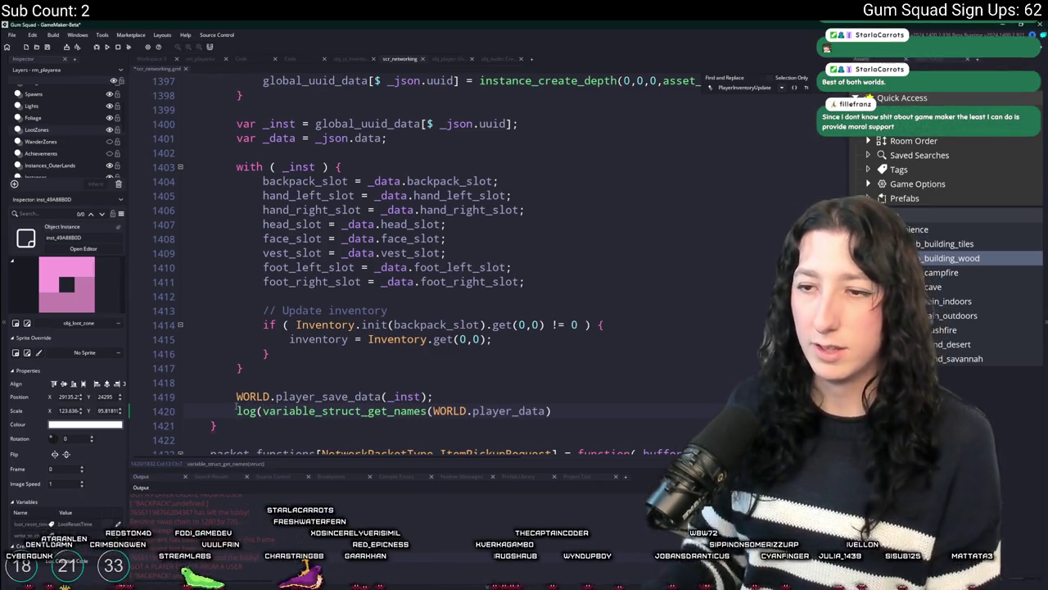
type(");")
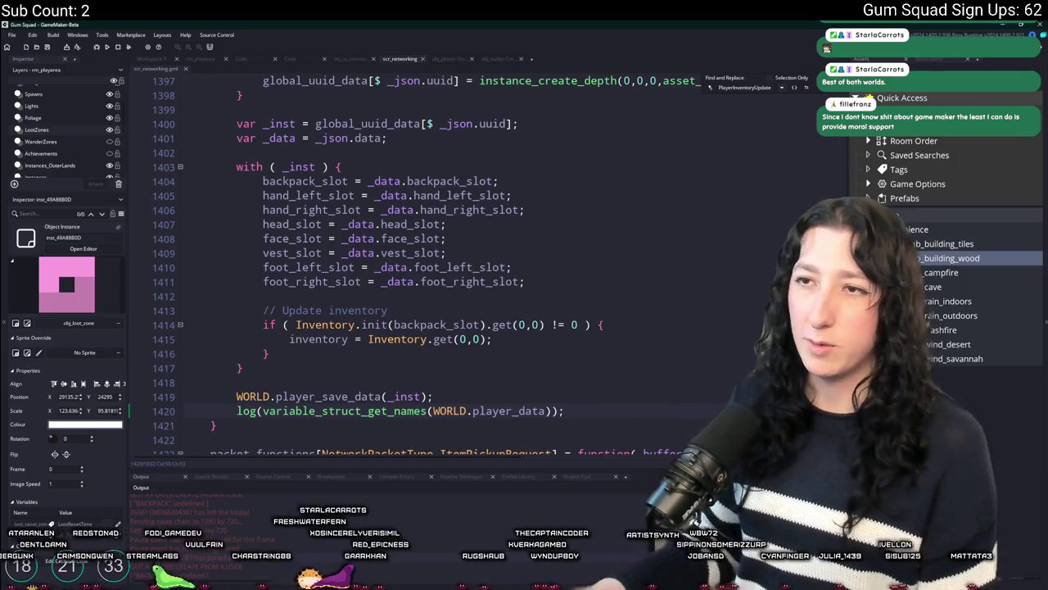
scroll(605, 366, "up", 3)
scroll(522, 308, "down", 2)
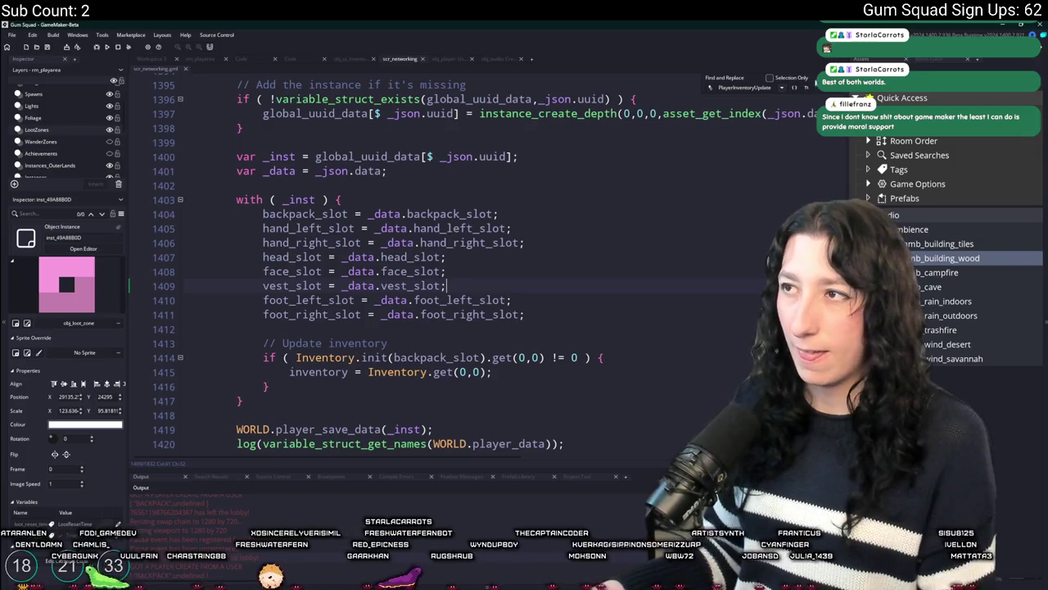
Find the other use of PlayerInventoryUpdate, then return to its handler.
scroll(547, 230, "up", 3)
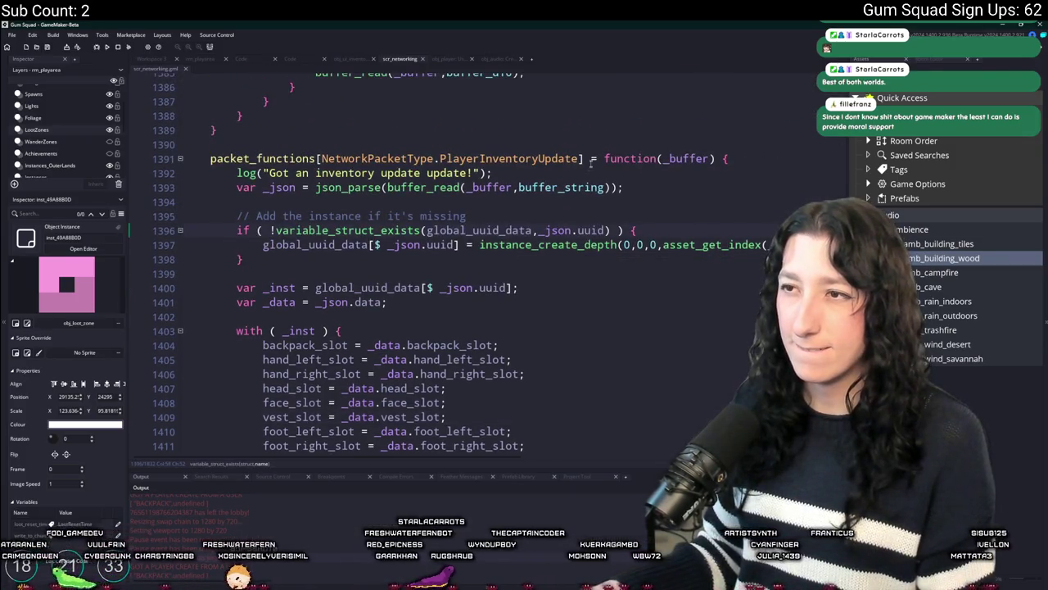
double_click(563, 159)
key("ctrl+f")
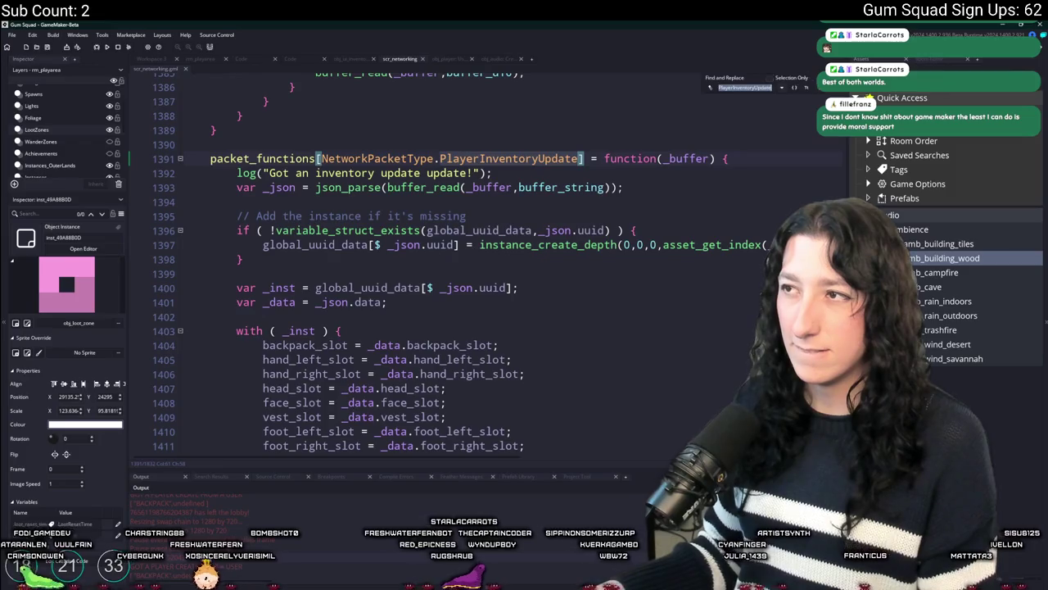
key("Return")
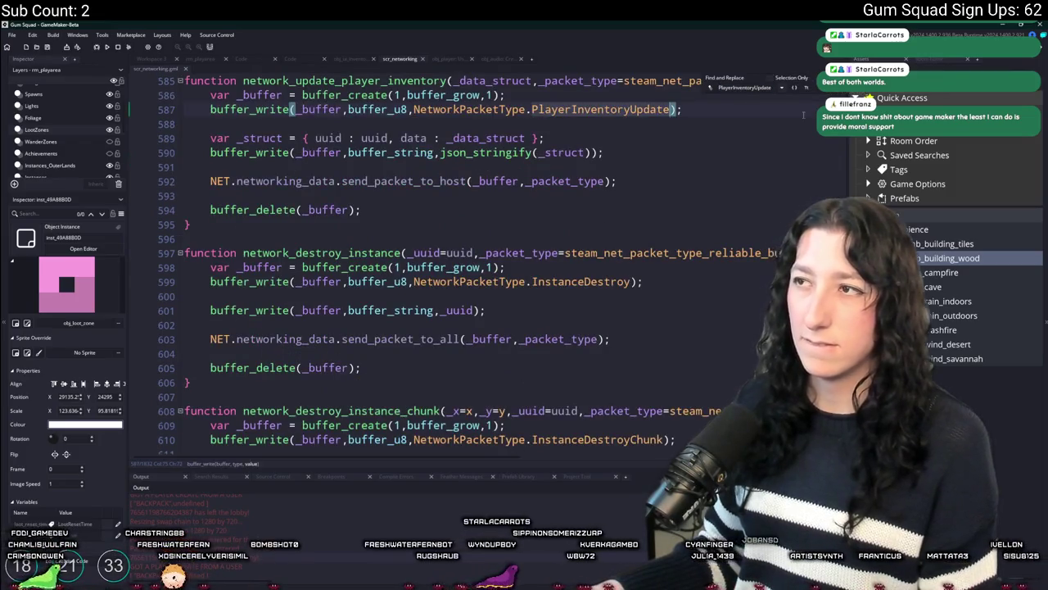
scroll(803, 114, "up", 2)
key("Return")
scroll(423, 371, "down", 3)
Add log(["STEAM ID",steam_id]) on a new line 1418 inside the handler's with block.
left_click(423, 370)
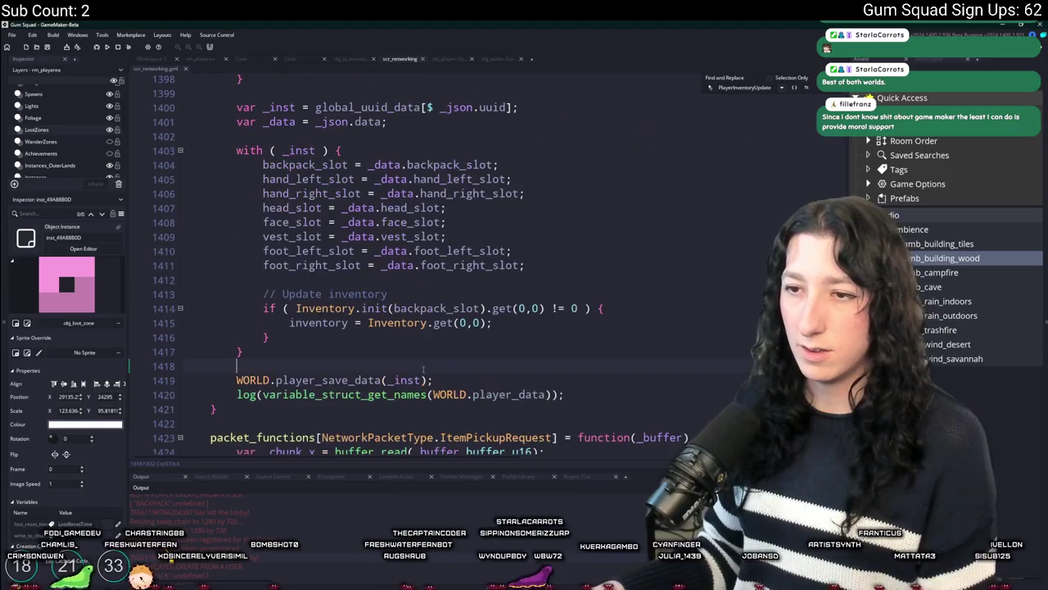
scroll(400, 359, "up", 2)
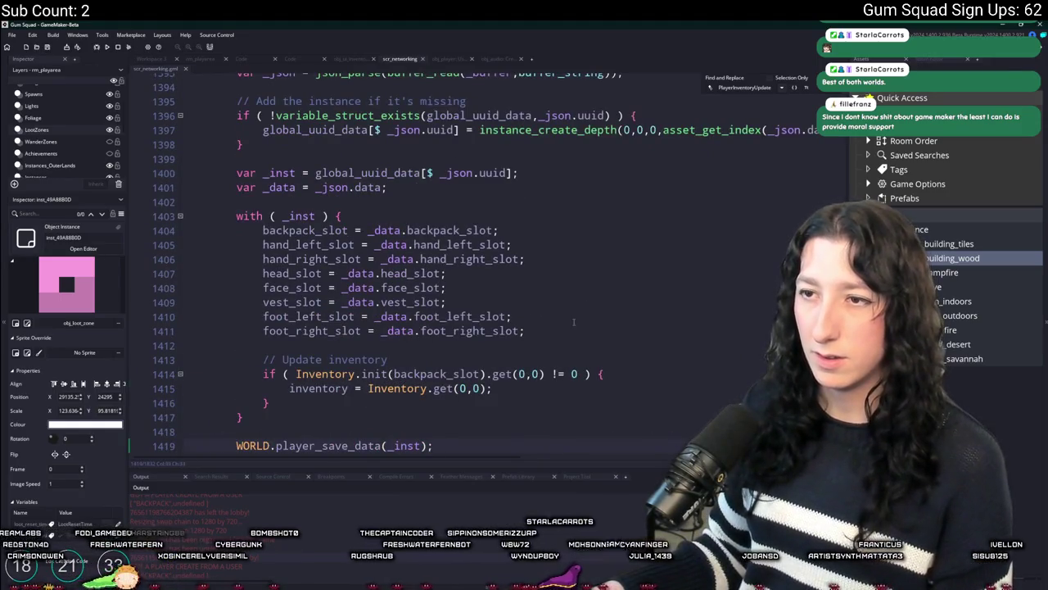
scroll(481, 399, "down", 2)
key("Return")
key("Return")
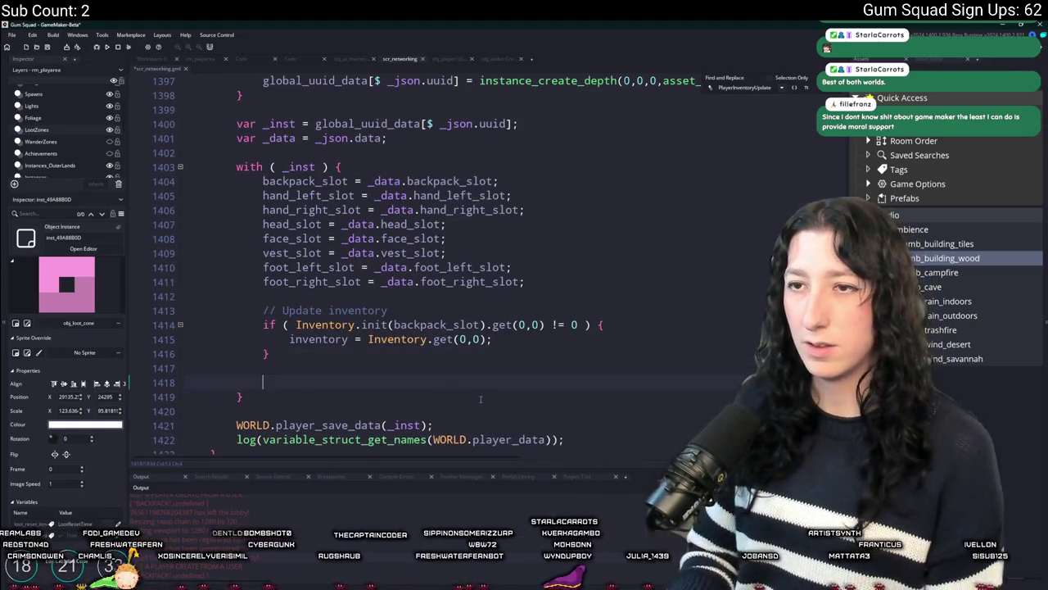
type("log(\"STEAM ID\",")
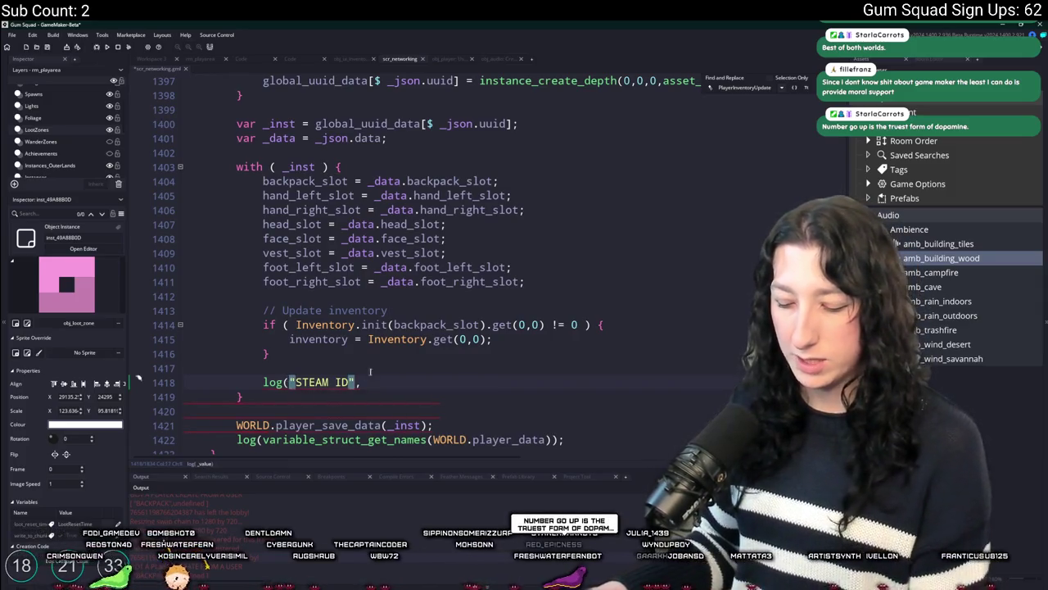
key("ctrl+Left")
key("ctrl+Left")
key("ctrl+Left")
type("[")
key("End")
type("steam_id]")
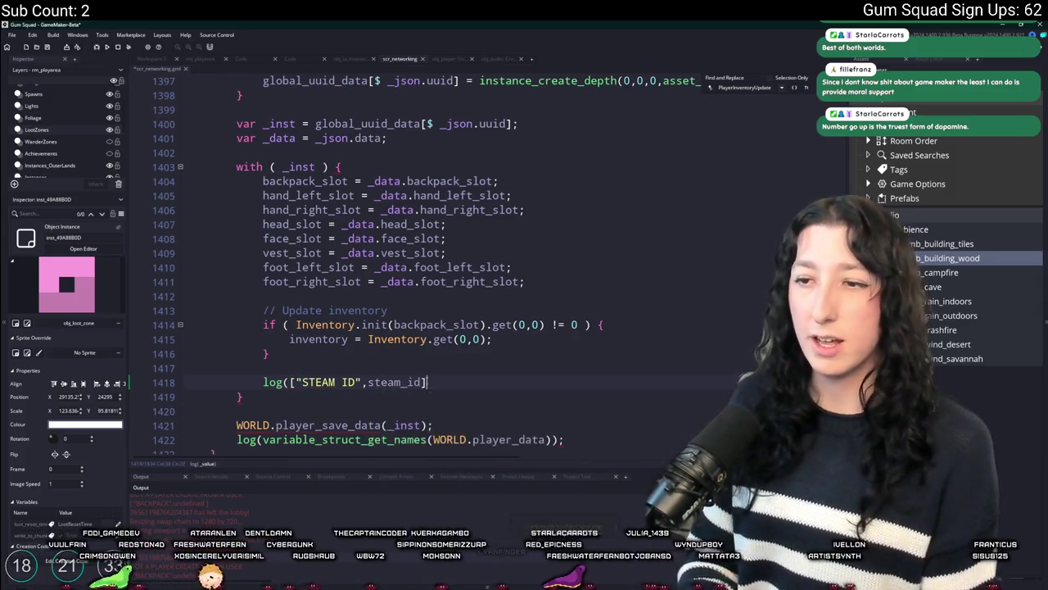
key("alt+Tab")
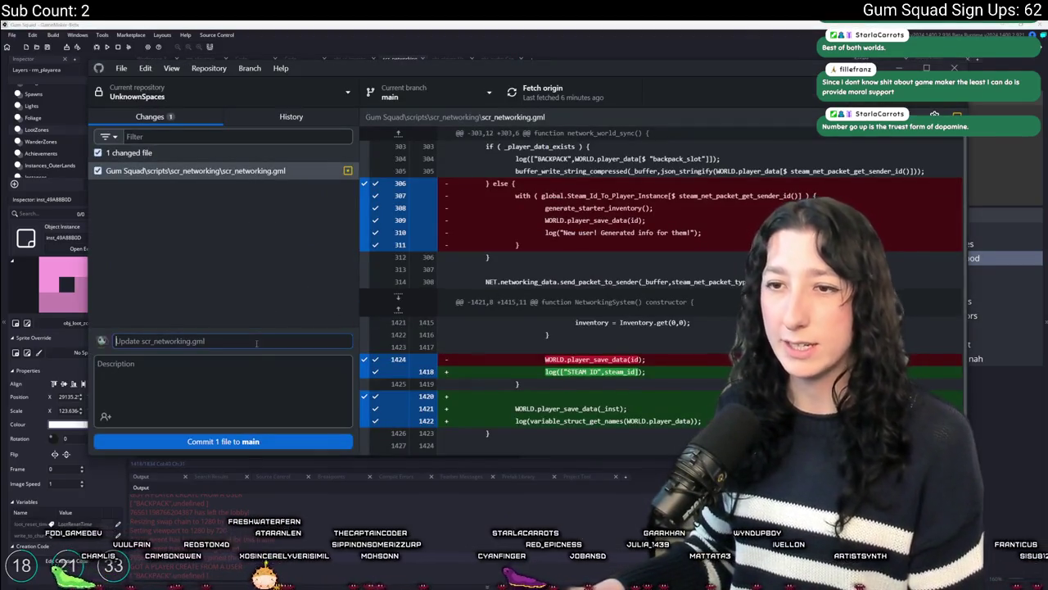
Commit the single changed file, scr_networking.gml, to main and push to origin.
left_click(233, 442)
left_click(584, 101)
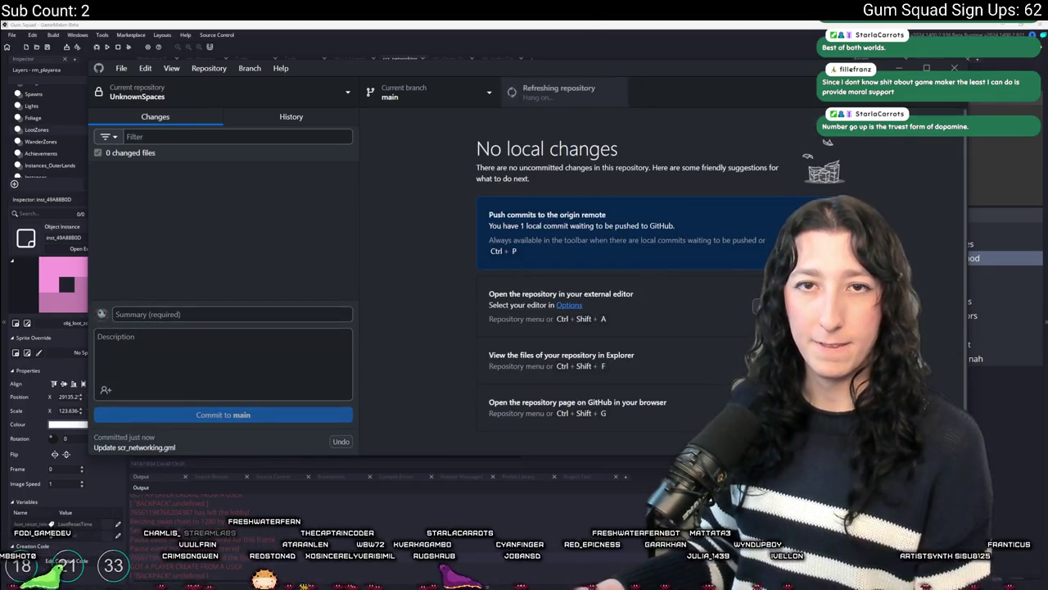
left_click(368, 29)
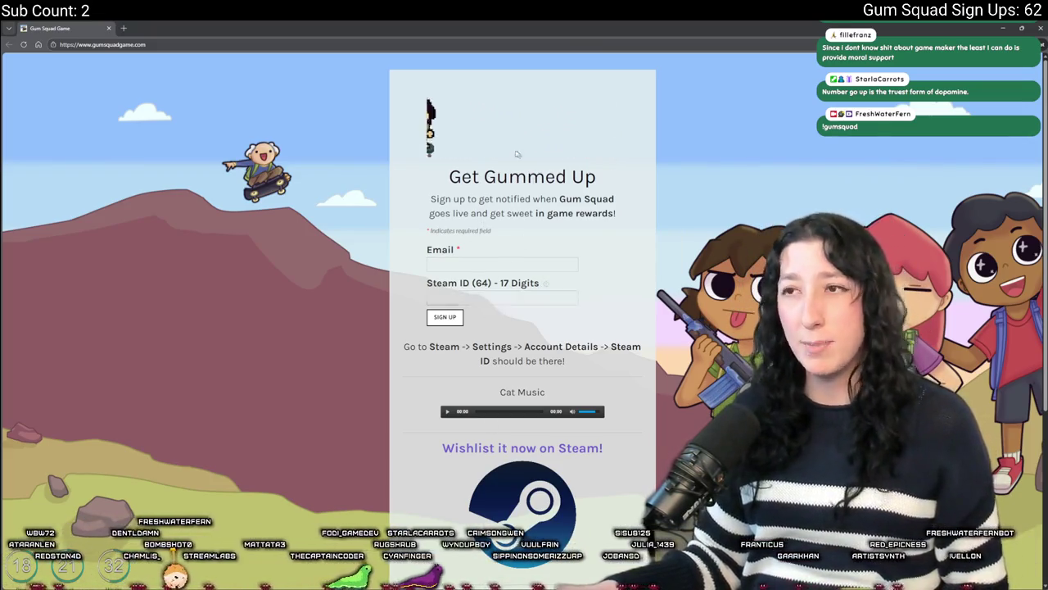
Close the browser window showing Gum Squad's sign-up page.
left_click(109, 29)
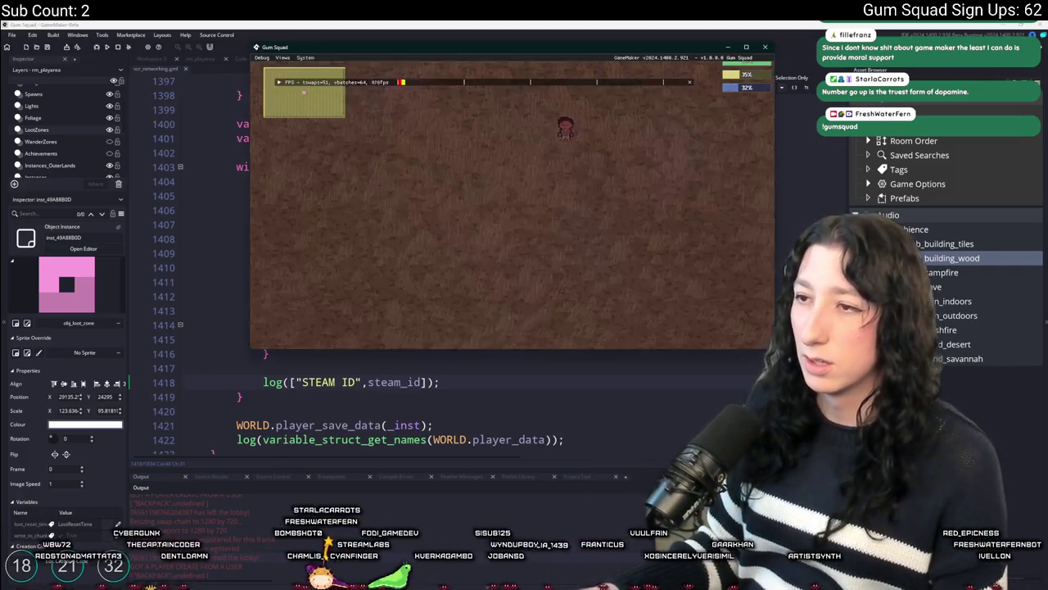
Rebuild and run Gum Squad with F5, then create a New World lobby.
left_click(467, 376)
left_click(520, 299)
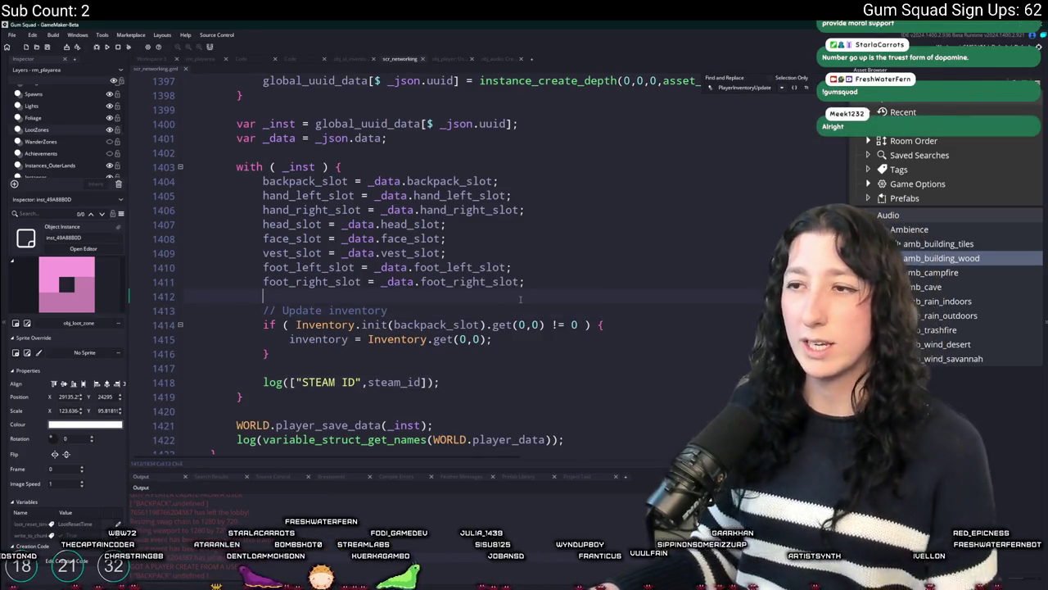
key("F5")
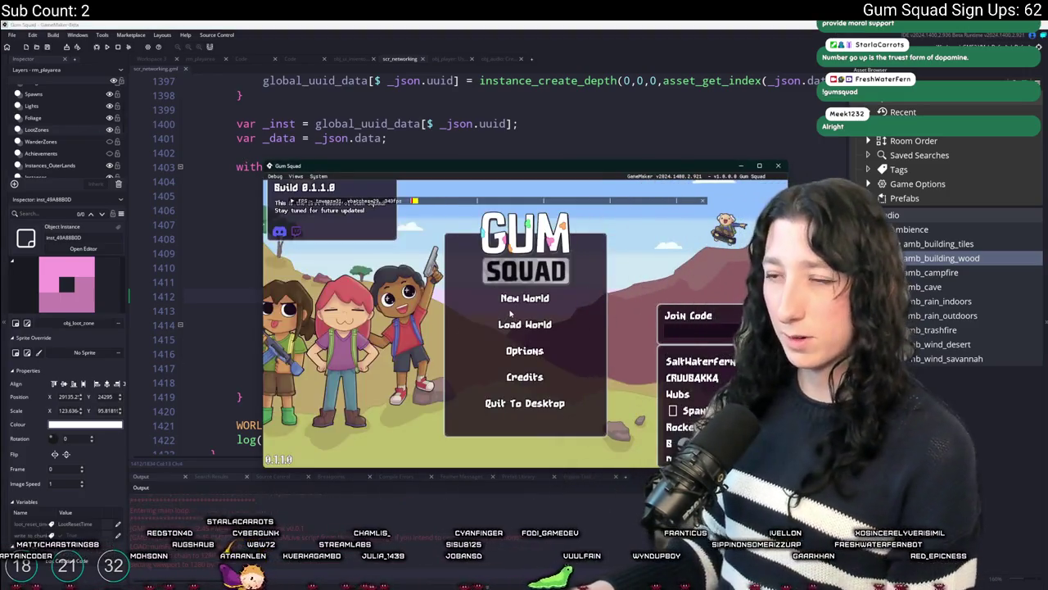
left_click(516, 299)
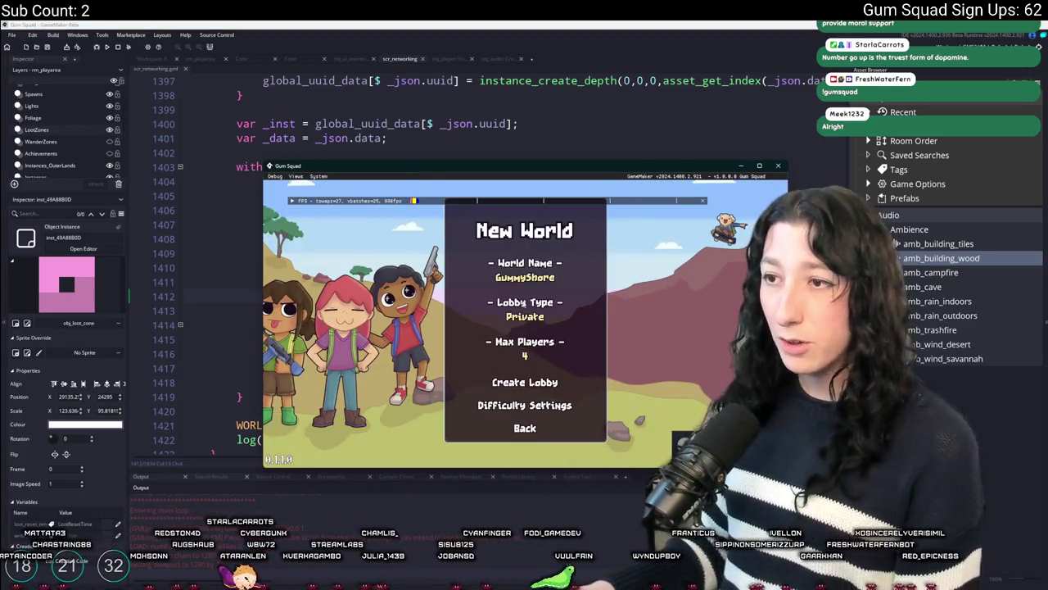
left_click(577, 381)
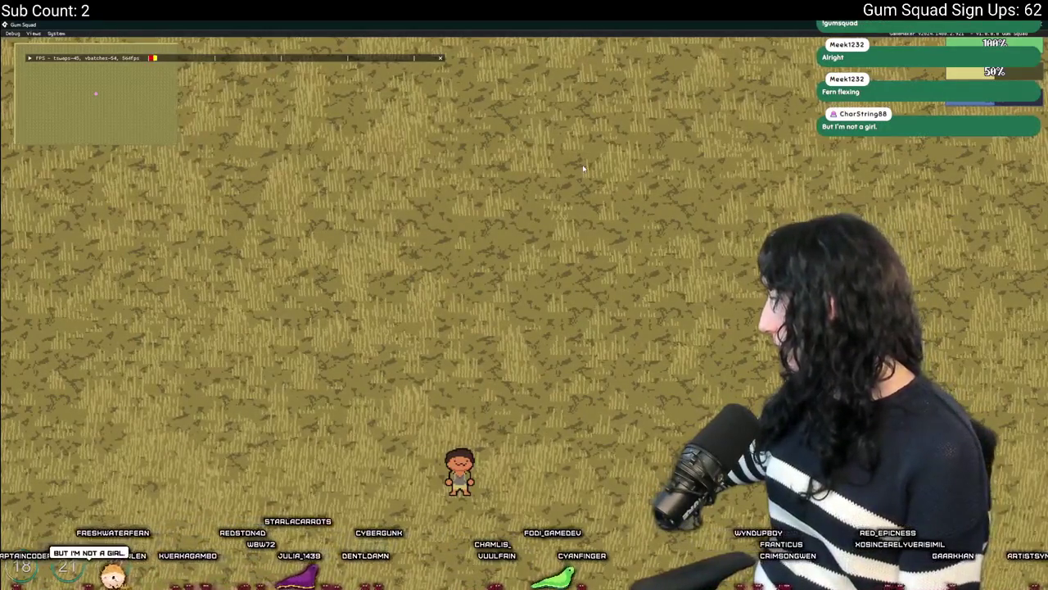
Walk the character right and switch between game and editor to confirm a second player appears.
key("d")
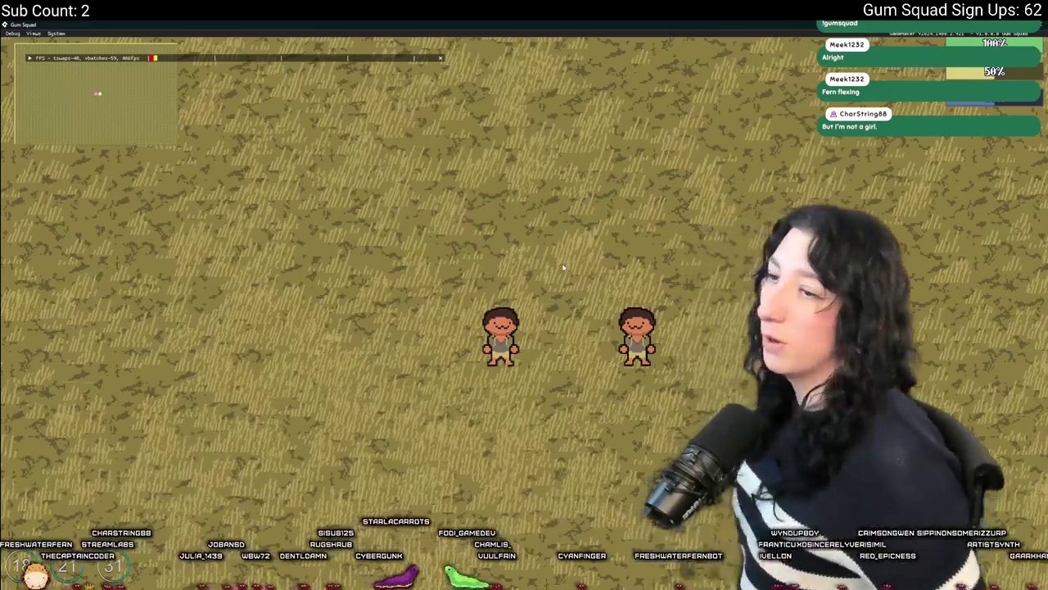
key("alt+Tab")
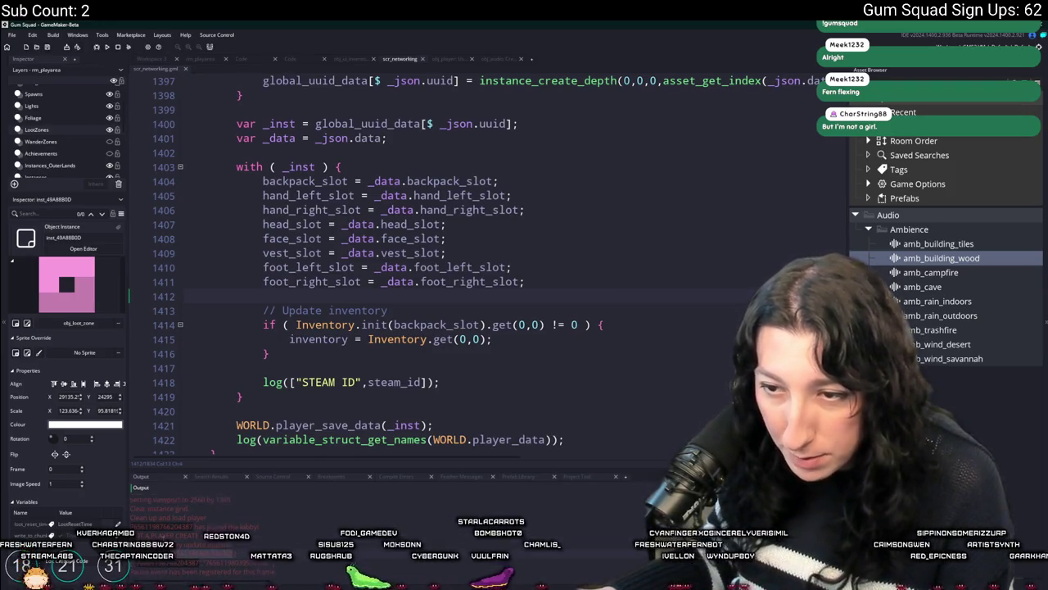
key("alt+Tab")
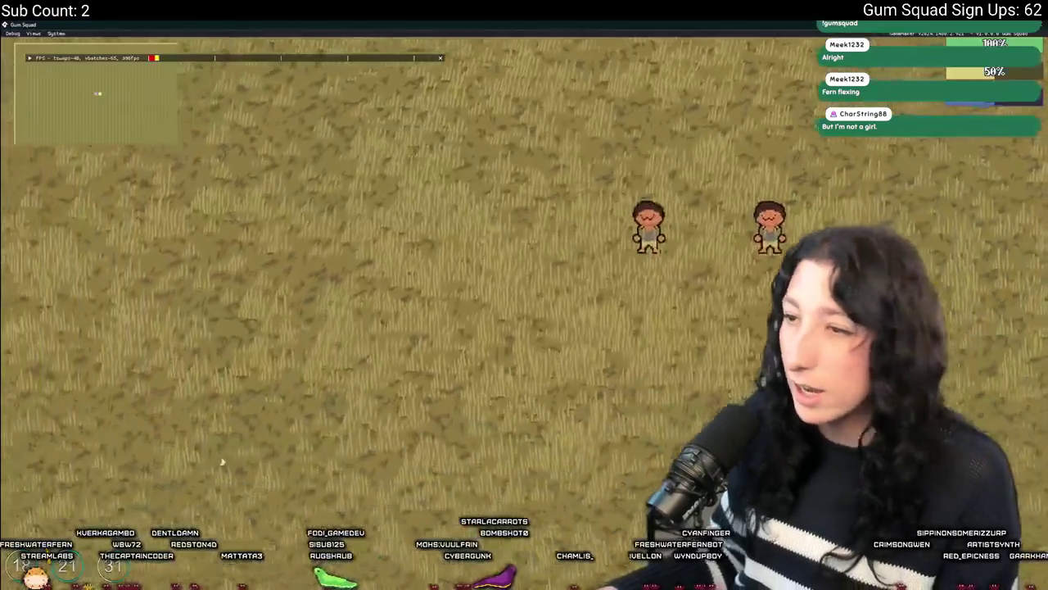
key("alt+Tab")
key("alt+Tab")
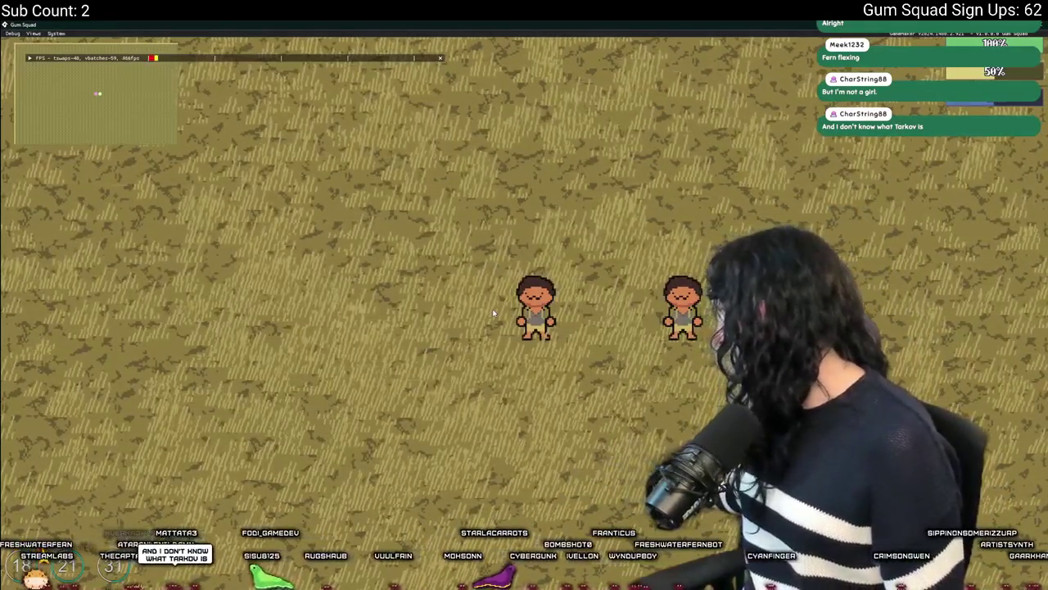
key("alt+Tab")
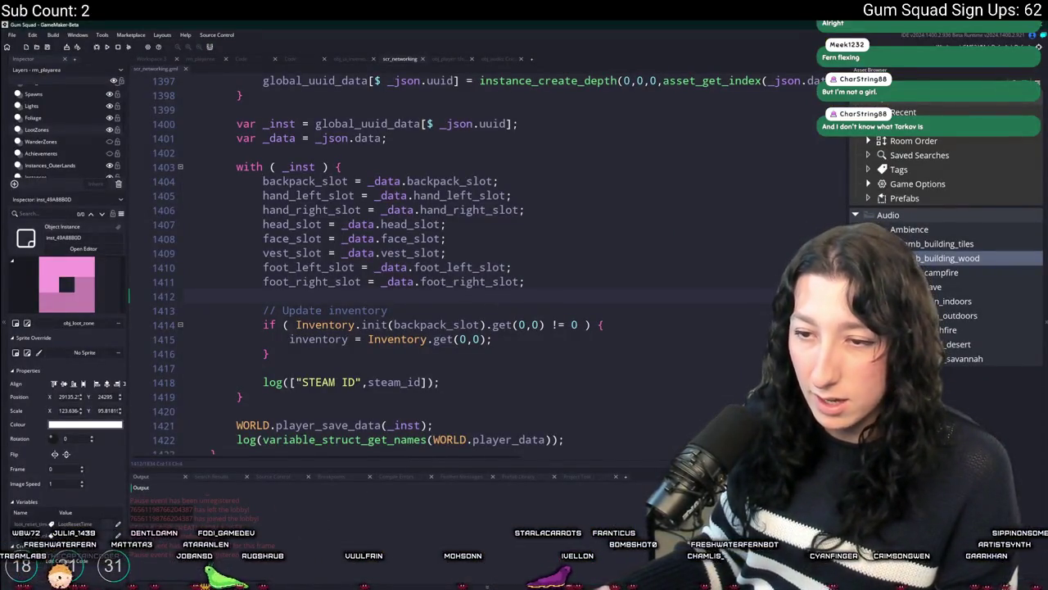
key("alt+Tab")
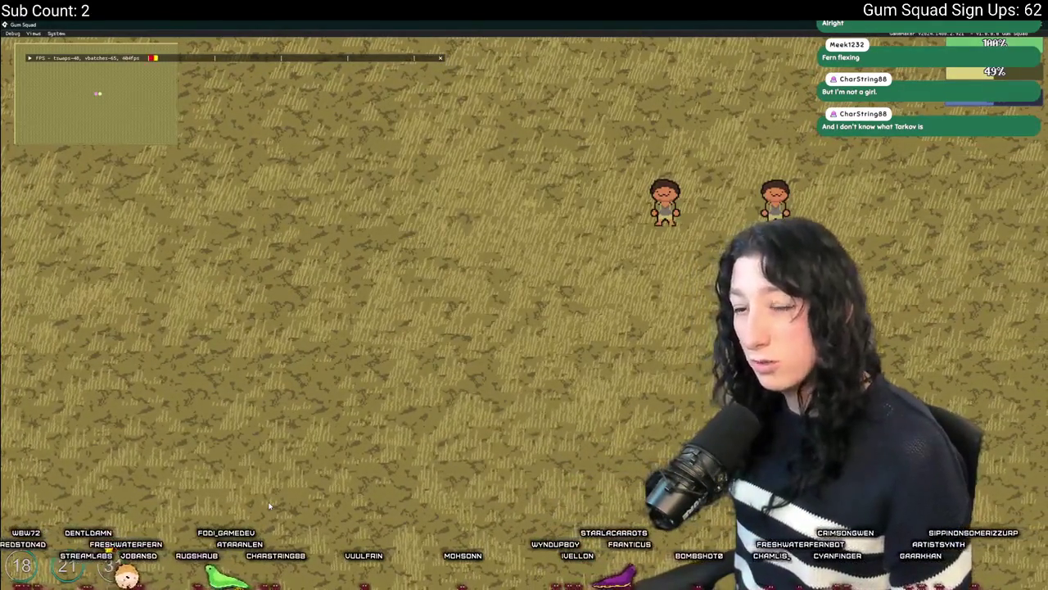
key("alt+Tab")
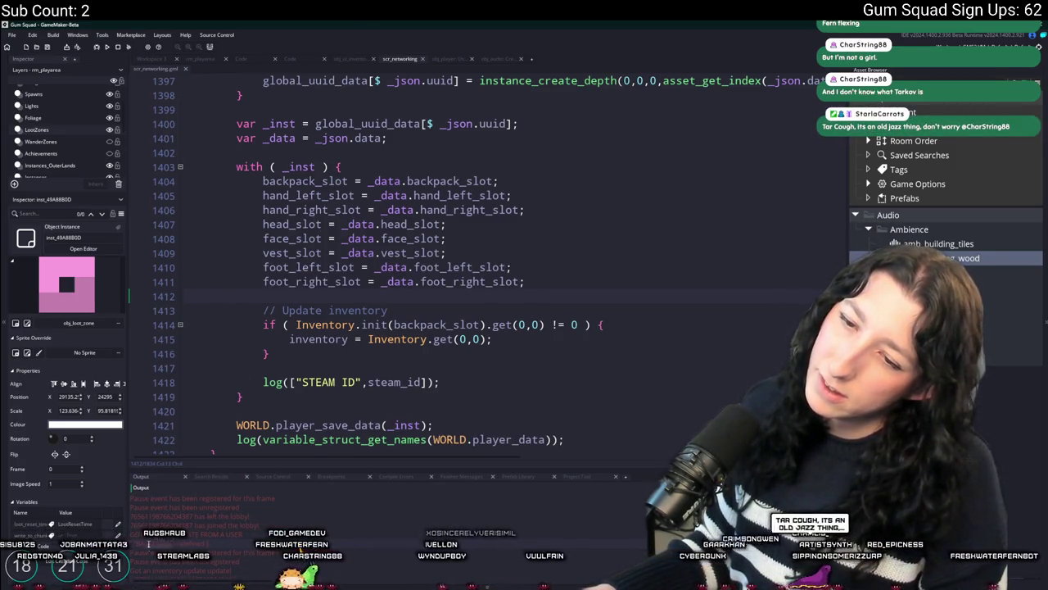
Search the project for BACKPACK, open the matches through scr_networking line 304, then close the search panel.
left_click(524, 209)
key("ctrl+shift+f")
key("Return")
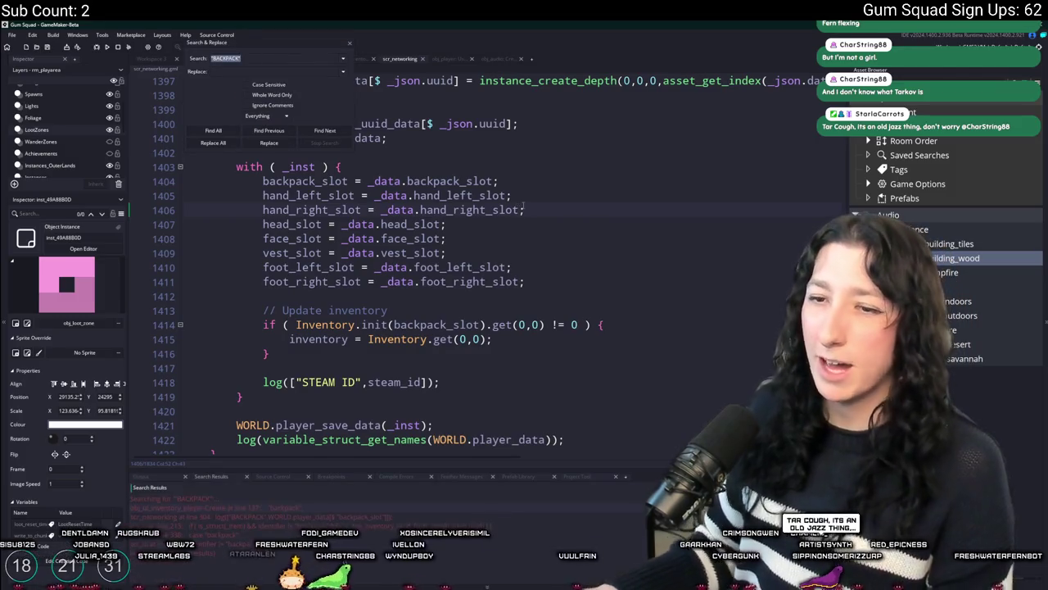
double_click(316, 508)
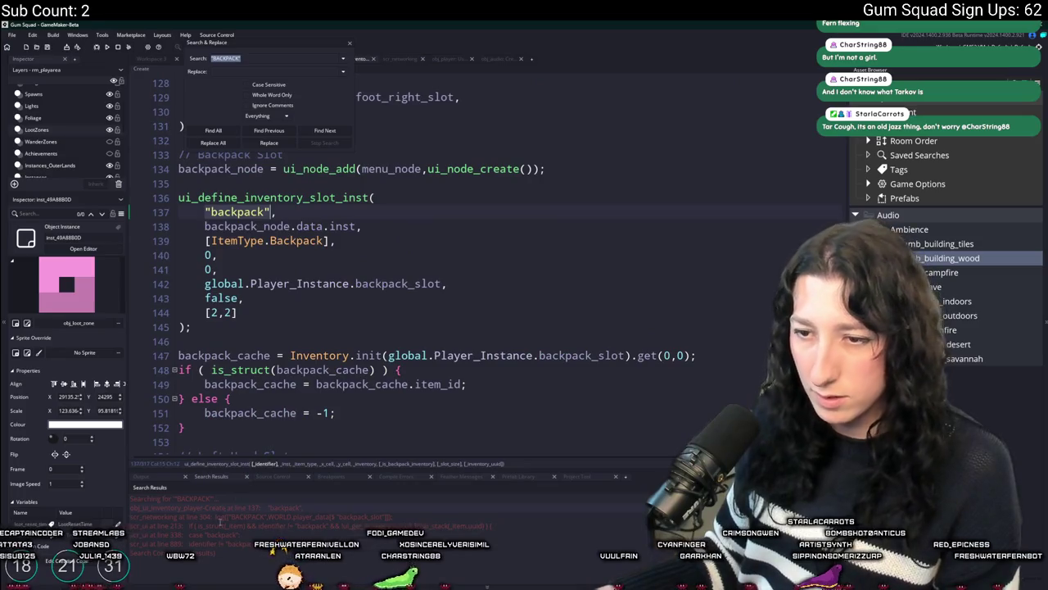
double_click(236, 527)
double_click(236, 518)
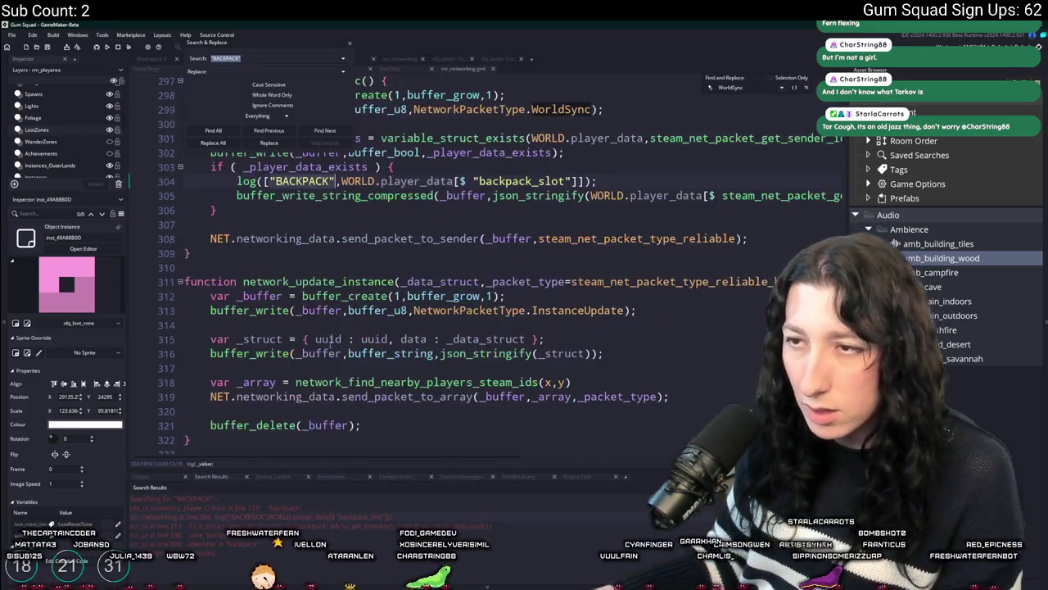
left_click(350, 44)
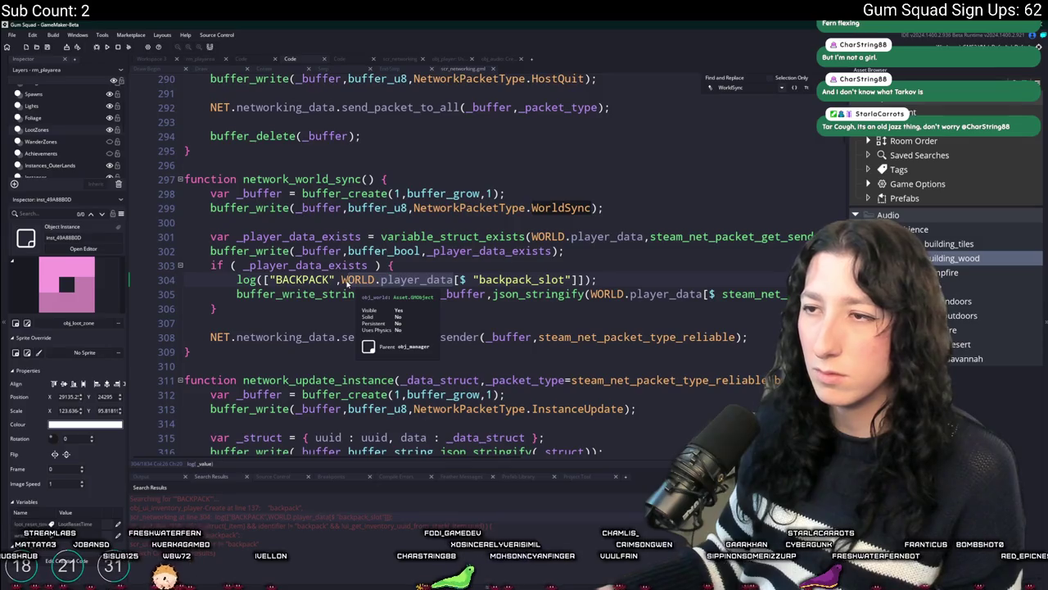
Paste steam_net_packet_get_sender_id() from line 301 into line 304's backpack lookup as an index.
left_click(473, 279)
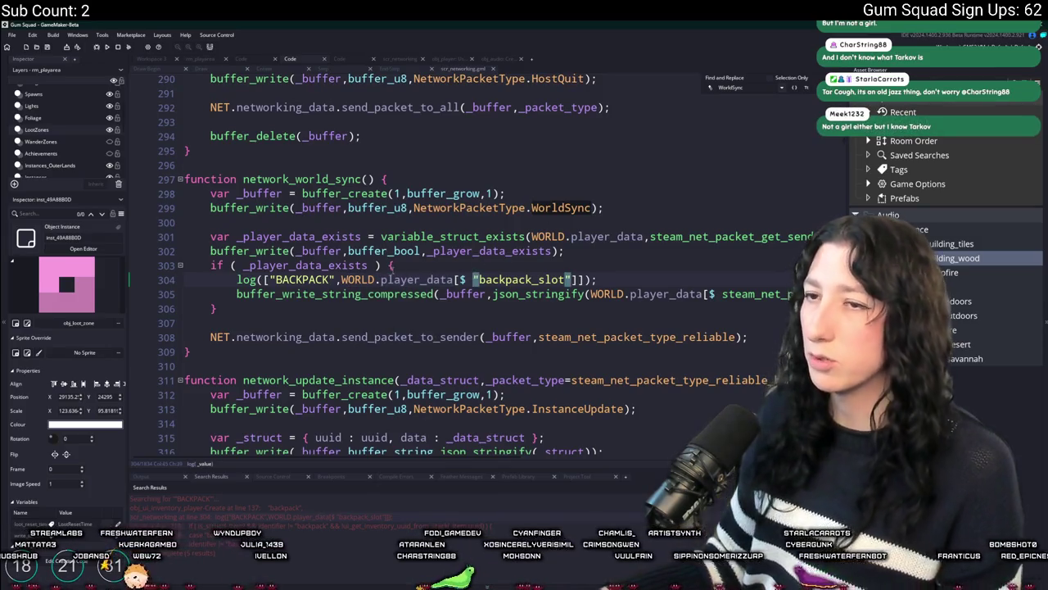
left_click(746, 236)
left_click(734, 238)
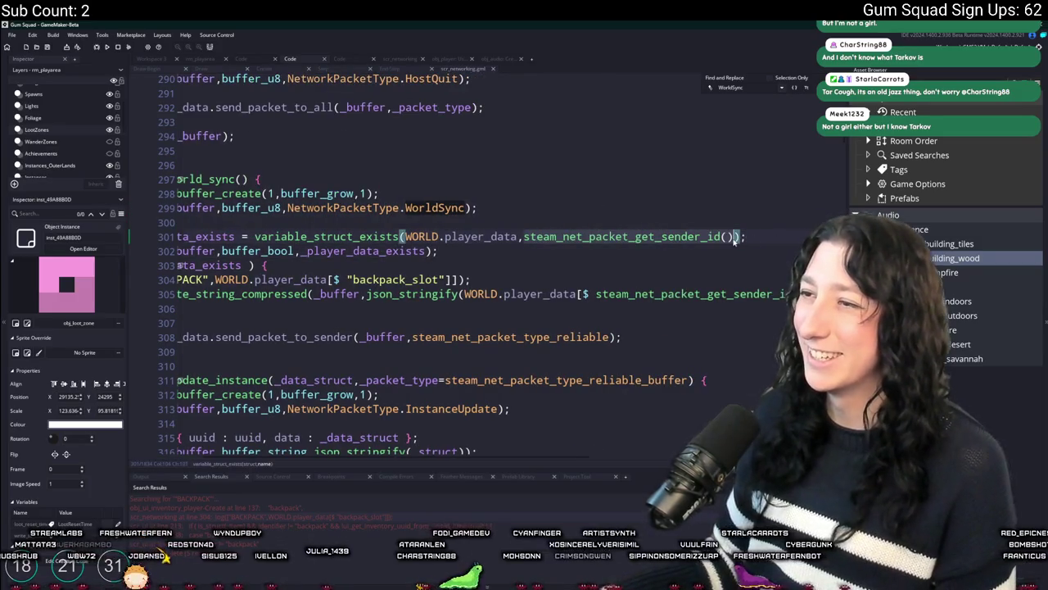
left_click(349, 279)
type("steam_net_packet_get_sender_id()")
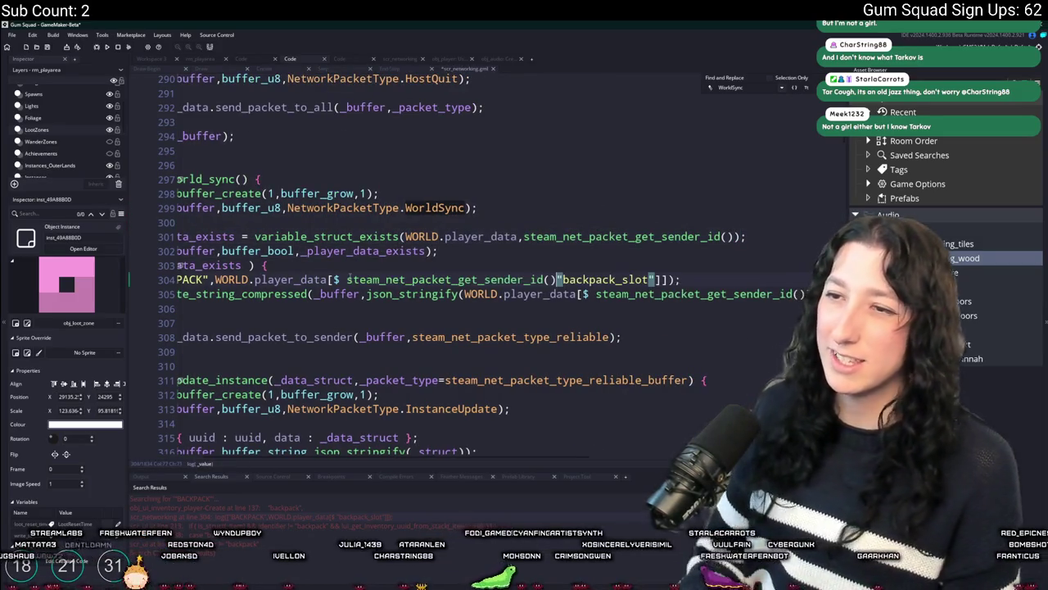
type("][")
type("[")
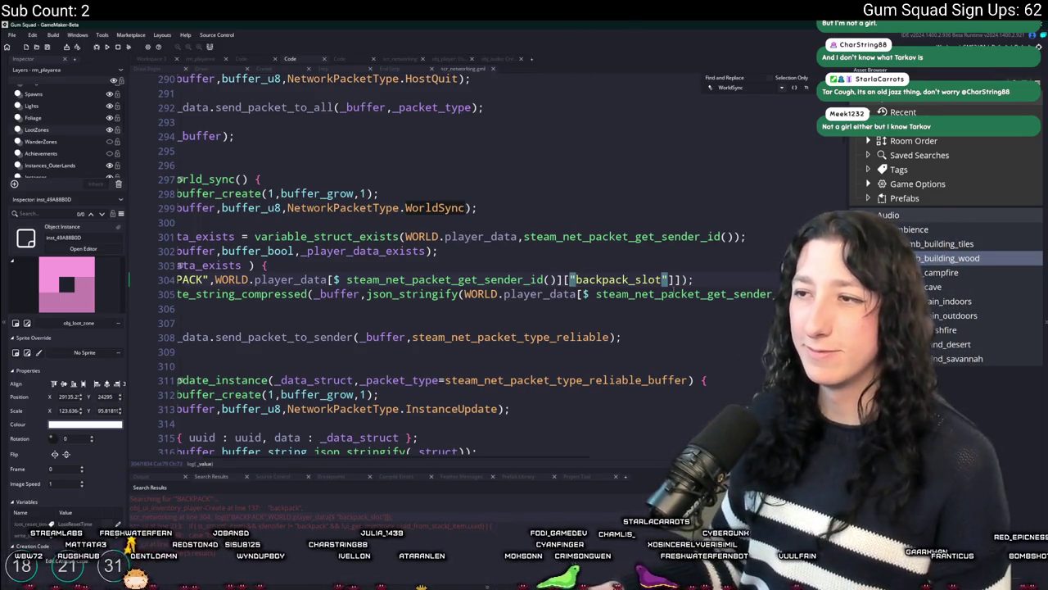
Build, fix the compile error by adding the $ struct accessor on line 304, and rebuild.
key("F5")
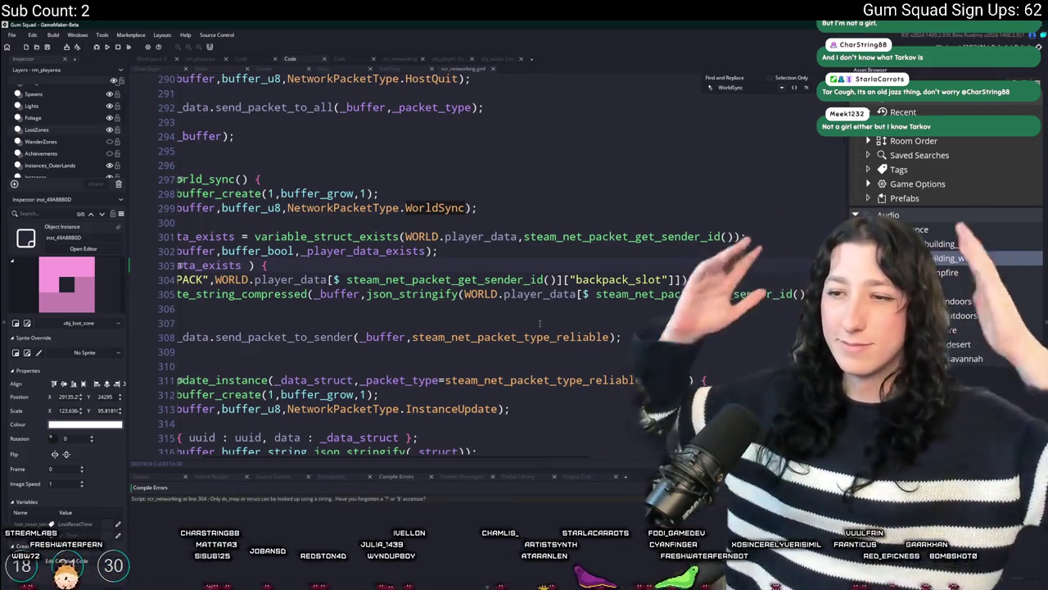
left_click(574, 279)
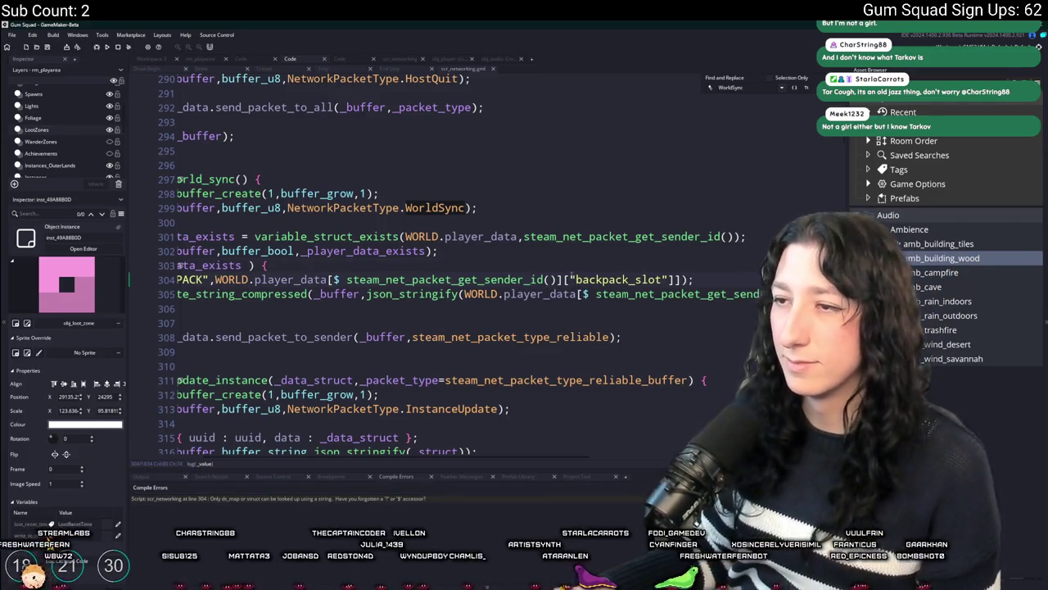
type("$")
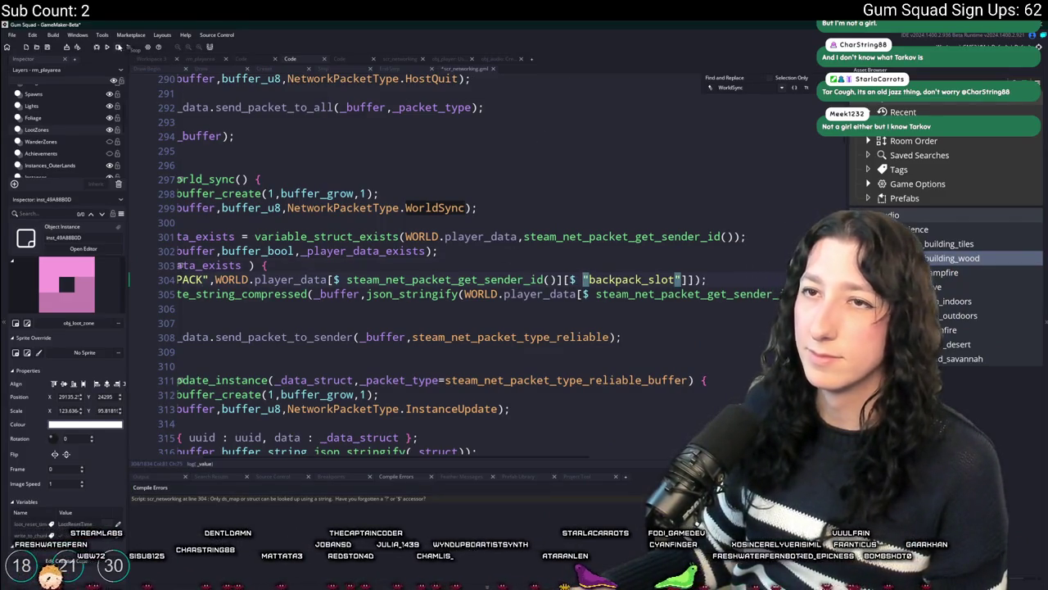
left_click(109, 48)
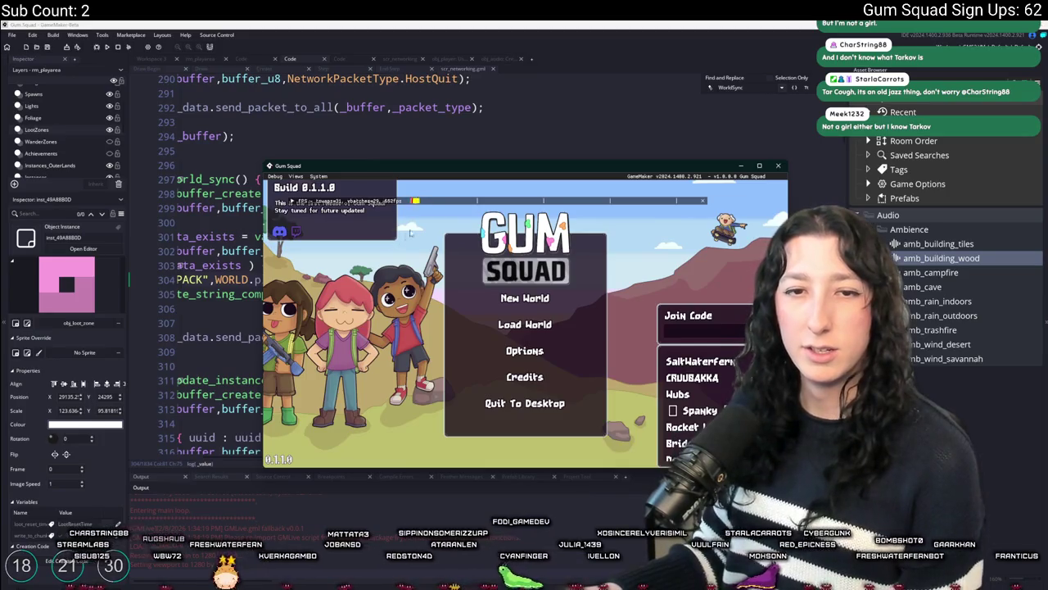
Maximize the game window and create a Friends Only New World lobby.
double_click(432, 171)
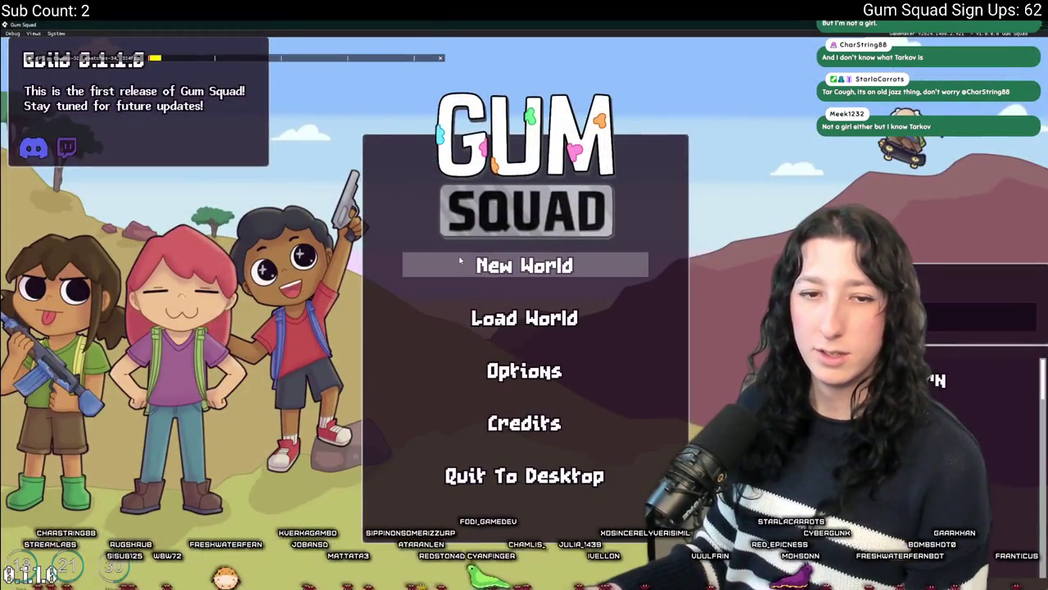
left_click(485, 256)
left_click(481, 307)
left_click(523, 434)
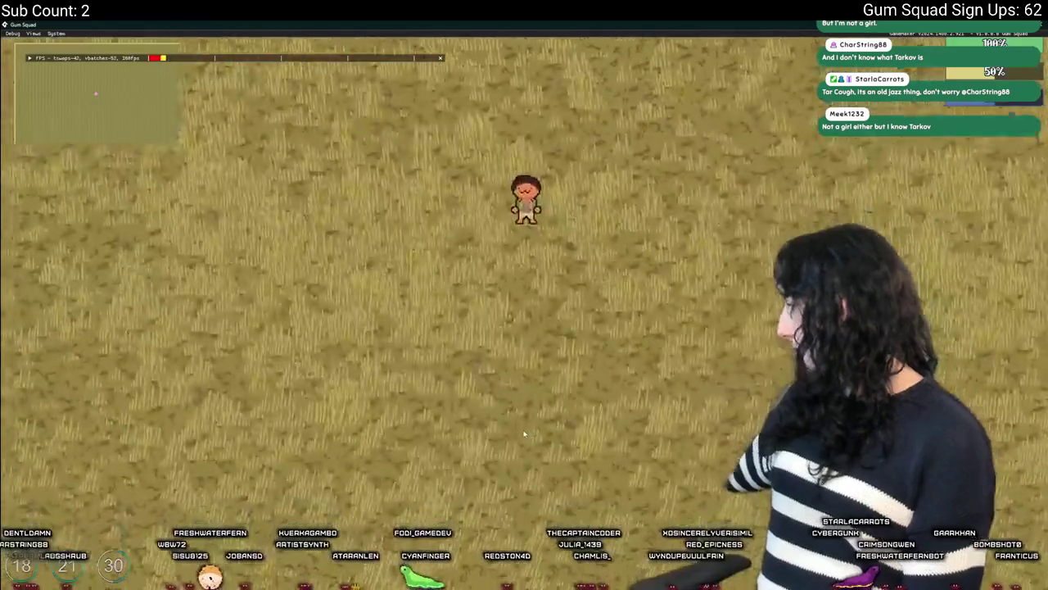
Walk the character down-right, then left, and return to the GameMaker code.
key("s")
key("d")
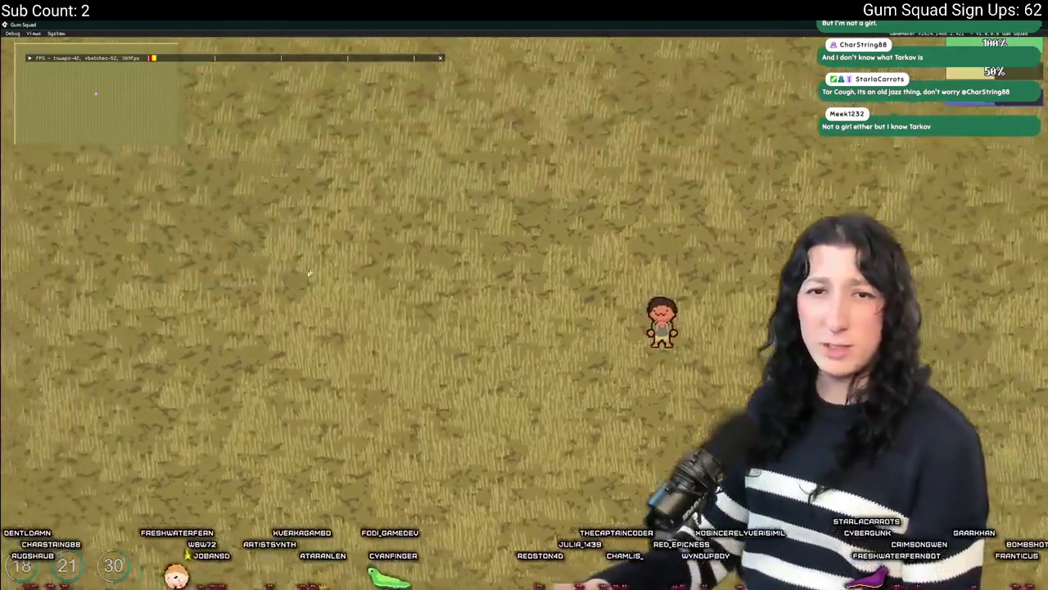
key("a")
key("w")
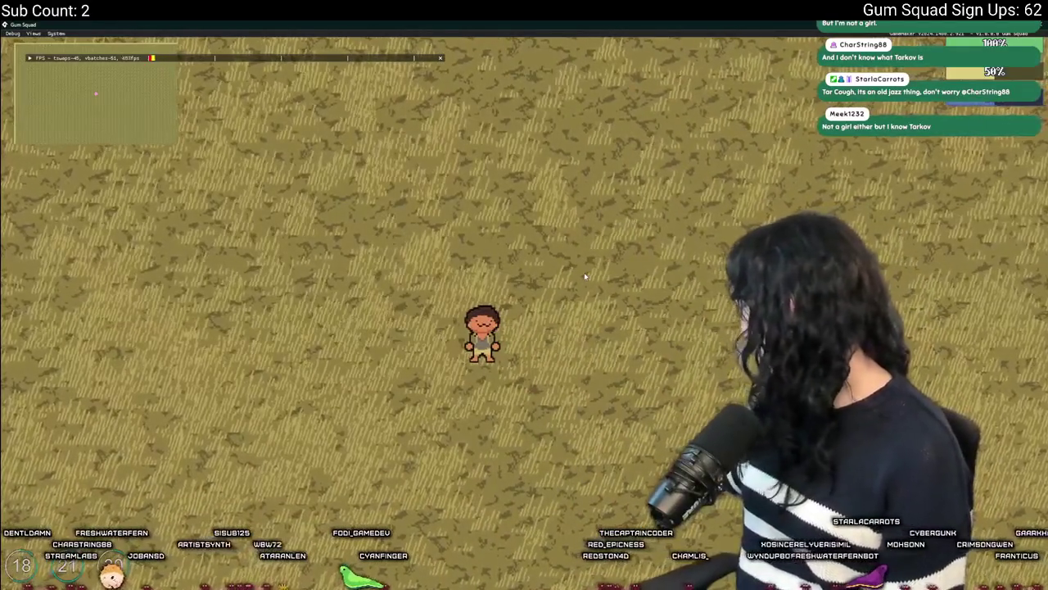
key("a")
key("a")
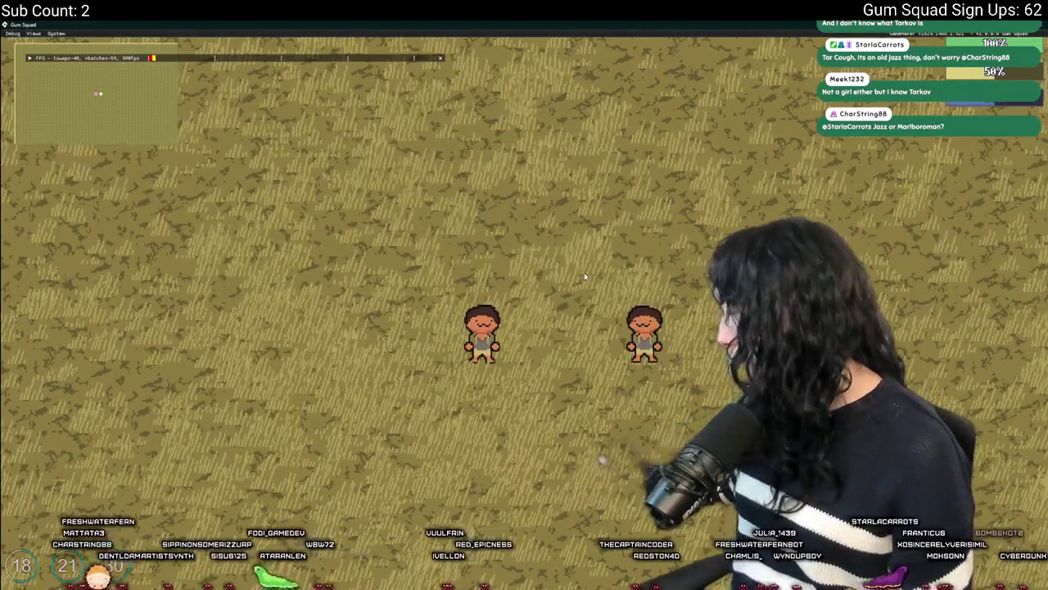
key("alt+Tab")
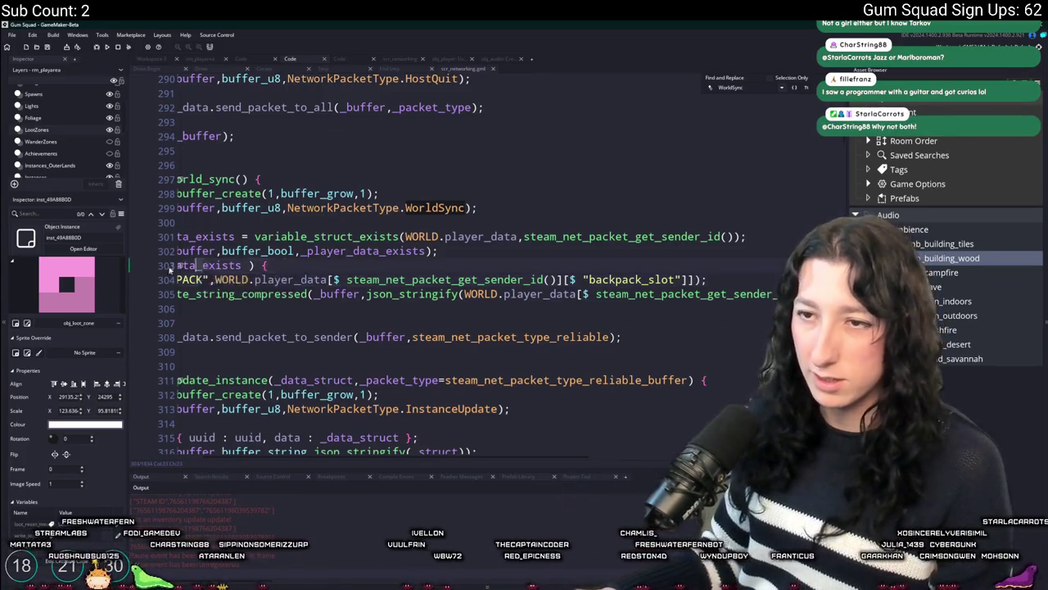
Read the logged backpack data in GameMaker's Output, then walk the character down the field.
key("Home")
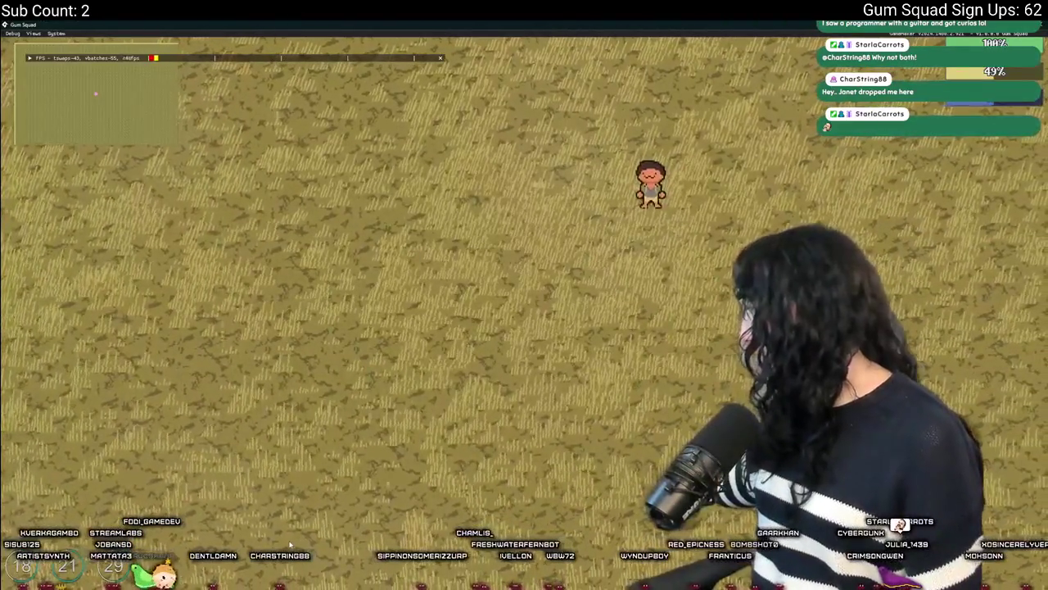
key("alt+Tab")
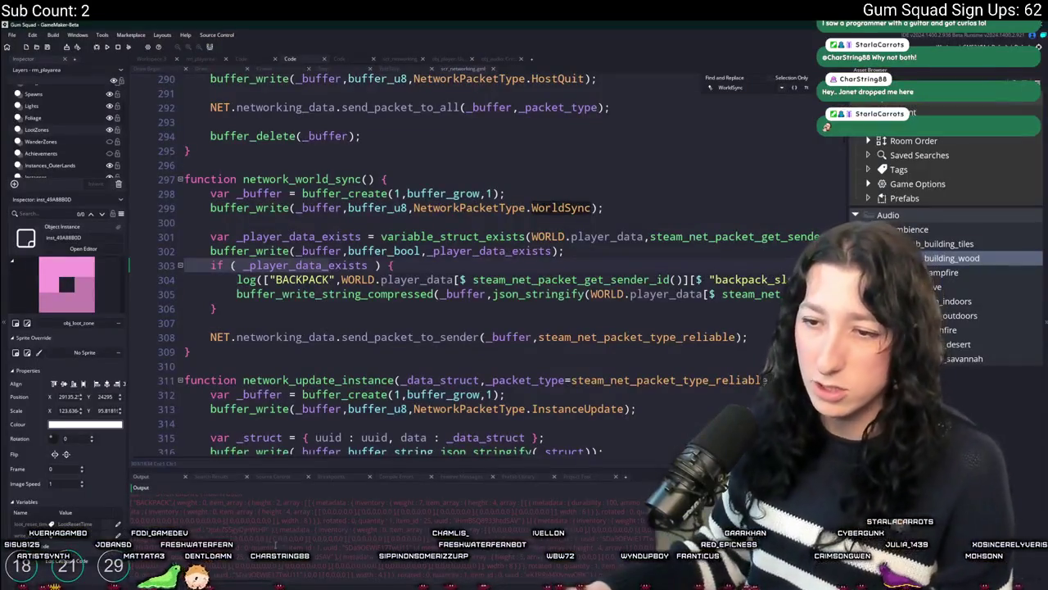
key("alt+Tab")
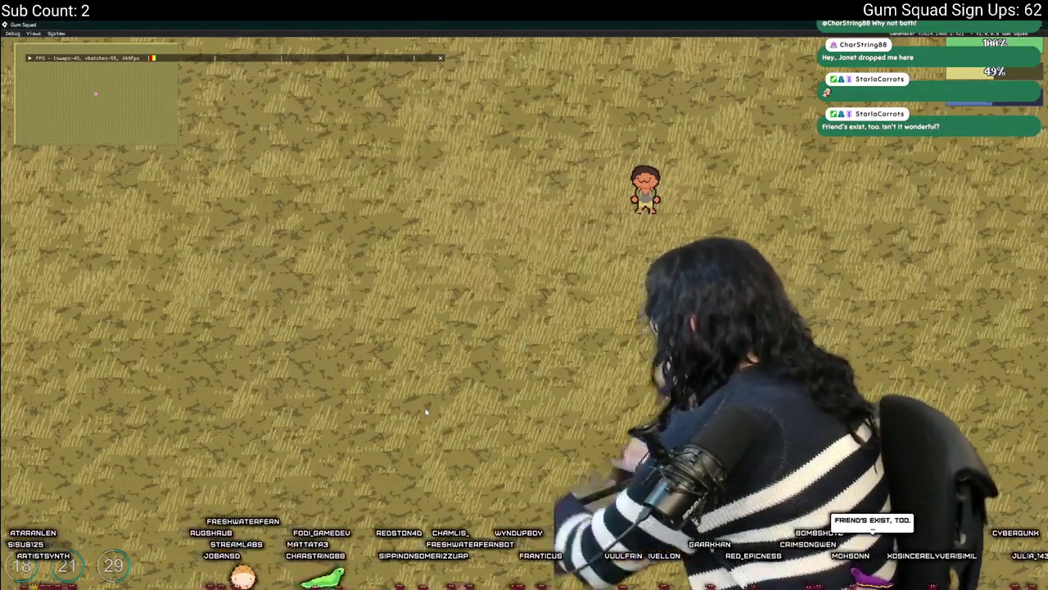
key("alt+Tab")
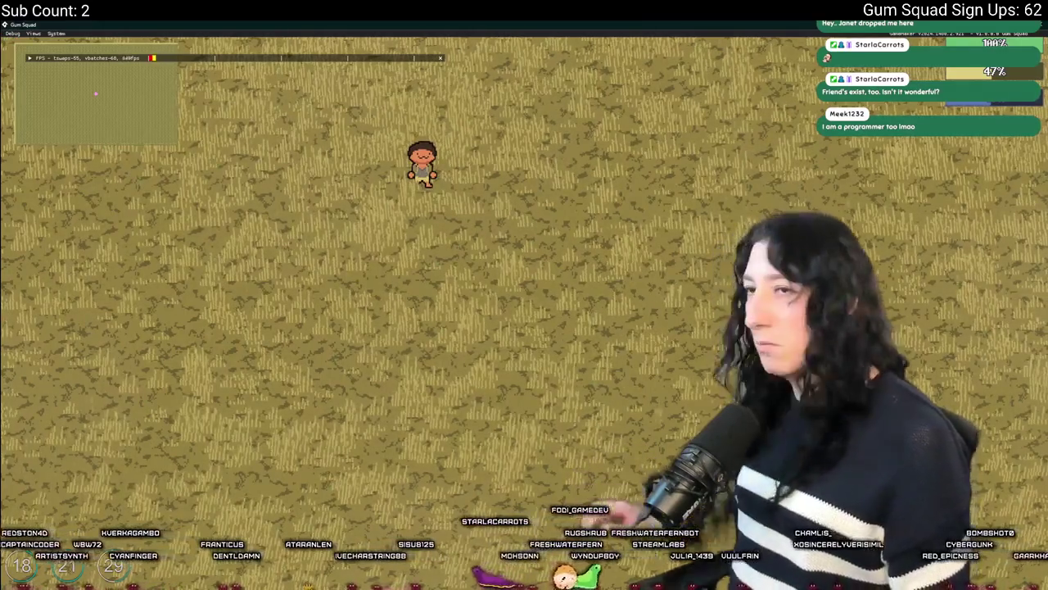
key("s")
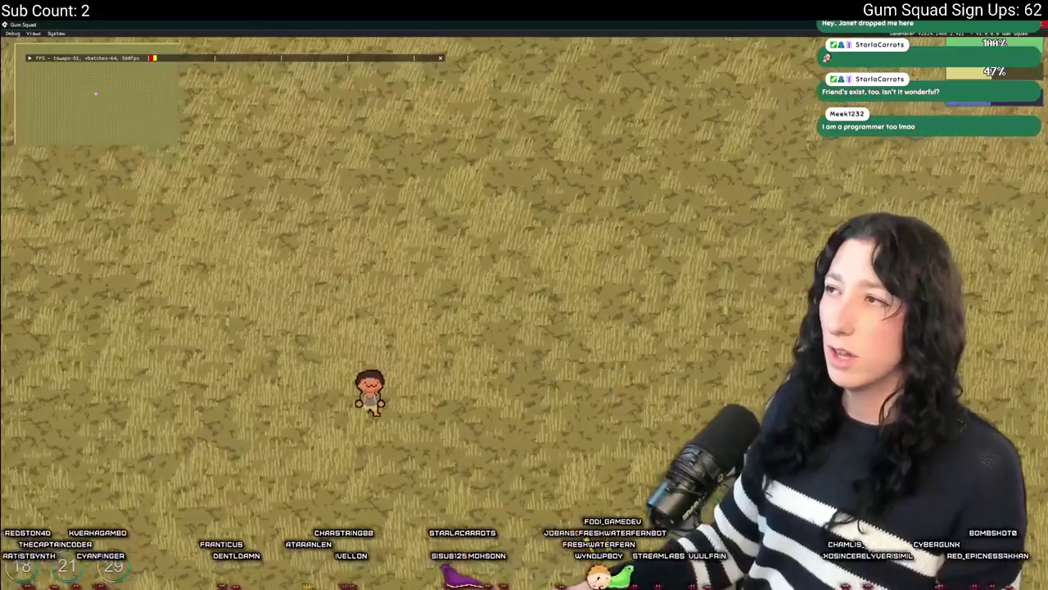
key("alt+F4")
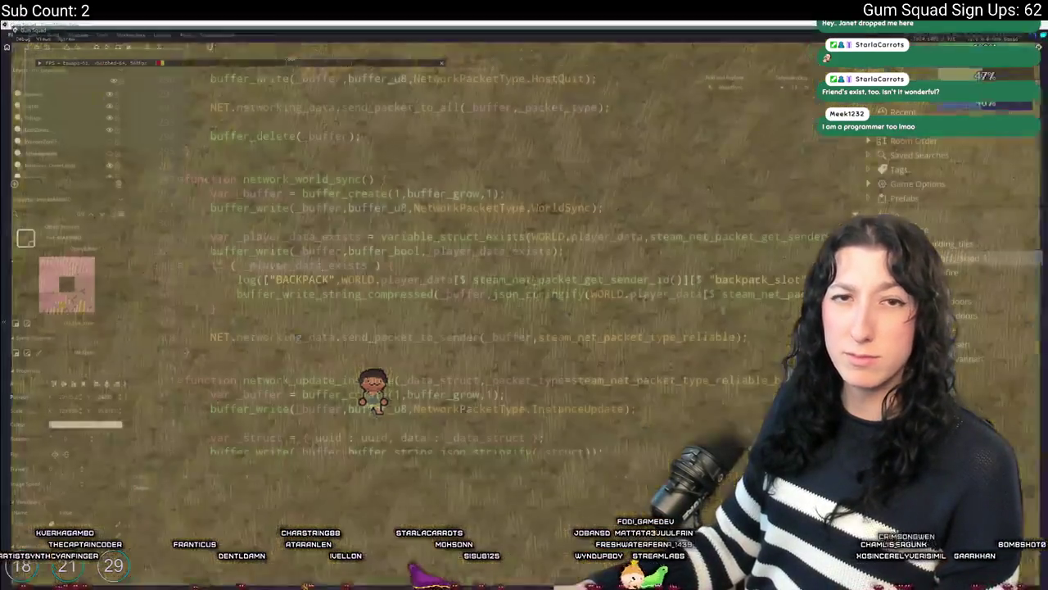
Open the rm_playarea room, list the Instances layer and select the player instance.
left_click(198, 58)
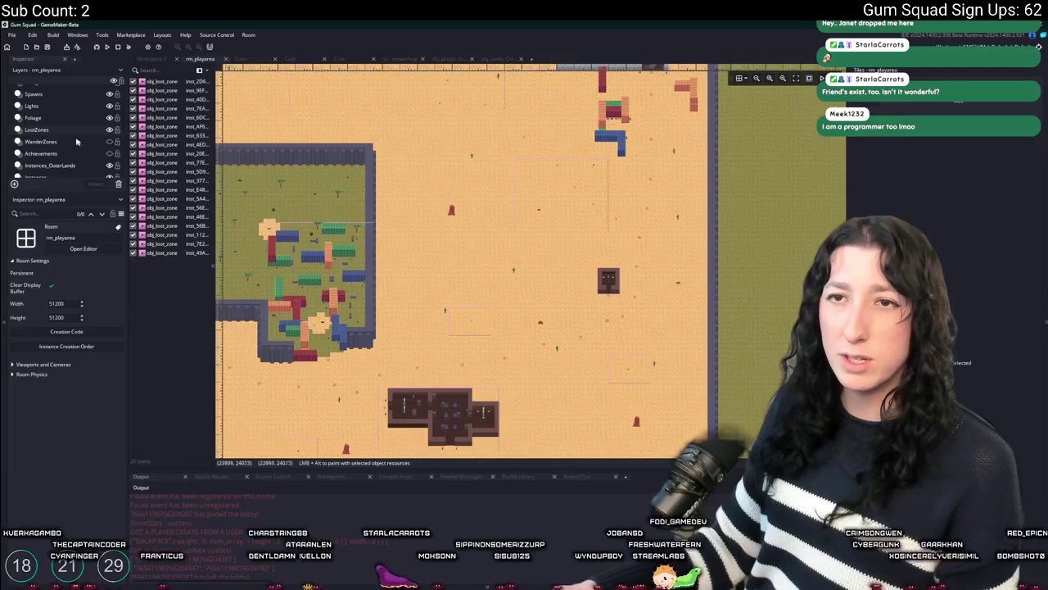
scroll(551, 316, "up", 5)
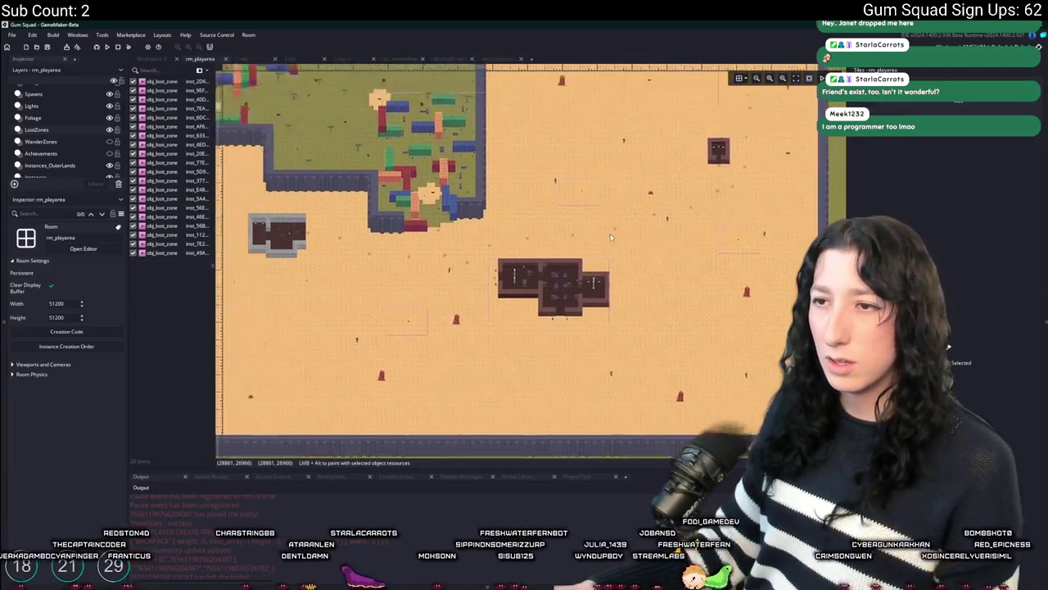
scroll(61, 123, "down", 3)
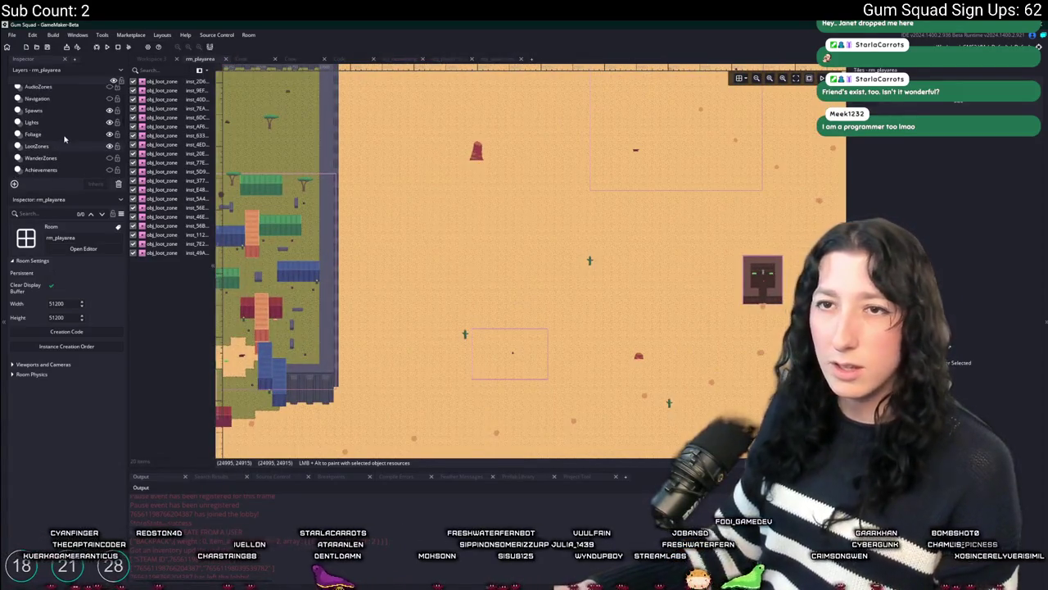
left_click(45, 145)
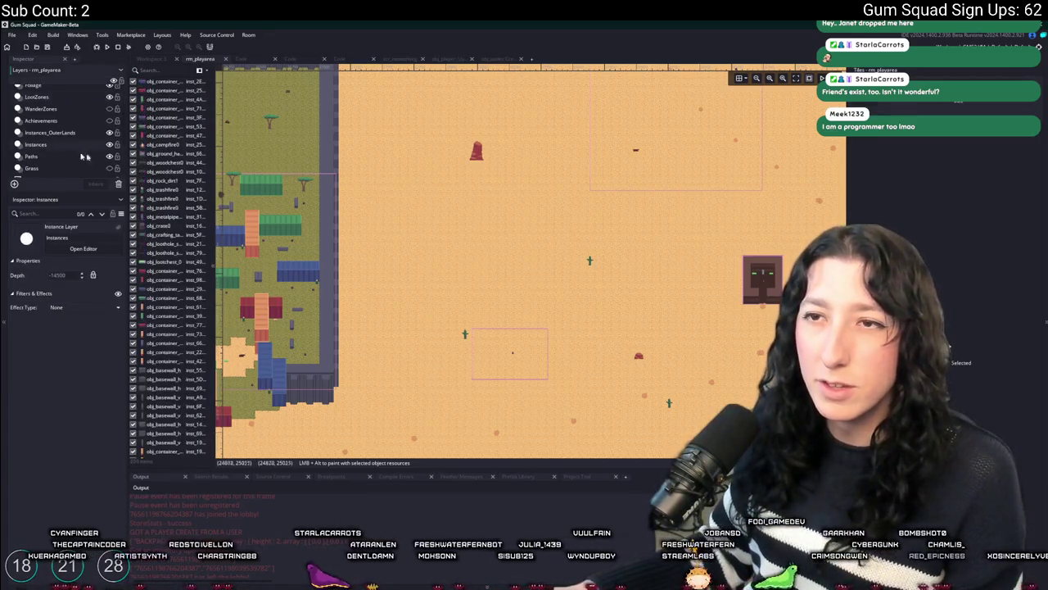
scroll(188, 457, "down", 15)
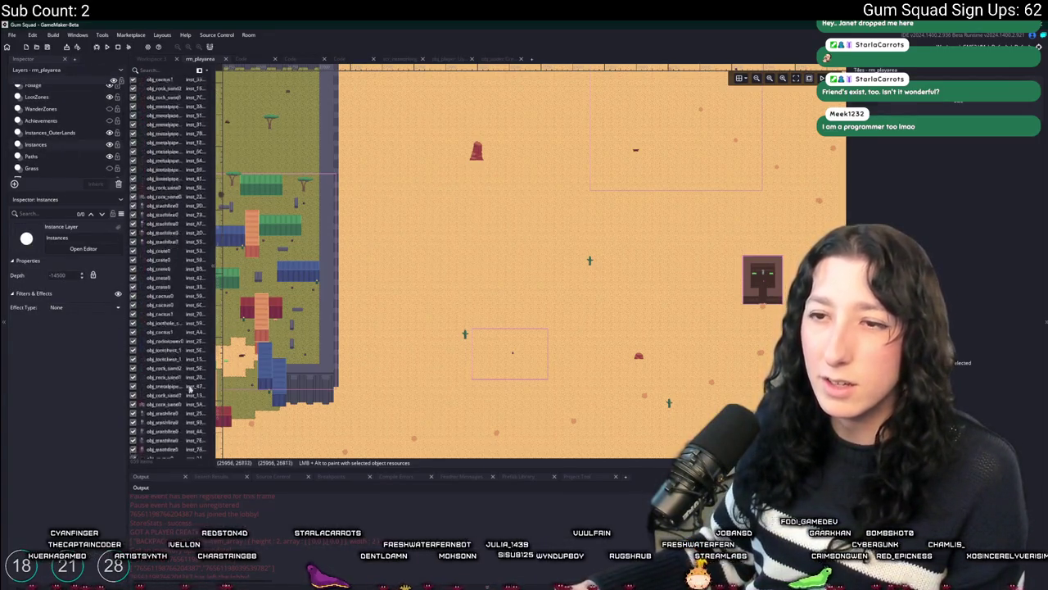
double_click(176, 453)
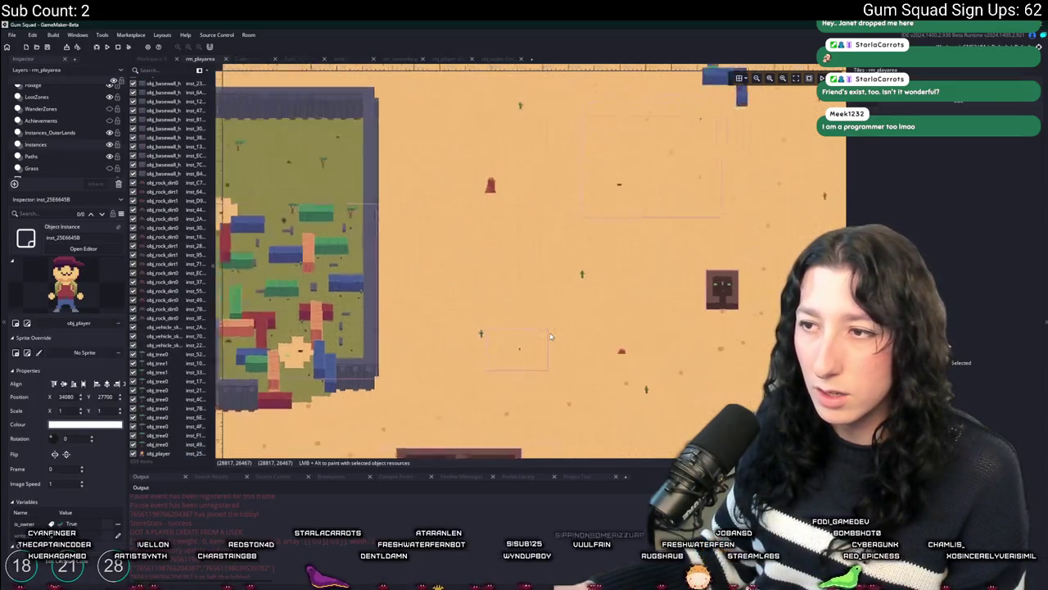
Pan and zoom the room view around the walled green compound.
mouse_move(566, 166)
left_mouse_down()
mouse_move(609, 139)
mouse_move(468, 186)
mouse_move(437, 214)
mouse_move(402, 378)
mouse_move(503, 203)
mouse_move(484, 216)
mouse_move(437, 302)
mouse_move(458, 313)
left_mouse_up()
scroll(458, 313, "down", 2)
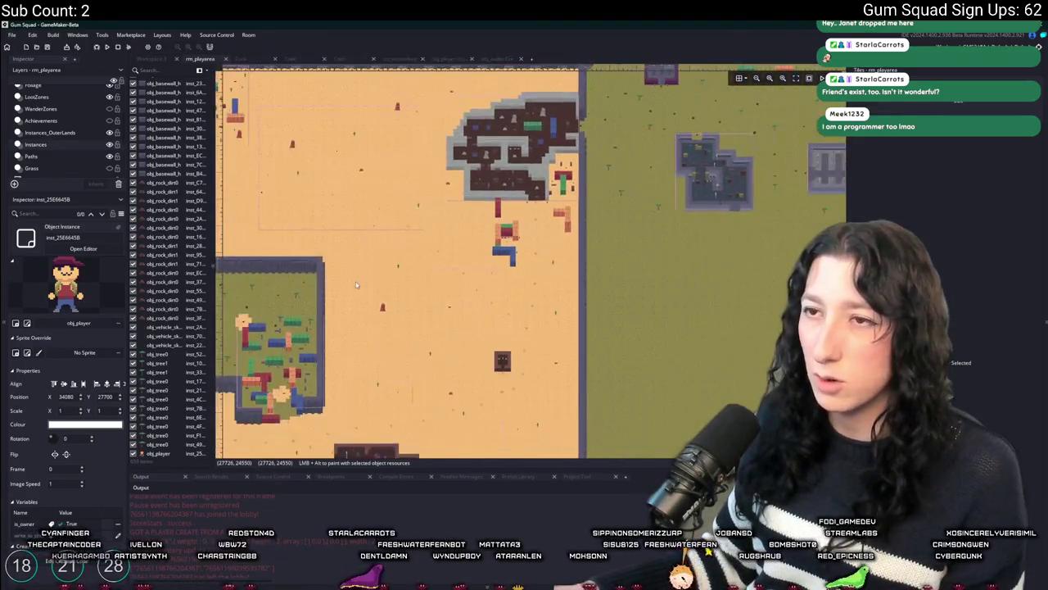
scroll(491, 295, "up", 2)
left_click_drag(600, 246, 743, 177)
scroll(578, 344, "up", 3)
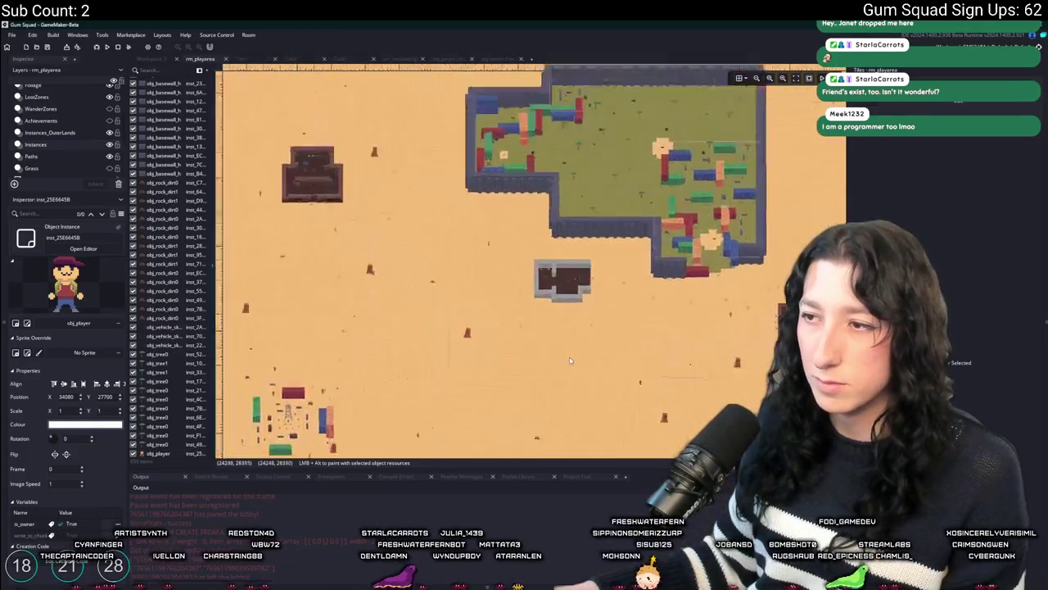
left_click_drag(580, 312, 372, 384)
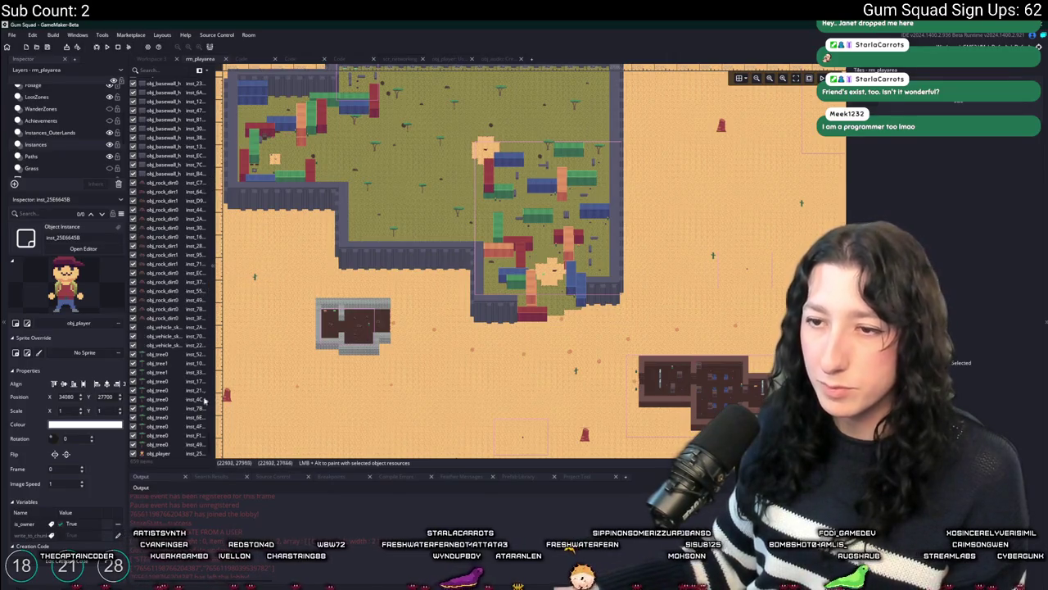
scroll(209, 426, "up", 10)
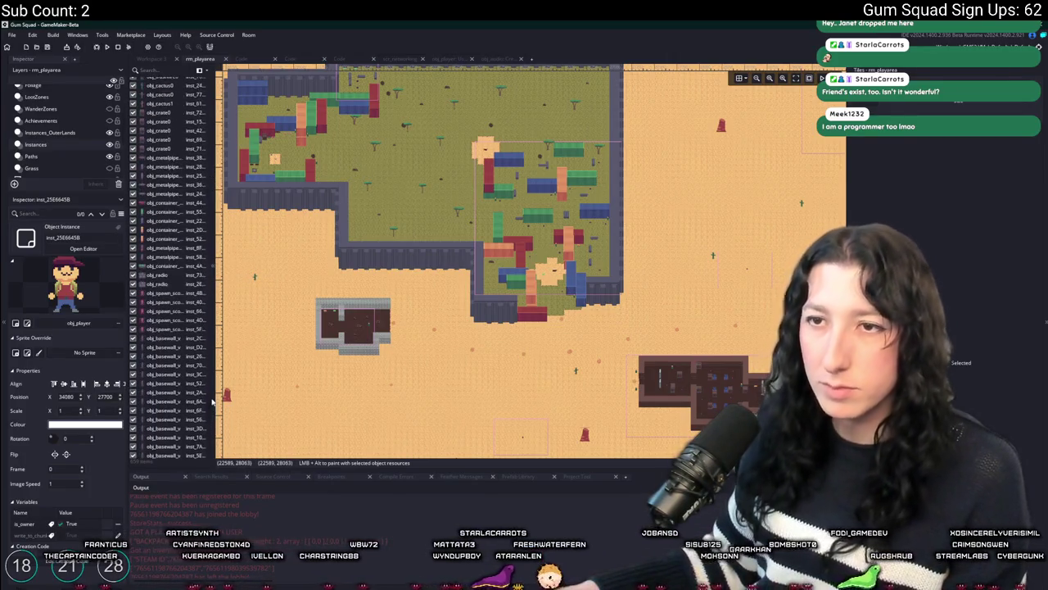
scroll(212, 400, "up", 10)
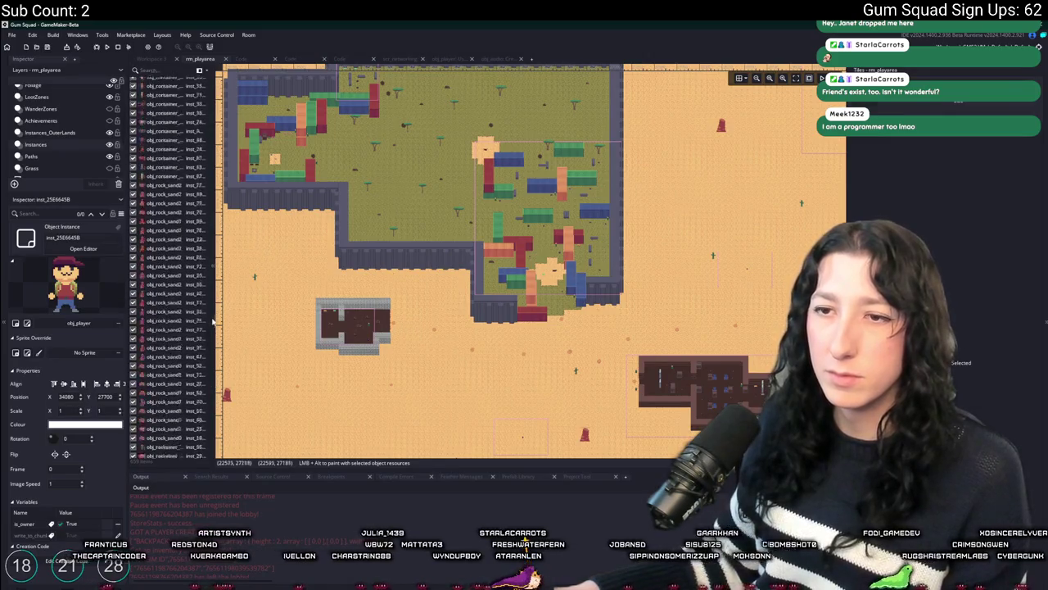
scroll(189, 369, "down", 15)
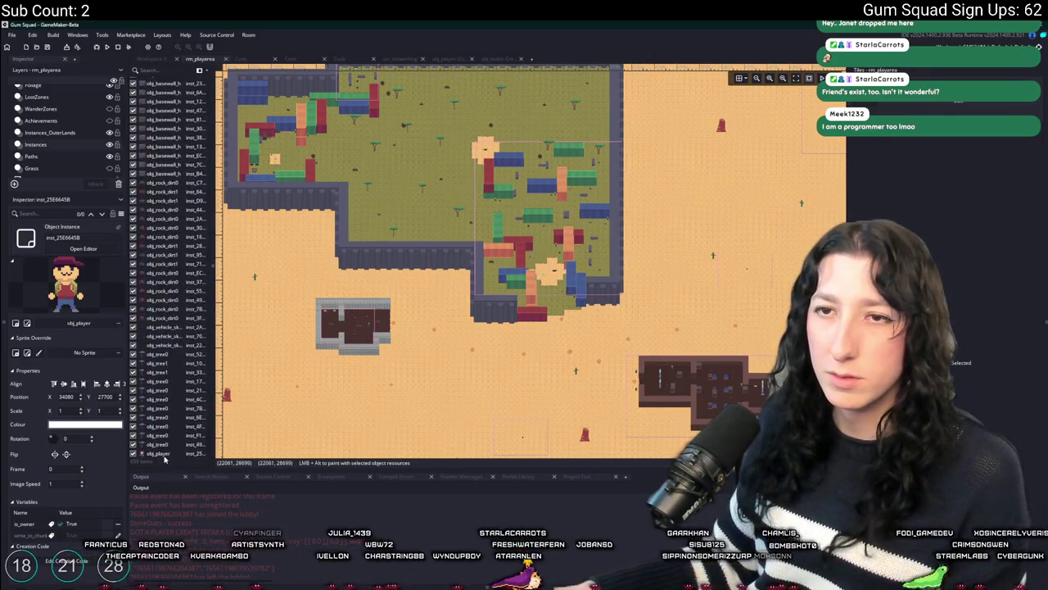
Show the Instances_OuterLands and Instances layers' instances and open the asset search.
left_click(82, 132)
scroll(166, 423, "down", 15)
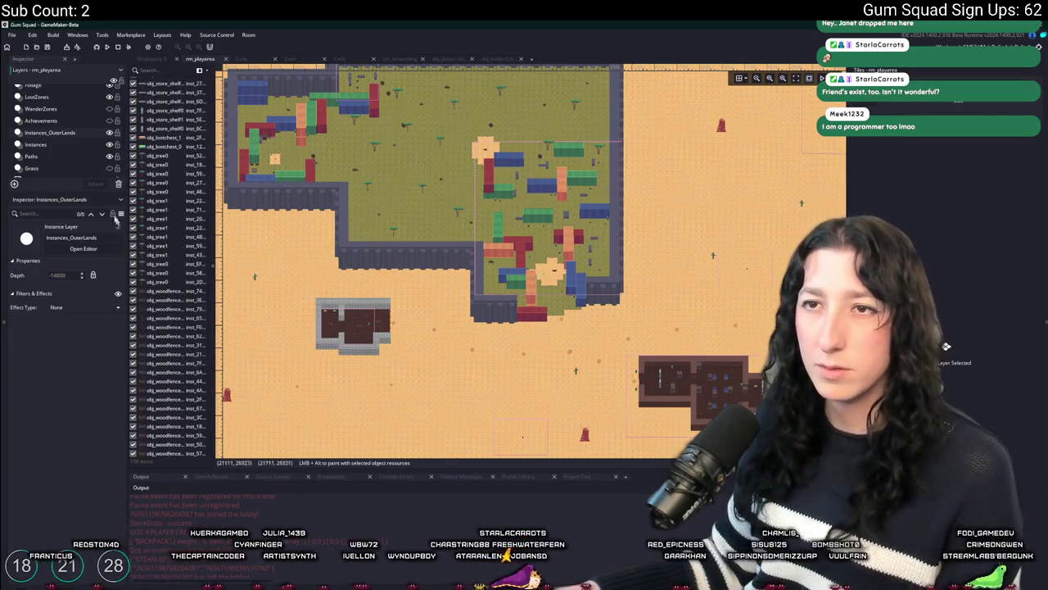
left_click(35, 144)
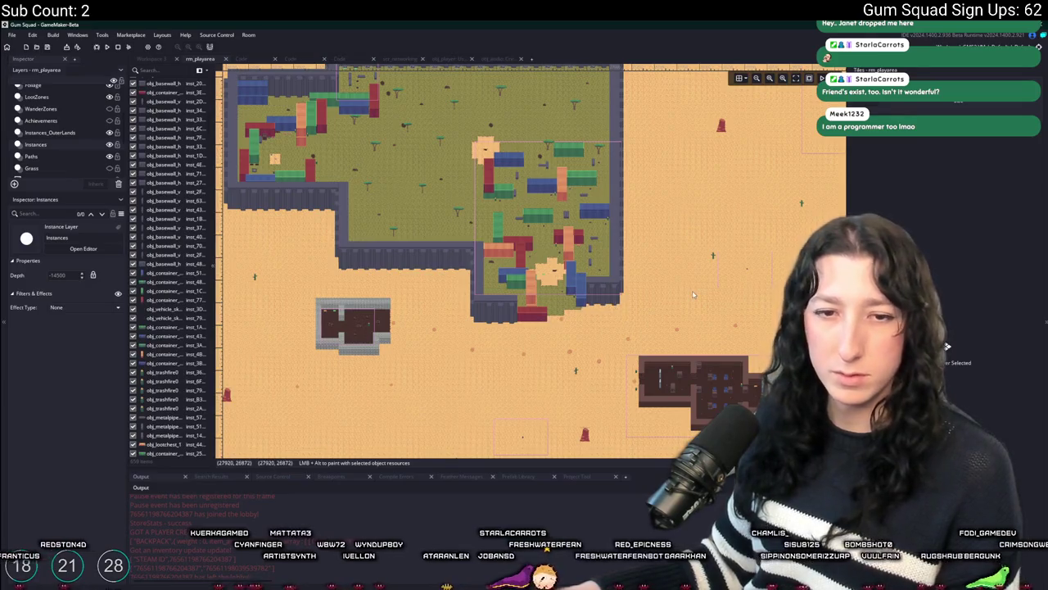
key("ctrl+t")
Open obj_player and add show_message(instance_number(obj_player)); to its Create event.
type("obj_pla")
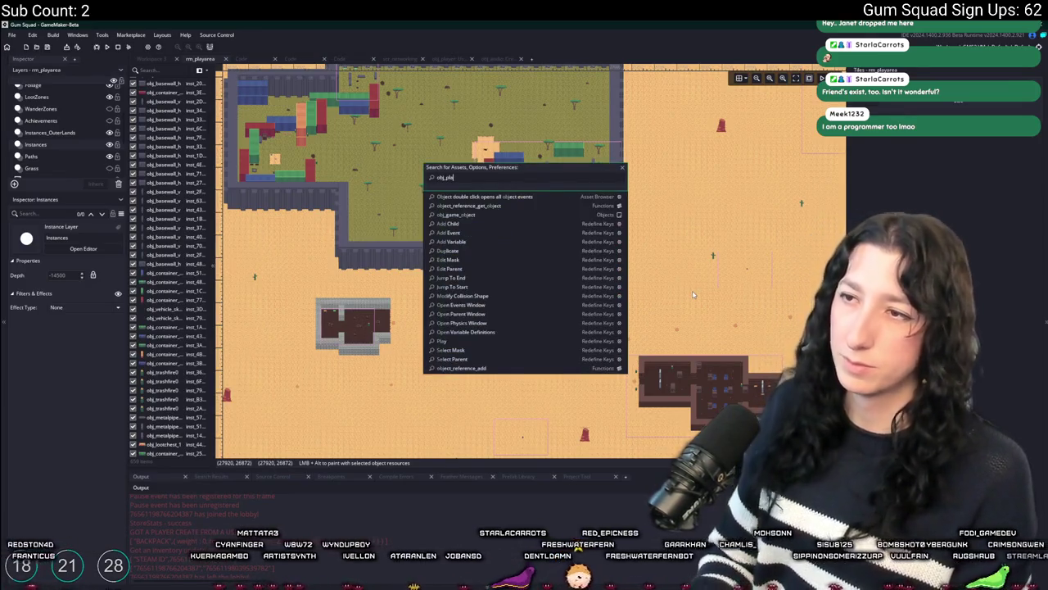
key("Return")
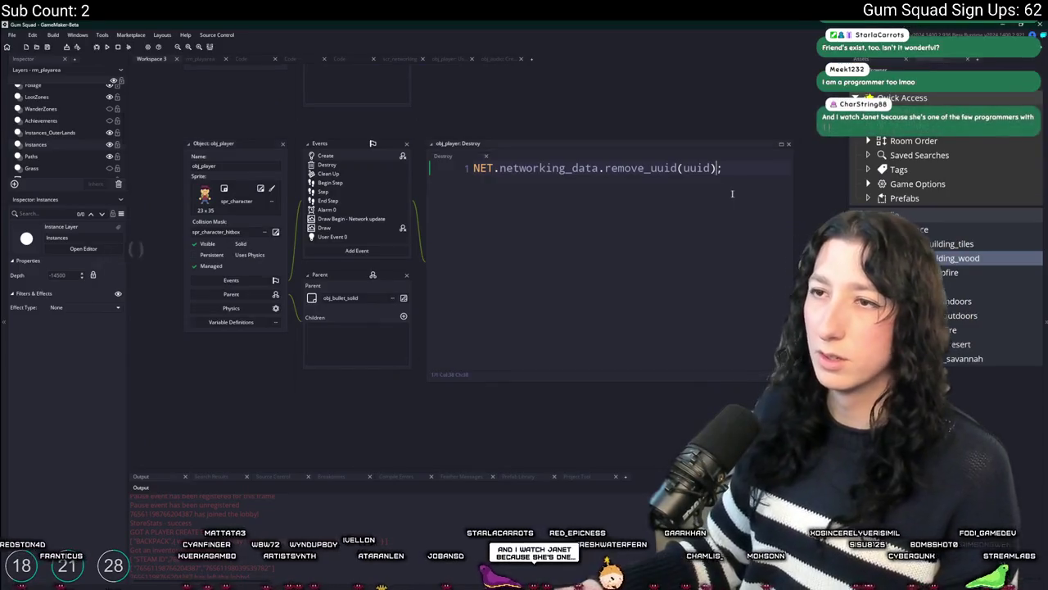
key("ctrl+Tab")
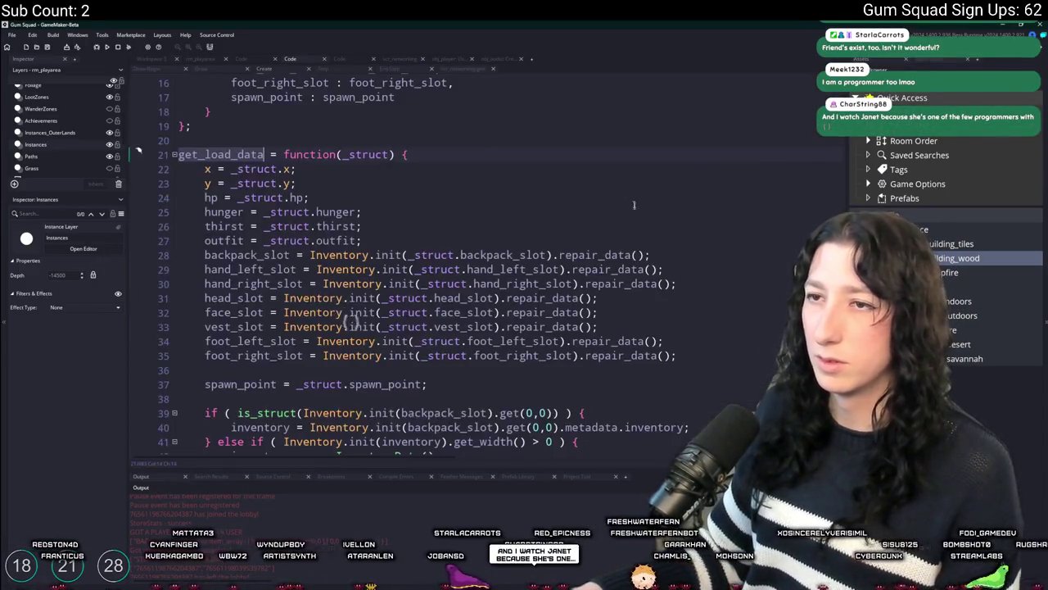
type("show_me")
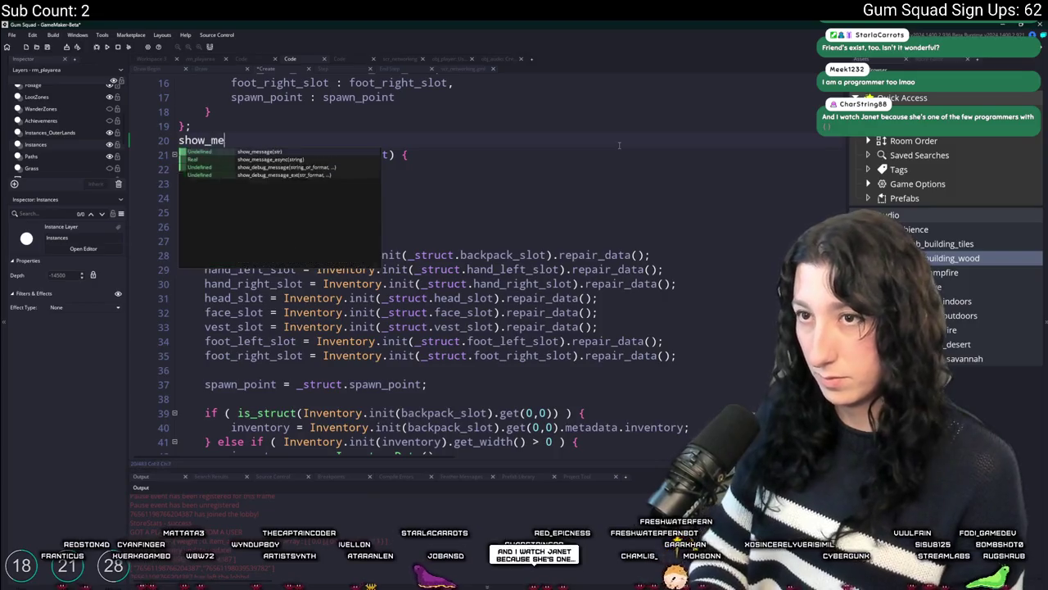
type("sasgesage(i")
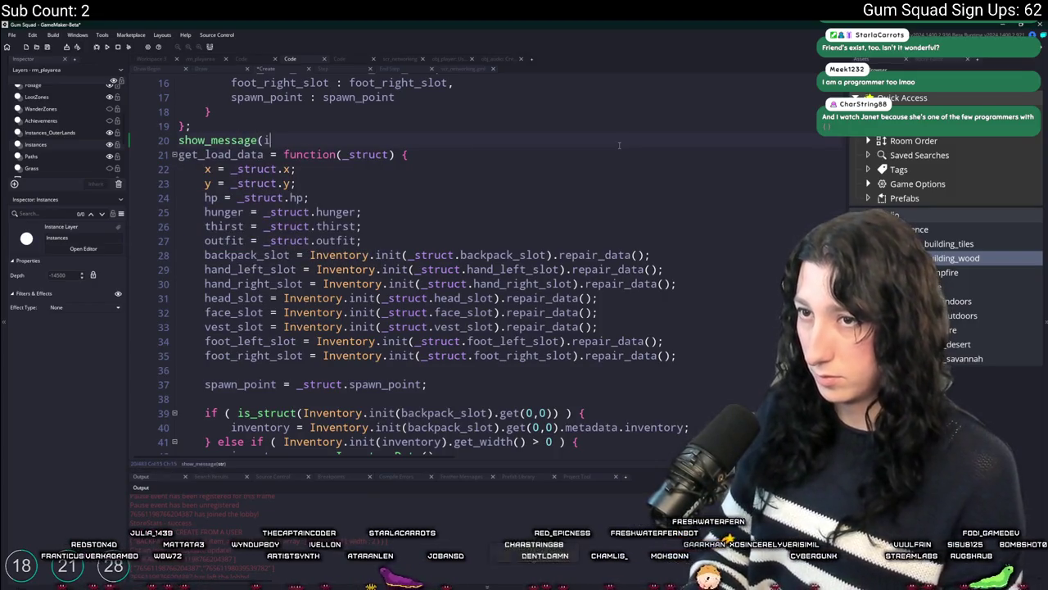
type("_num")
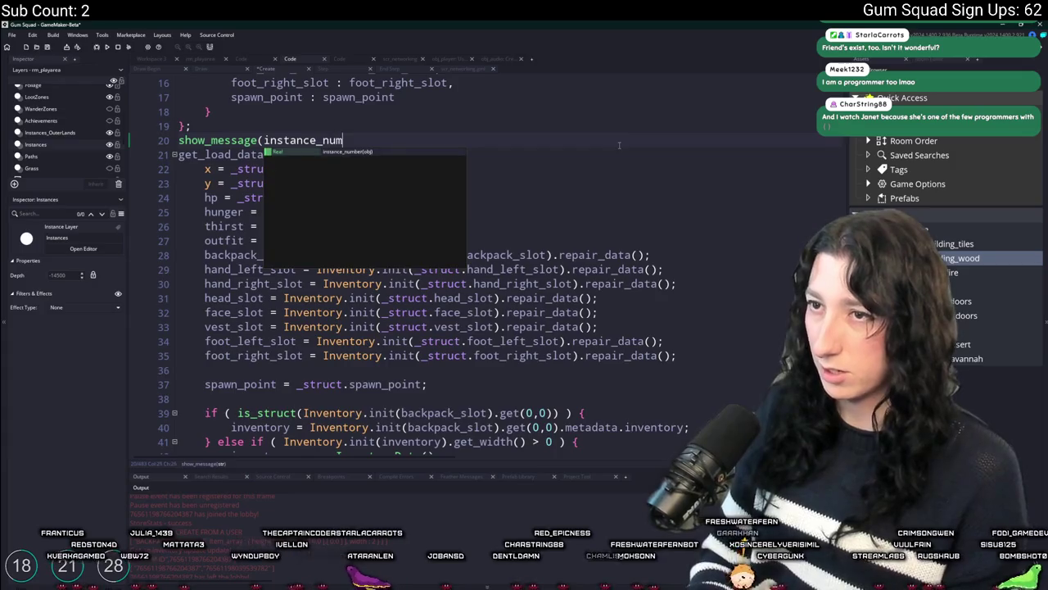
key("Return")
type("obj_player));")
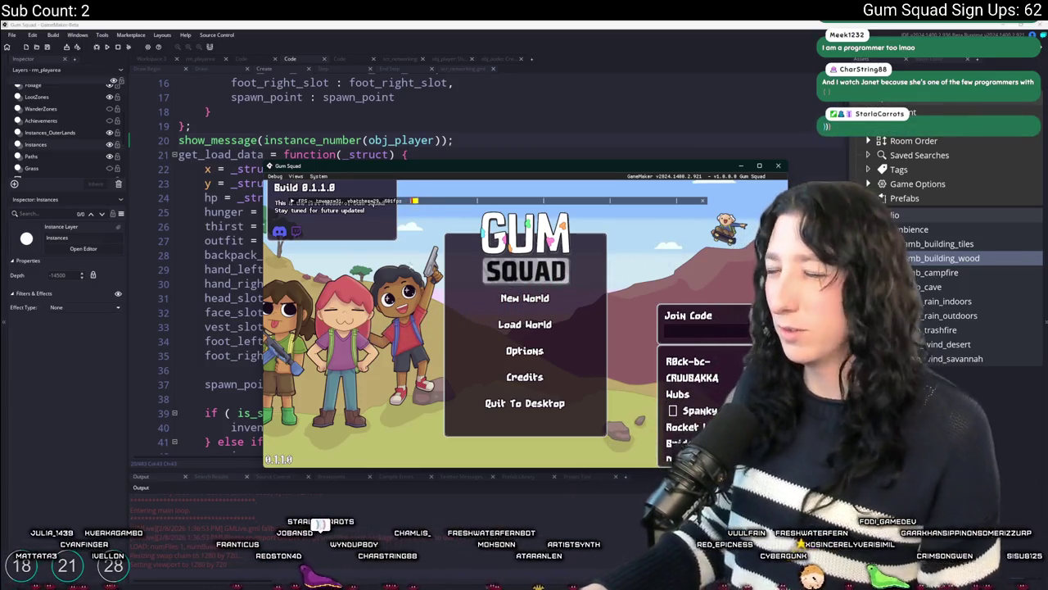
Test the message in a New World lobby, then stop the game and delete the debug line.
left_click(524, 298)
left_click(524, 385)
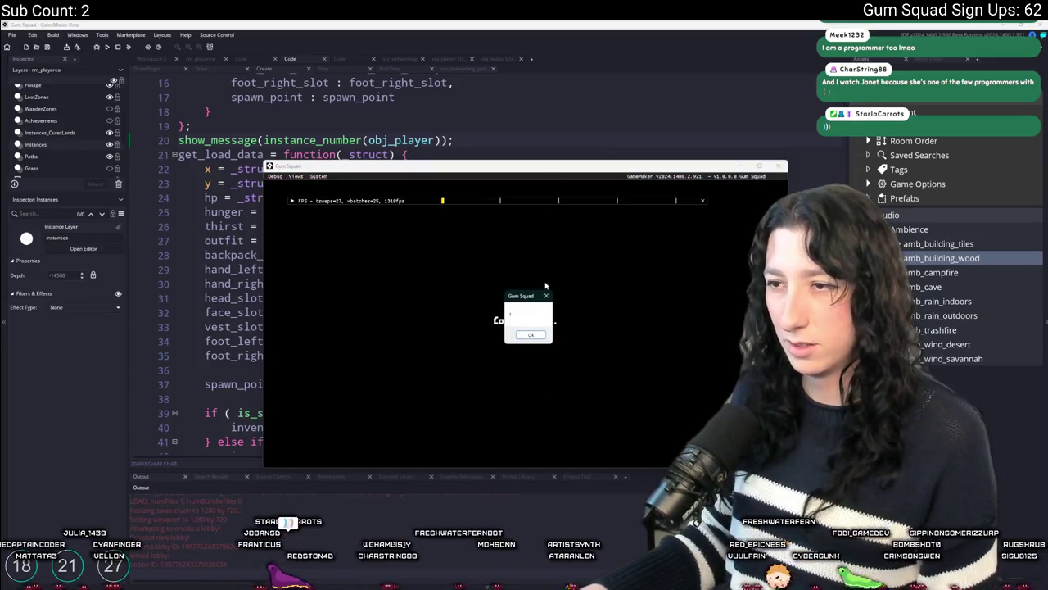
left_click(127, 48)
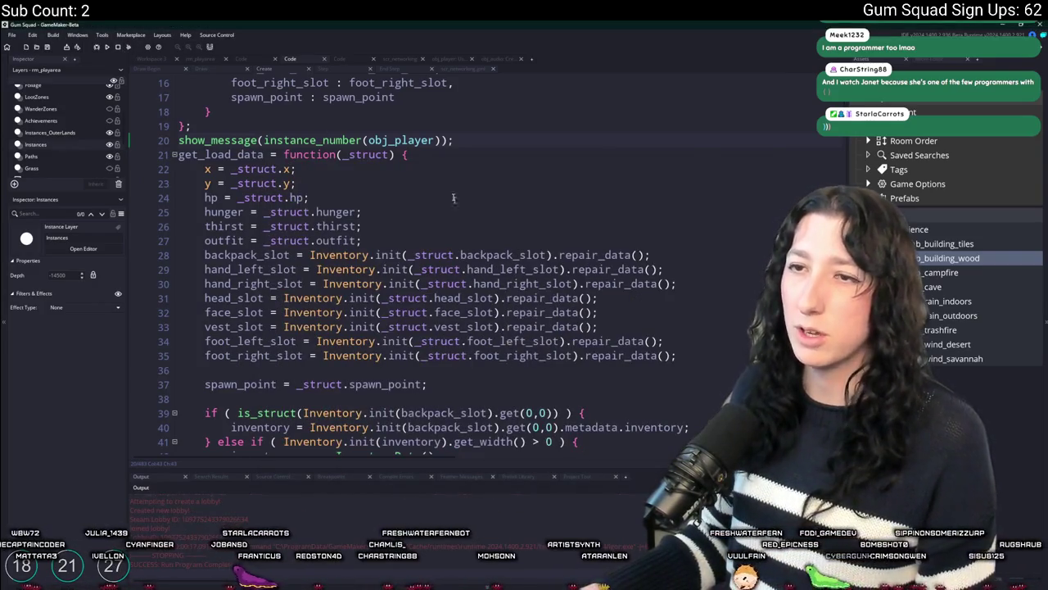
triple_click(482, 140)
key("BackSpace")
key("Return")
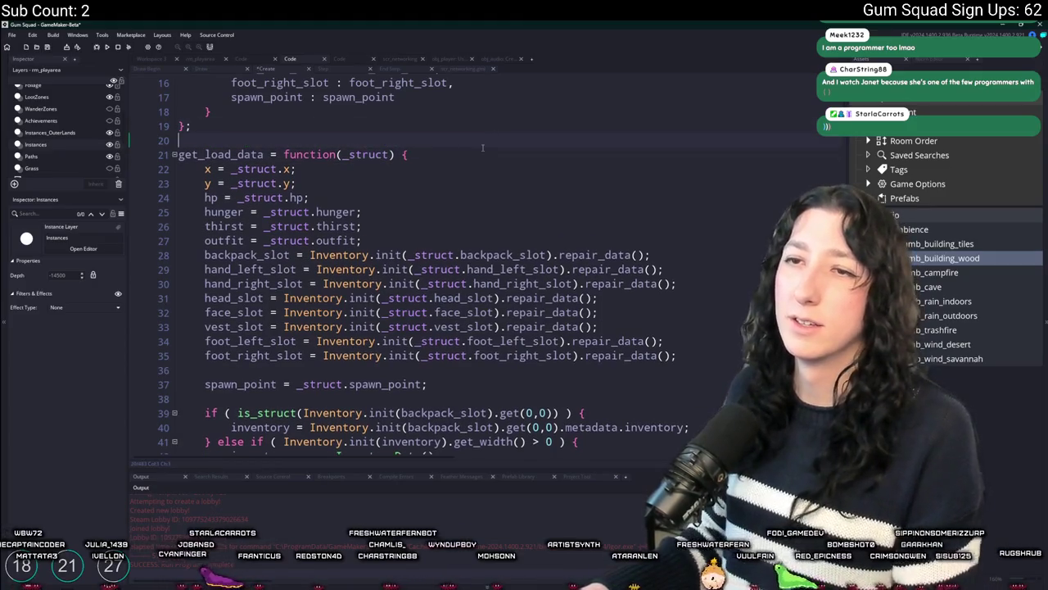
Save the edit, check the End Step code, and open obj_player's Create event code.
key("ctrl+s")
scroll(473, 168, "down", 4)
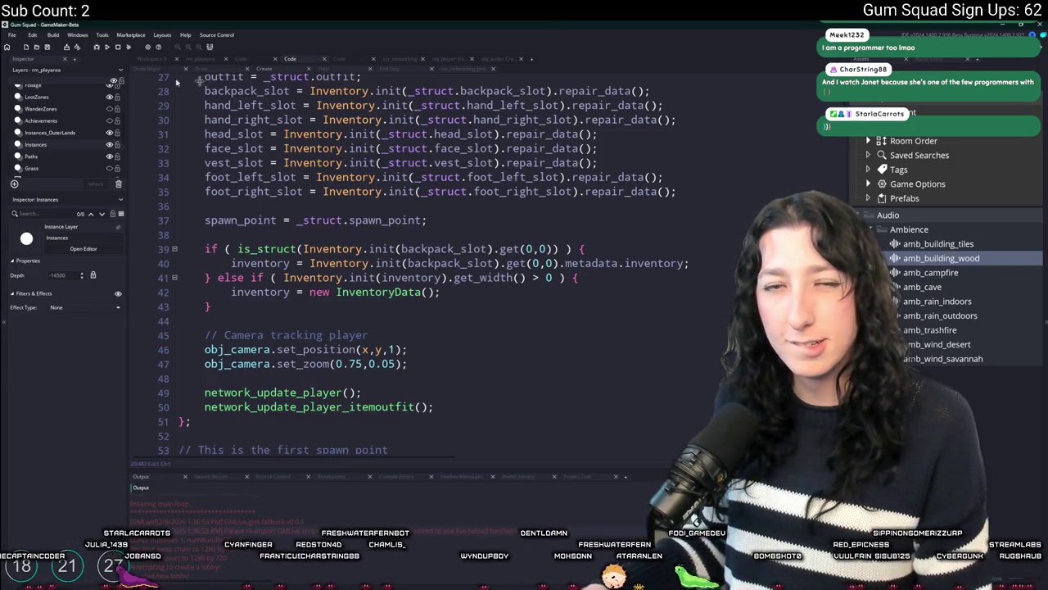
left_click(413, 70)
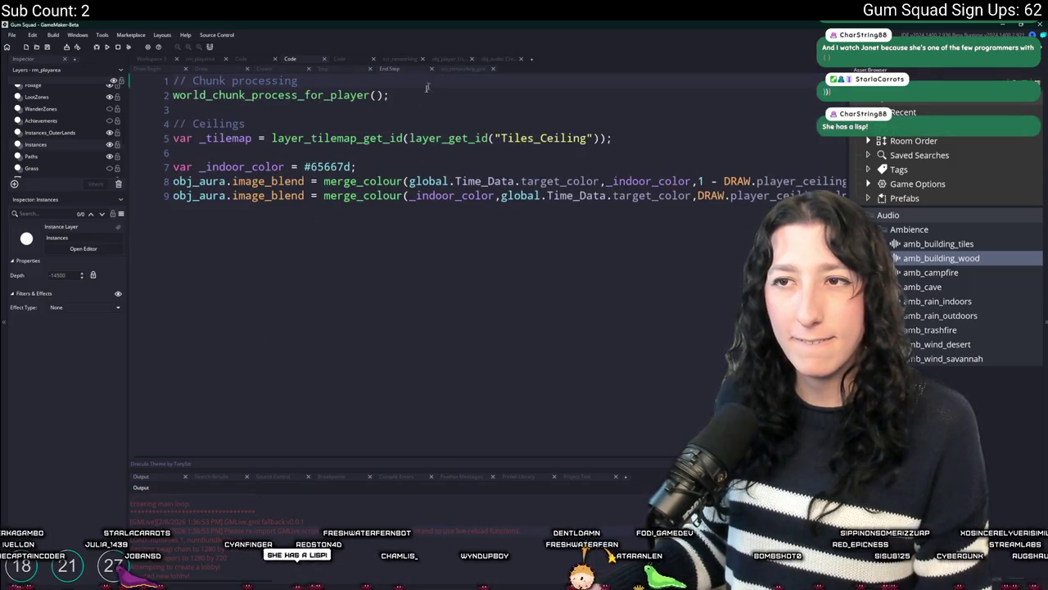
left_click(151, 58)
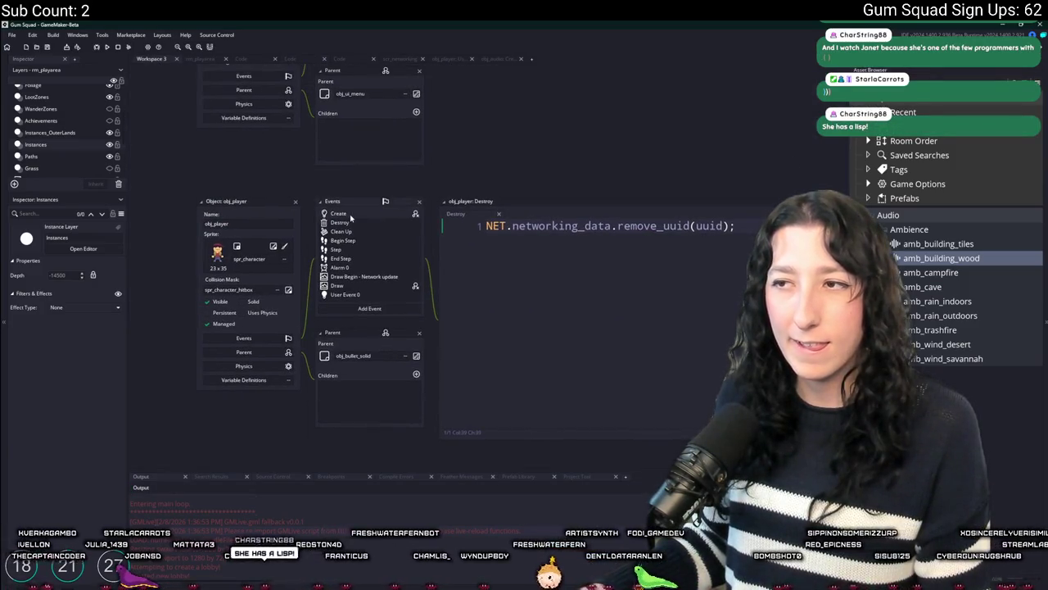
double_click(351, 217)
scroll(550, 407, "up", 5)
scroll(550, 407, "up", 3)
scroll(308, 434, "down", 10)
scroll(308, 435, "down", 12)
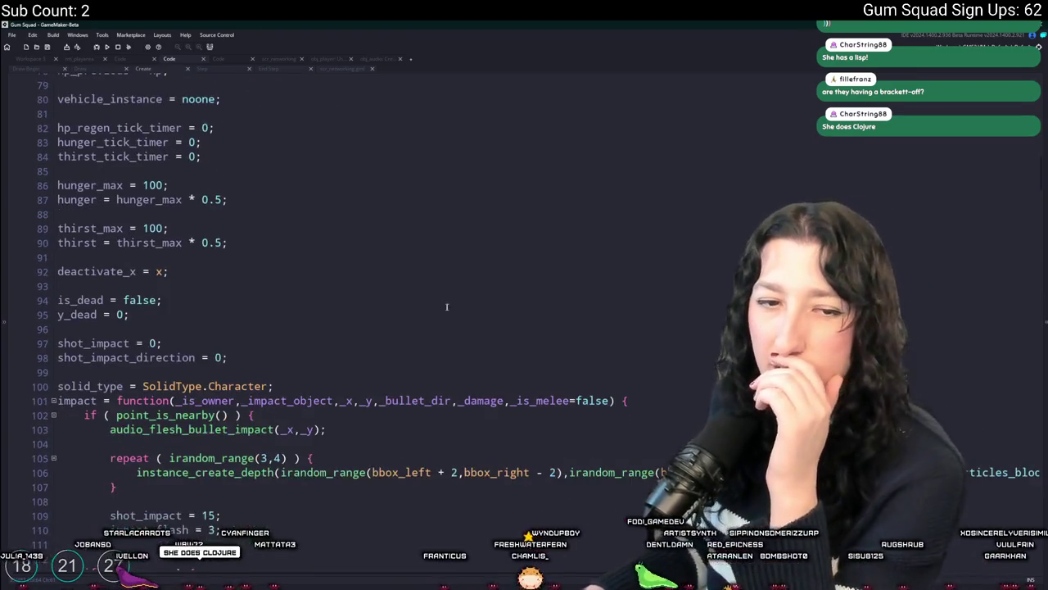
Scroll the Create event down to the steam_id assignment after impact_flash.
scroll(284, 301, "down", 3)
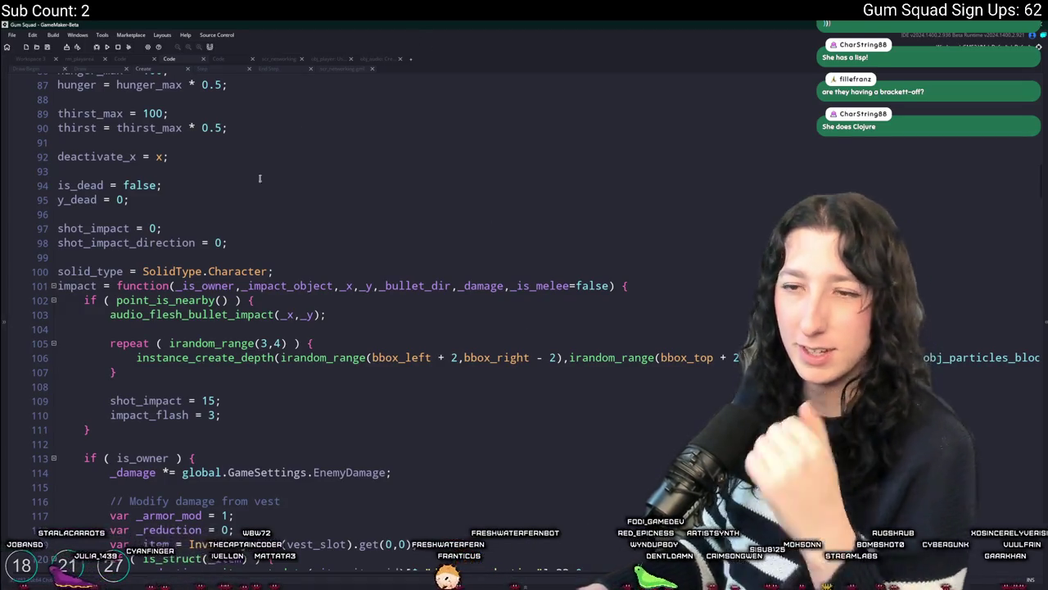
scroll(260, 178, "down", 20)
scroll(280, 301, "down", 20)
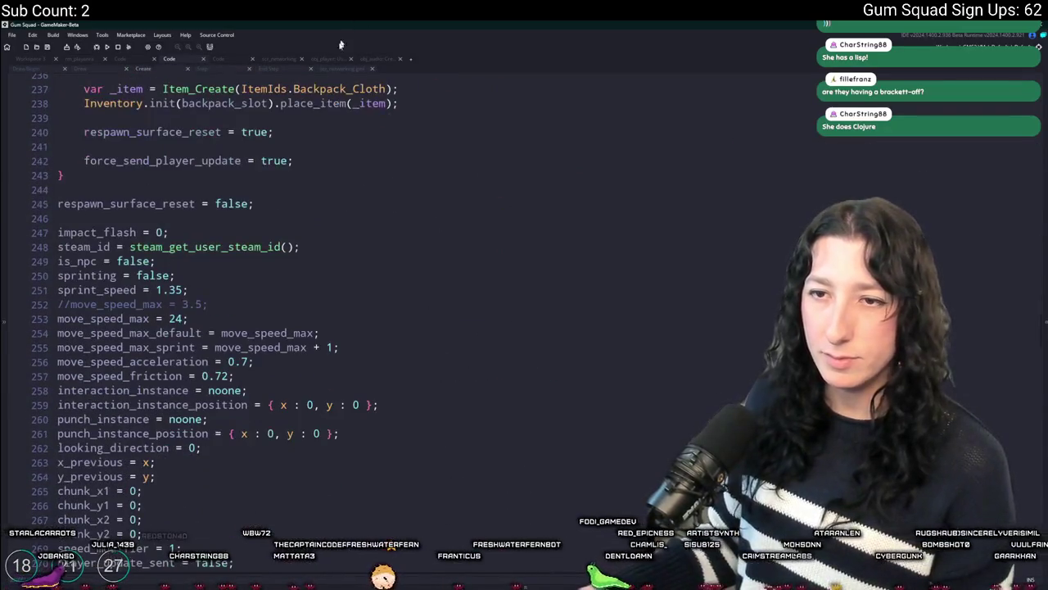
scroll(285, 230, "down", 2)
scroll(307, 155, "down", 2)
scroll(307, 155, "up", 2)
left_click(301, 180)
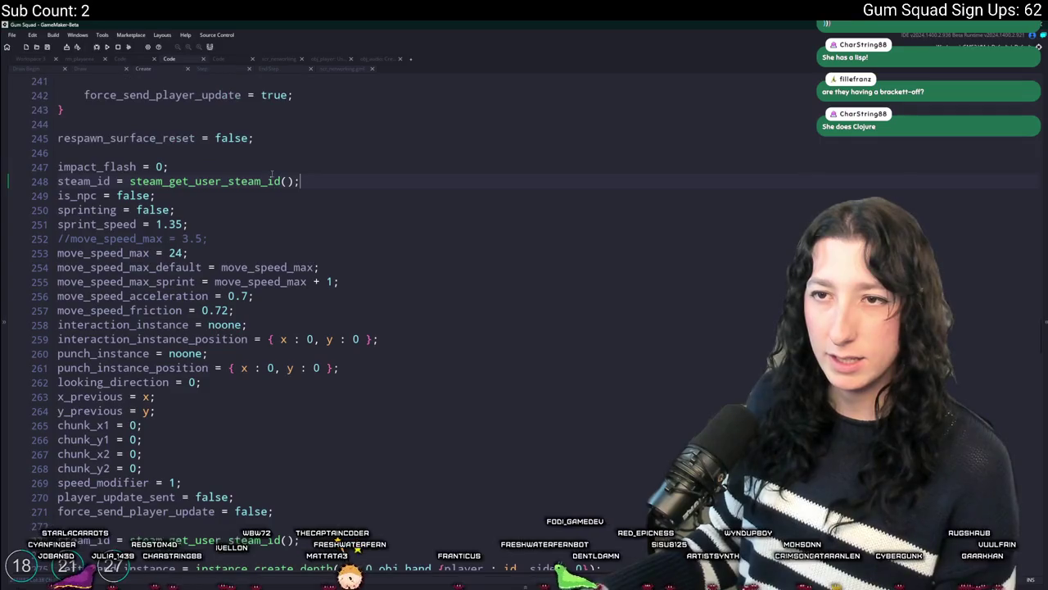
key("Return")
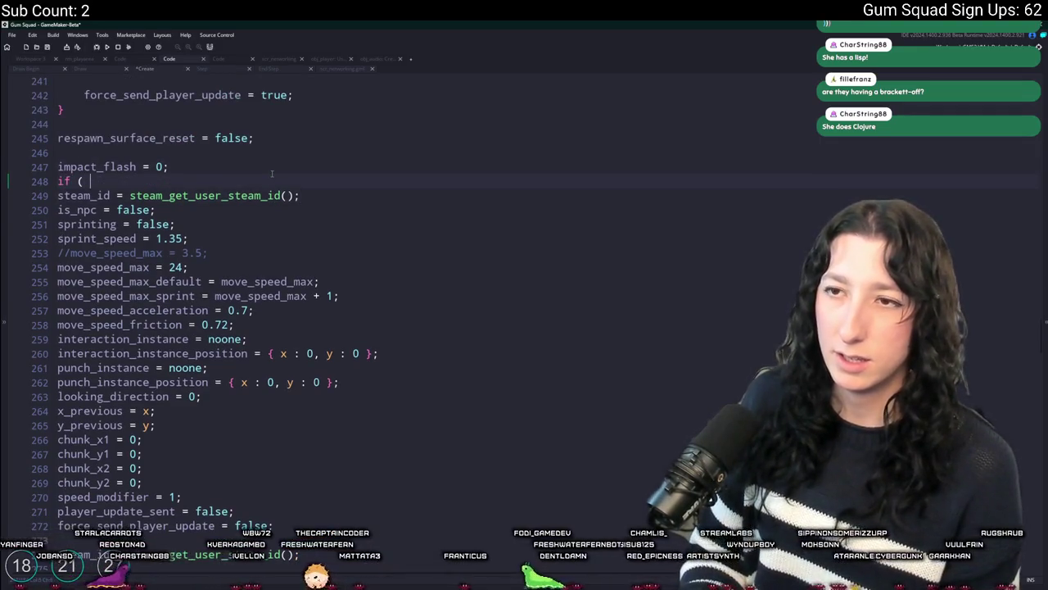
key("ctrl+z")
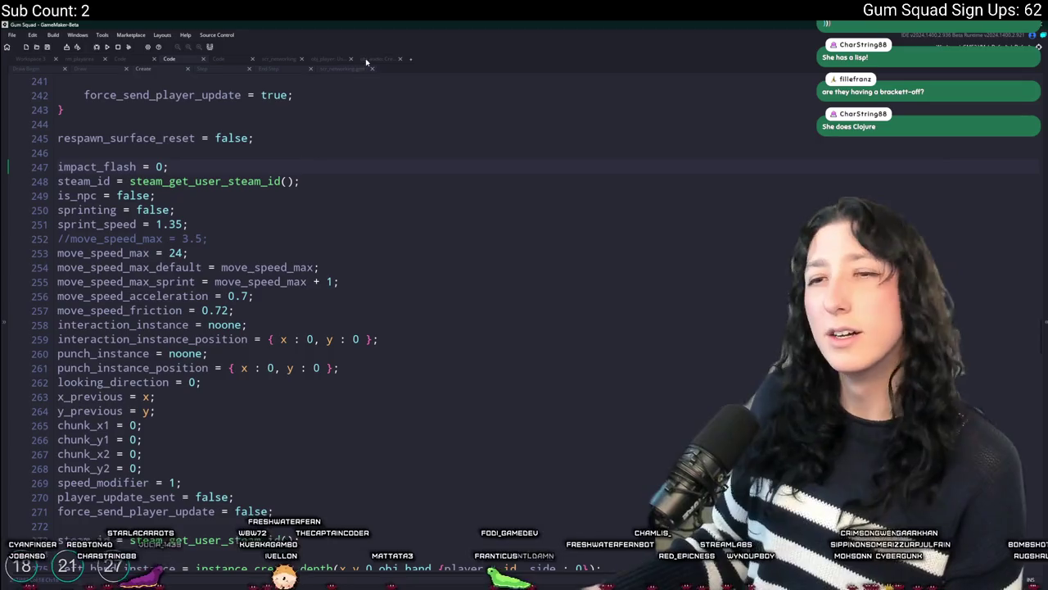
Delete the duplicate steam_id line 273 and select the inventory slot setup lines 320–328.
scroll(295, 386, "down", 3)
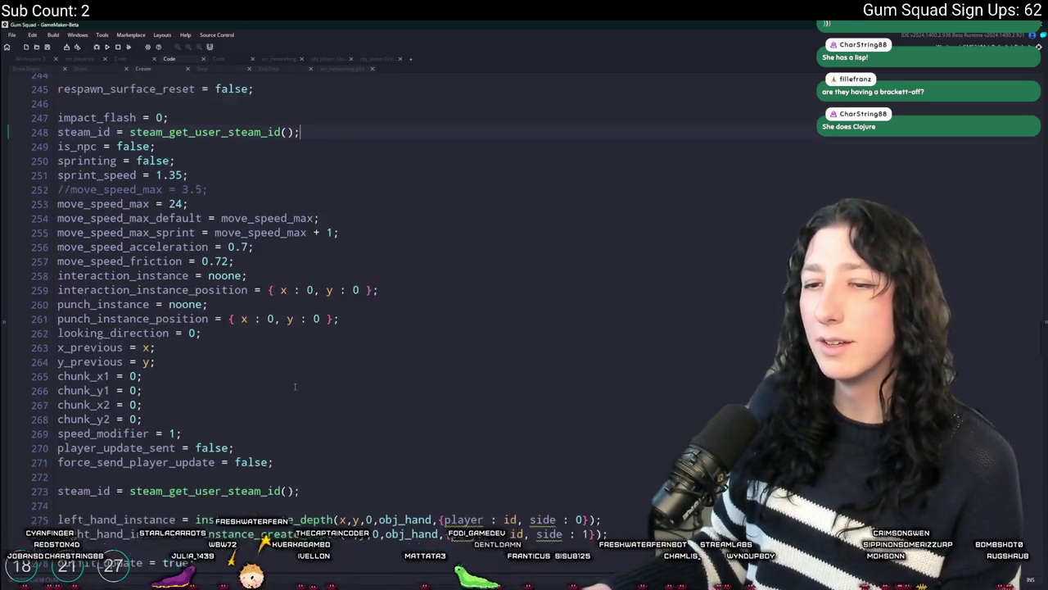
left_click_drag(320, 416, 351, 382)
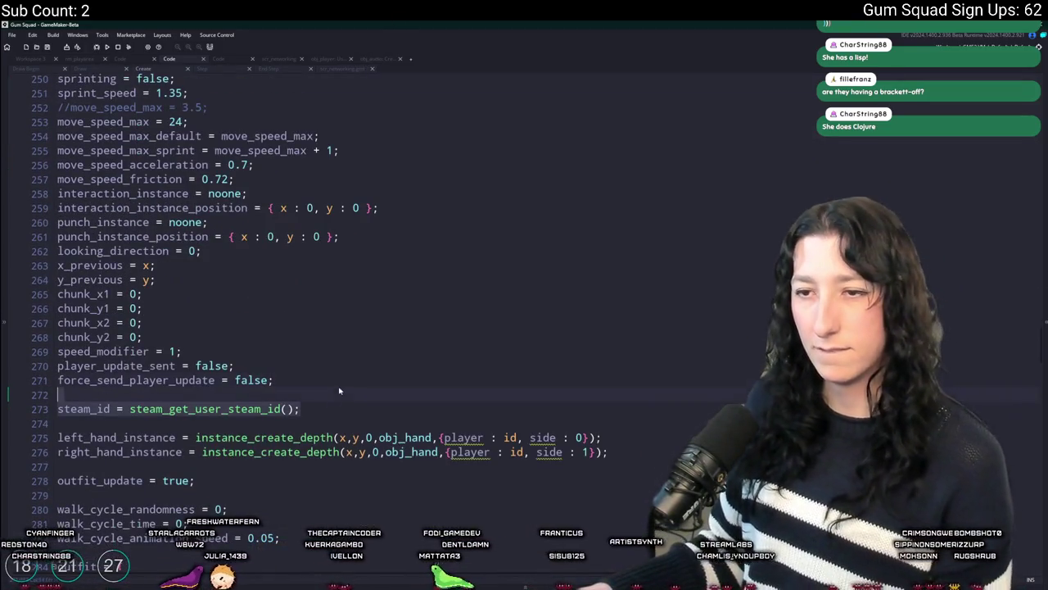
key("ctrl+z")
key("ctrl+z")
scroll(366, 341, "down", 1)
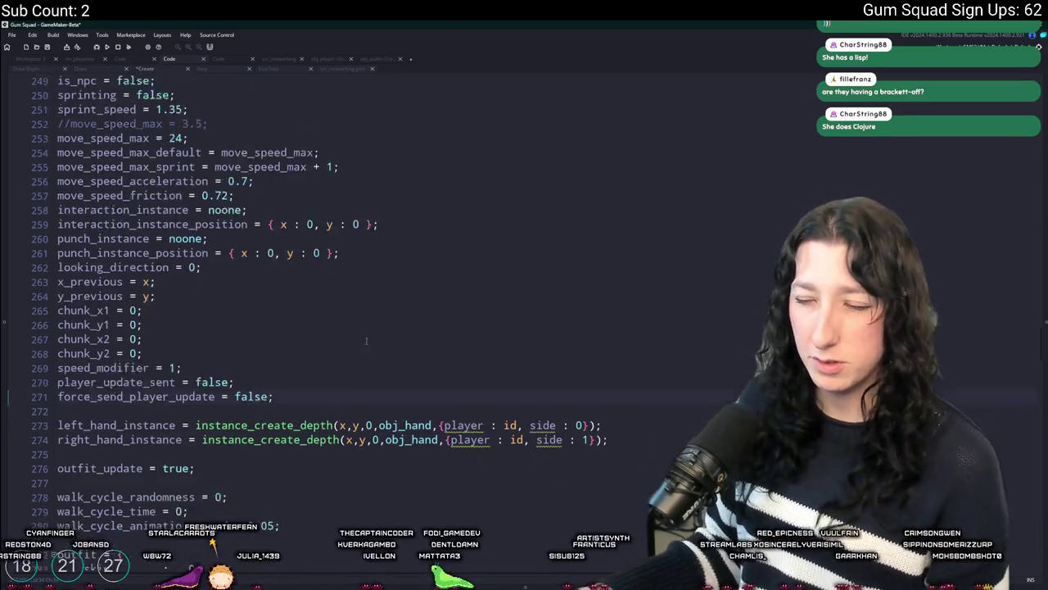
scroll(366, 341, "down", 9)
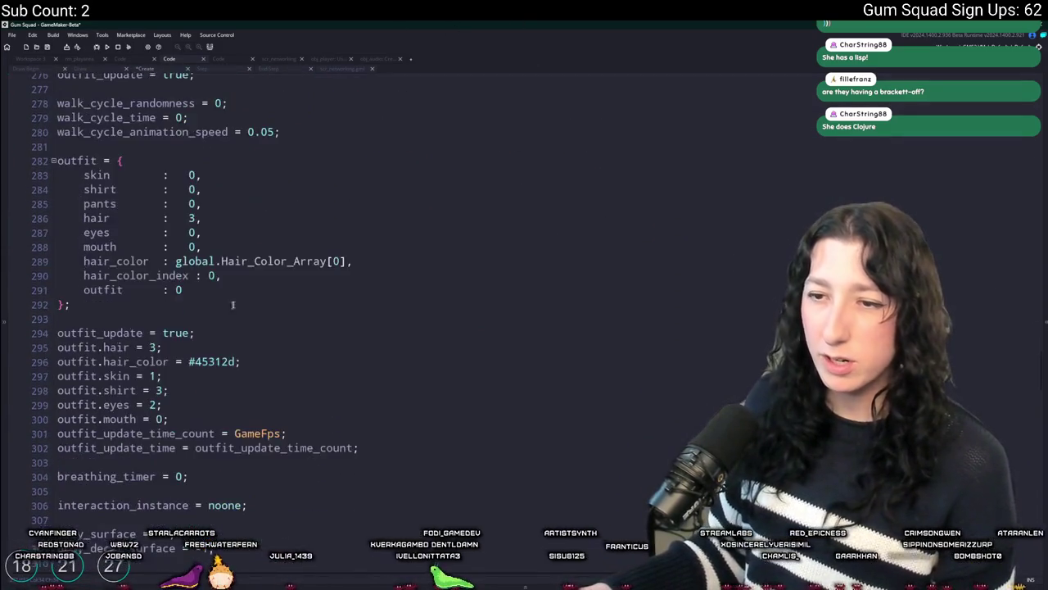
scroll(233, 304, "down", 8)
scroll(218, 354, "down", 3)
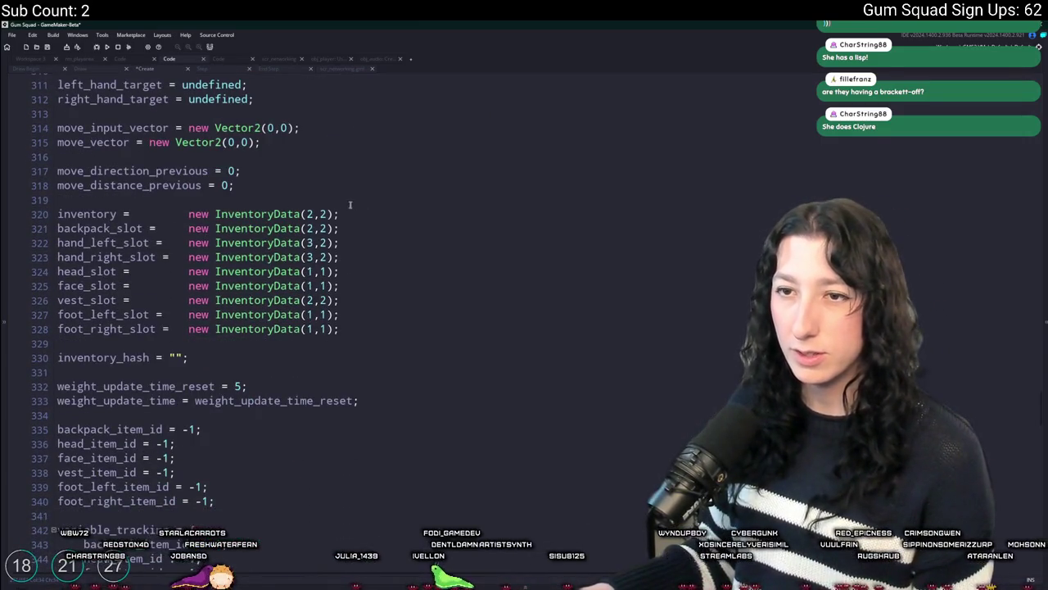
mouse_move(366, 327)
left_mouse_down()
mouse_move(245, 271)
mouse_move(59, 214)
left_mouse_up()
Paste the player data and starter inventory block after steam_id, indent it, replacing the is_host check with 'with'.
key("ctrl+Tab")
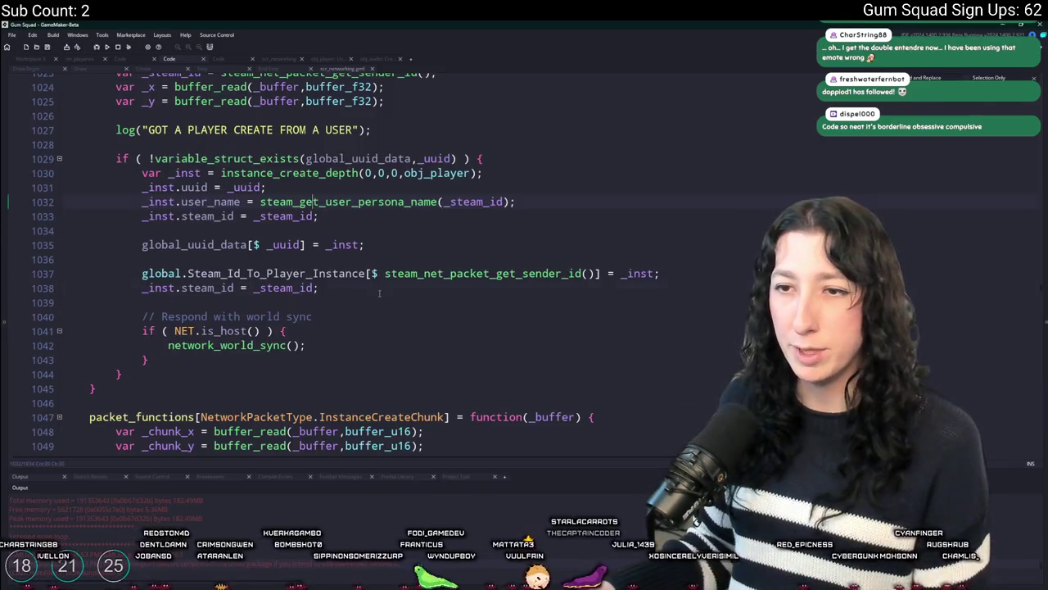
key("Return")
key("Return")
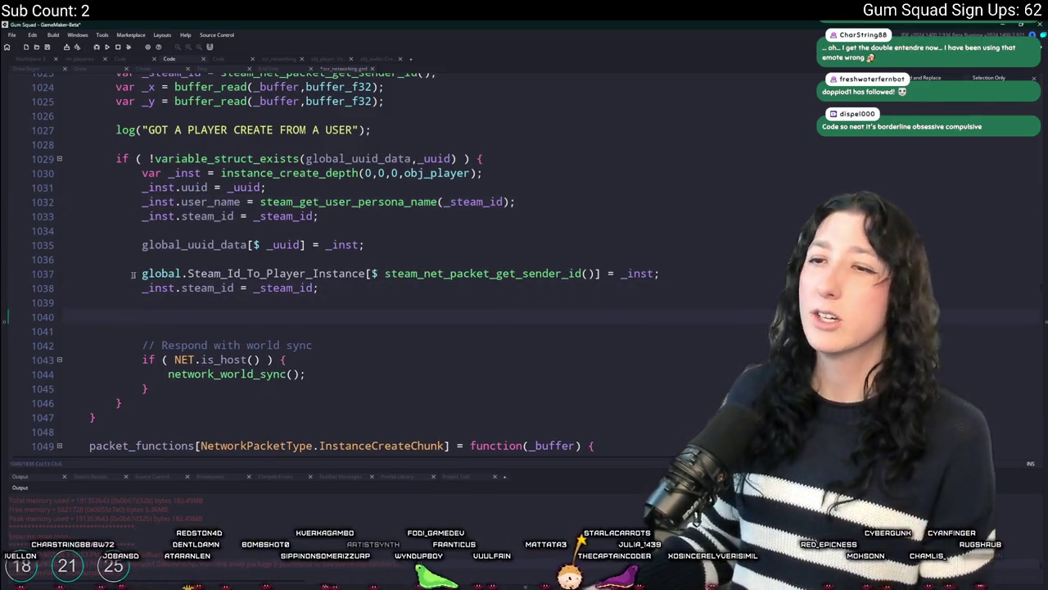
type("if ( NET.is_host() ) { \t\tvar _player_data = WORLD.get_player_load_data(steam_id); \t\tif ( !is_undefined(_player_data) ) { \t\t\tget_load_data(_player_data); \t\t} else { \t\t\tgenerate_starter_inventory(); \t\t} \t}")
left_click_drag(115, 418, 117, 331)
key("Tab")
left_click(142, 325)
key("shift+End")
key("BackSpace")
type("with")
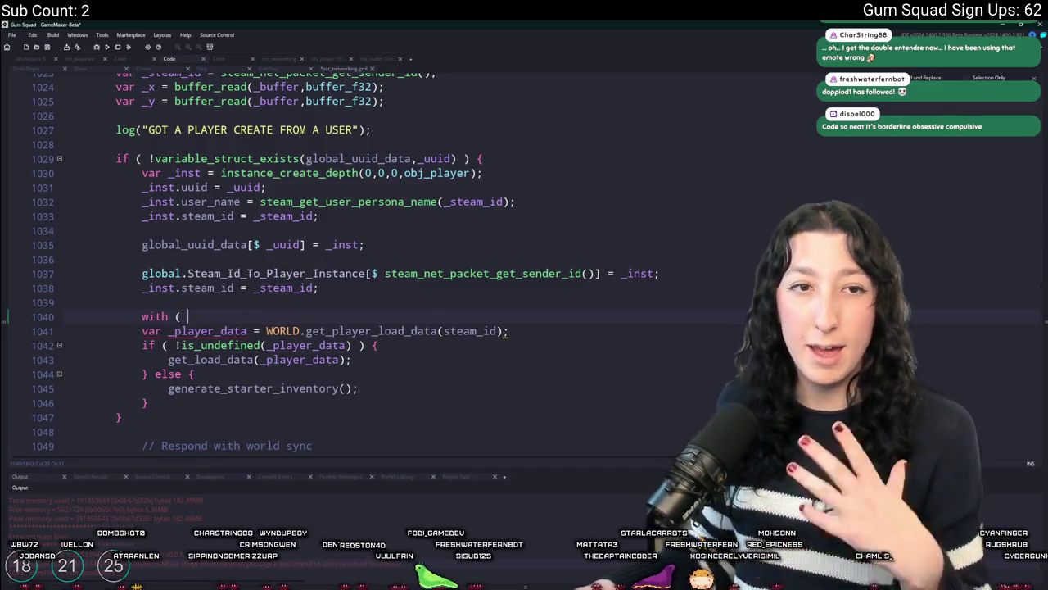
Complete the statement as with ( _inst ) { and indent the block inside it.
scroll(279, 250, "down", 1)
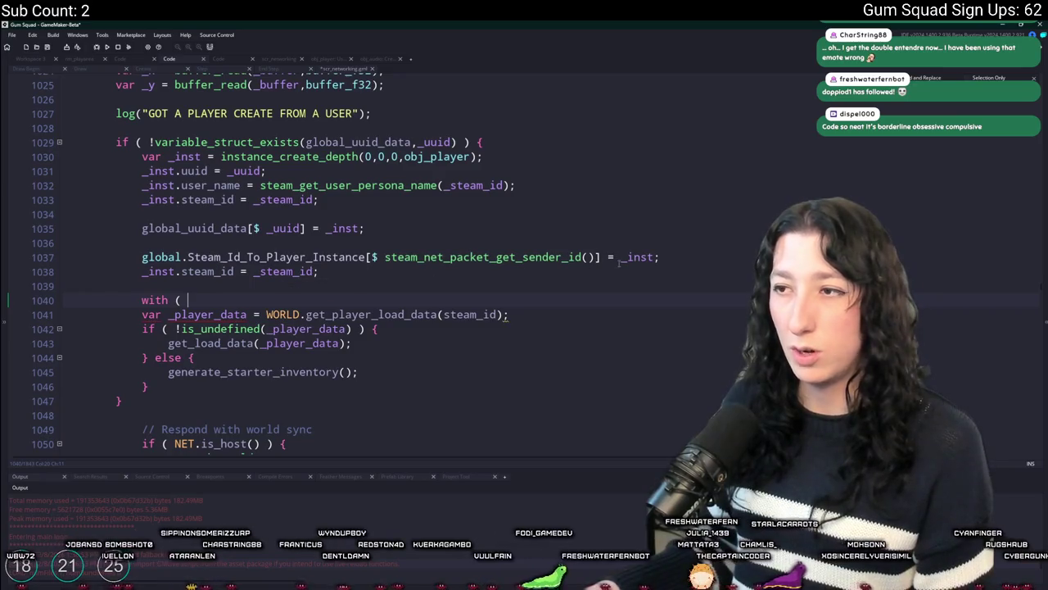
key("Up")
key("Up")
key("Up")
key("End")
left_click(315, 300)
type("_inst ) {")
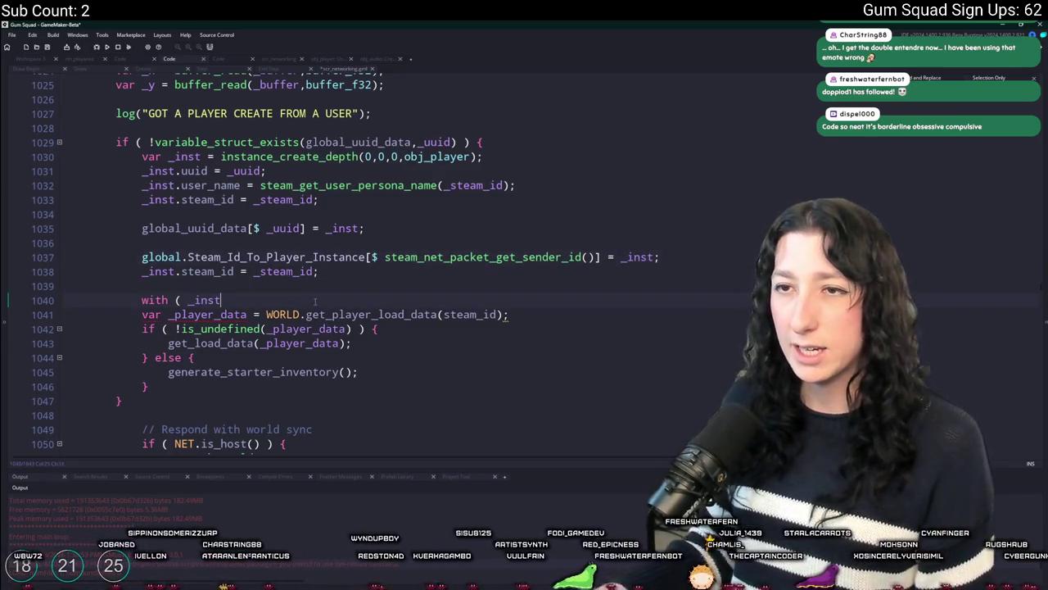
scroll(315, 300, "down", 1)
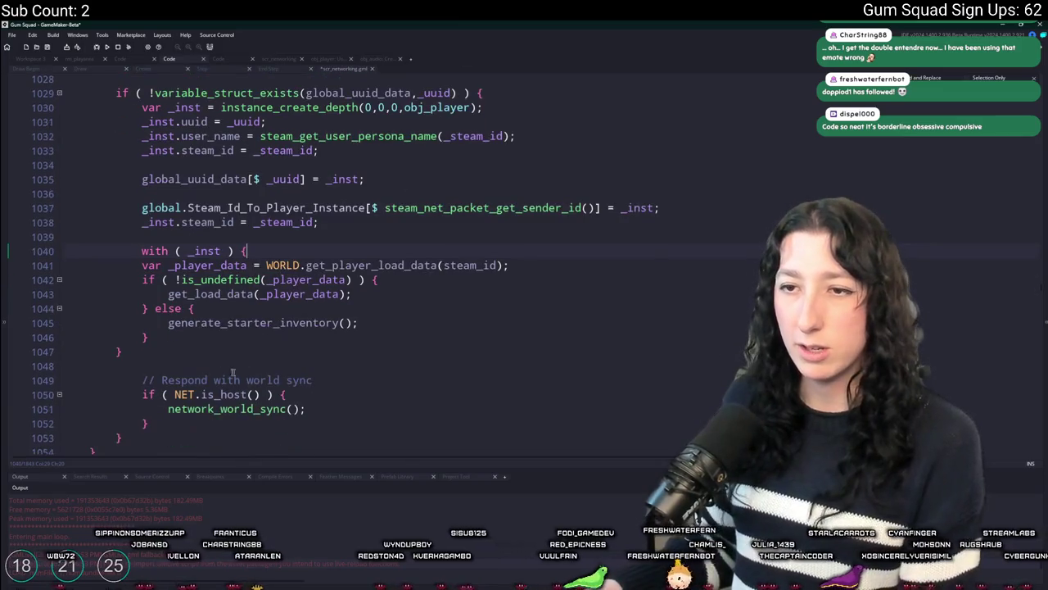
left_click_drag(149, 337, 142, 264)
key("Tab")
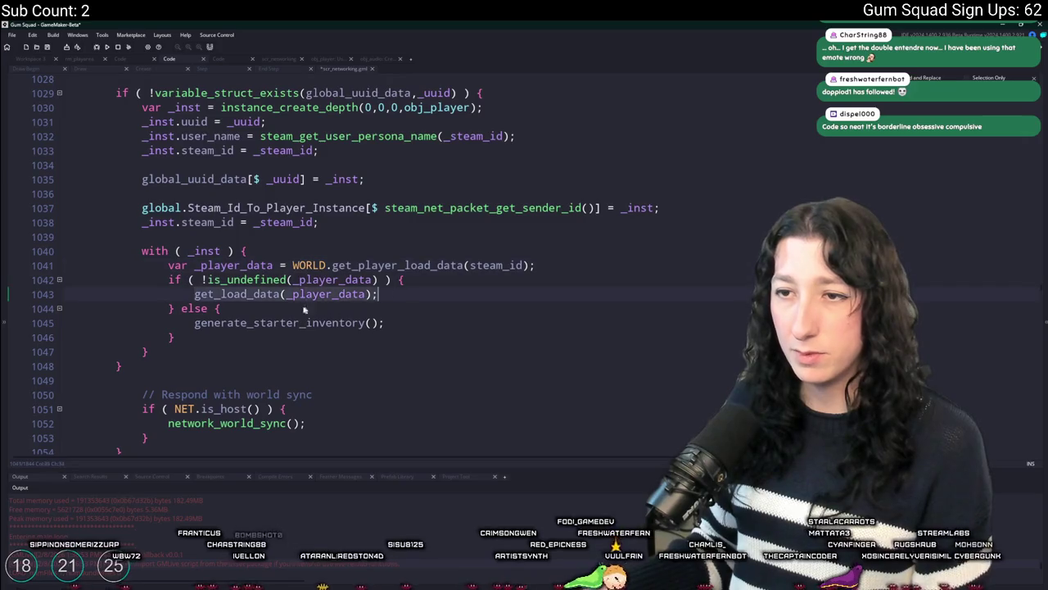
Go to the network_world_sync definition and delete the BACKPACK log line.
left_click(424, 302)
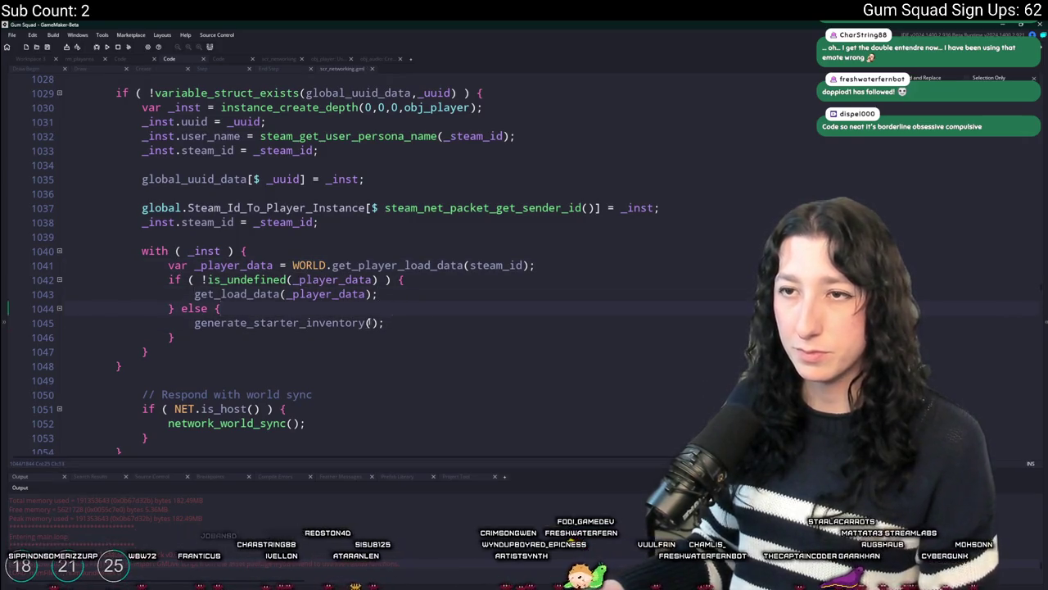
scroll(424, 302, "up", 2)
scroll(341, 251, "down", 3)
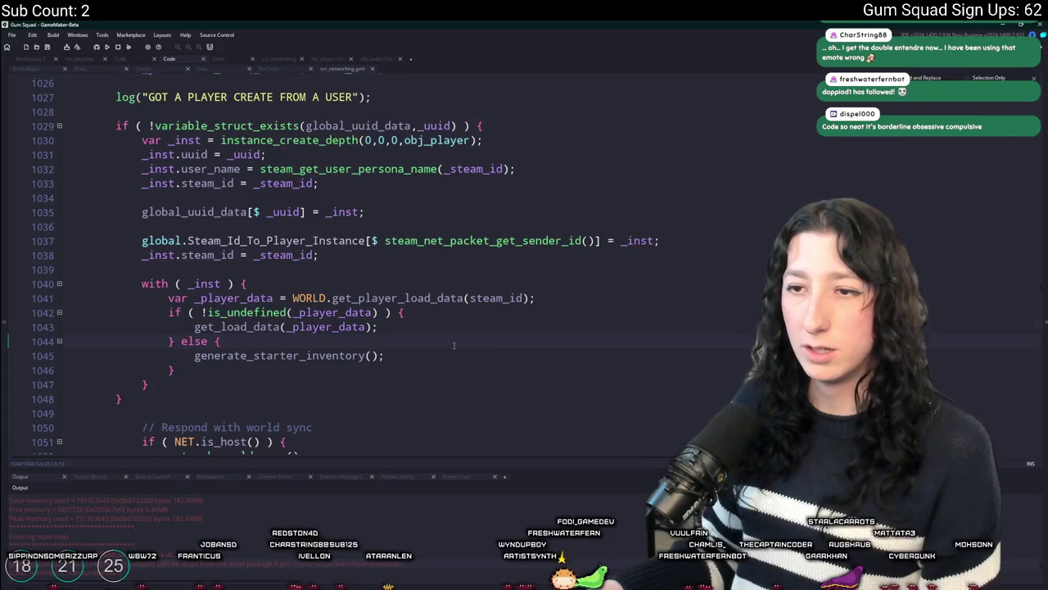
scroll(341, 251, "down", 3)
scroll(328, 270, "up", 3)
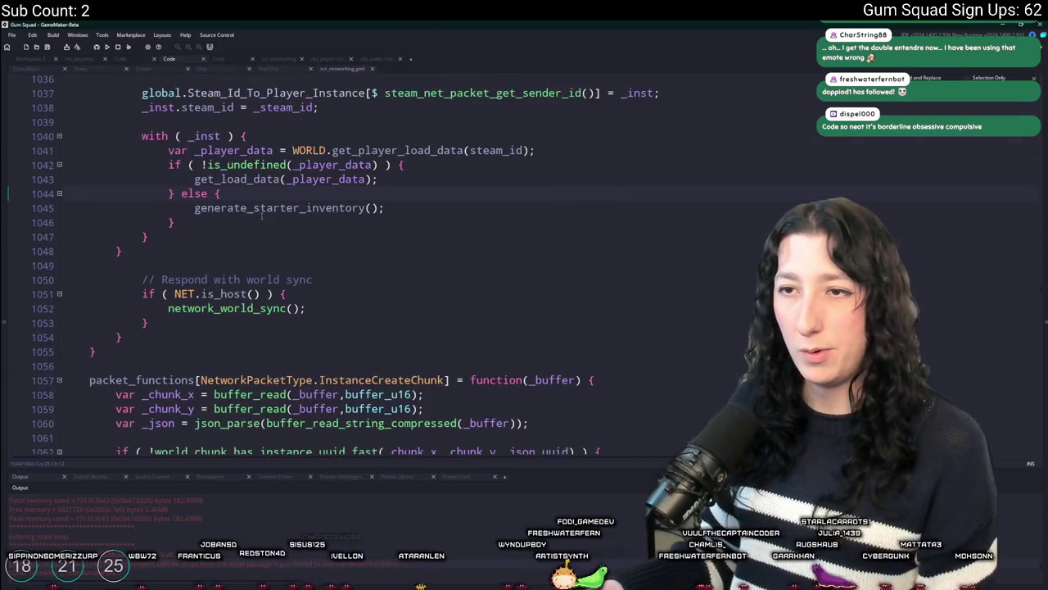
middle_click(245, 358)
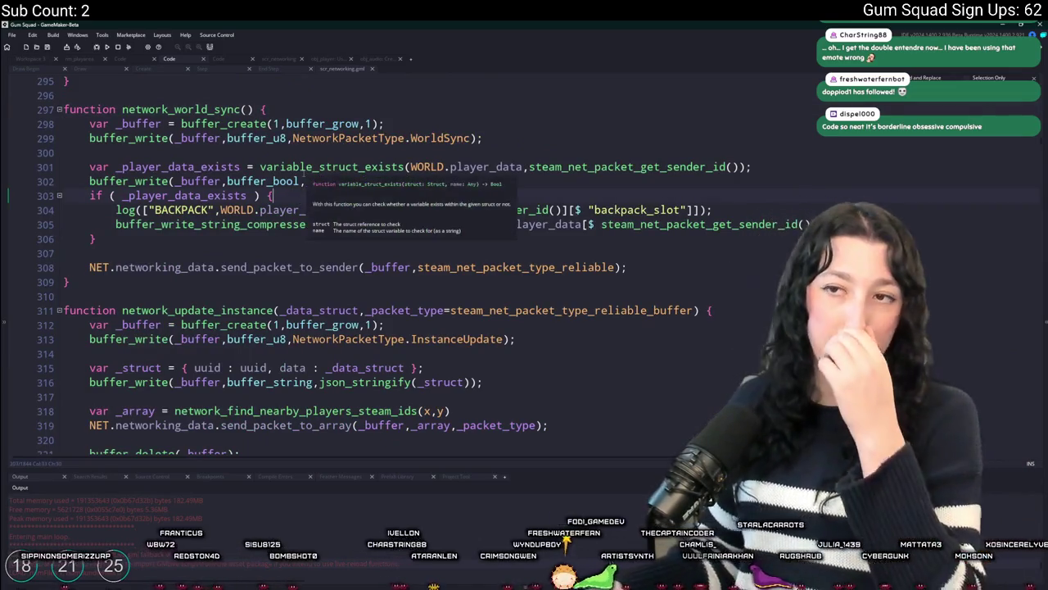
key("shift+Up")
key("BackSpace")
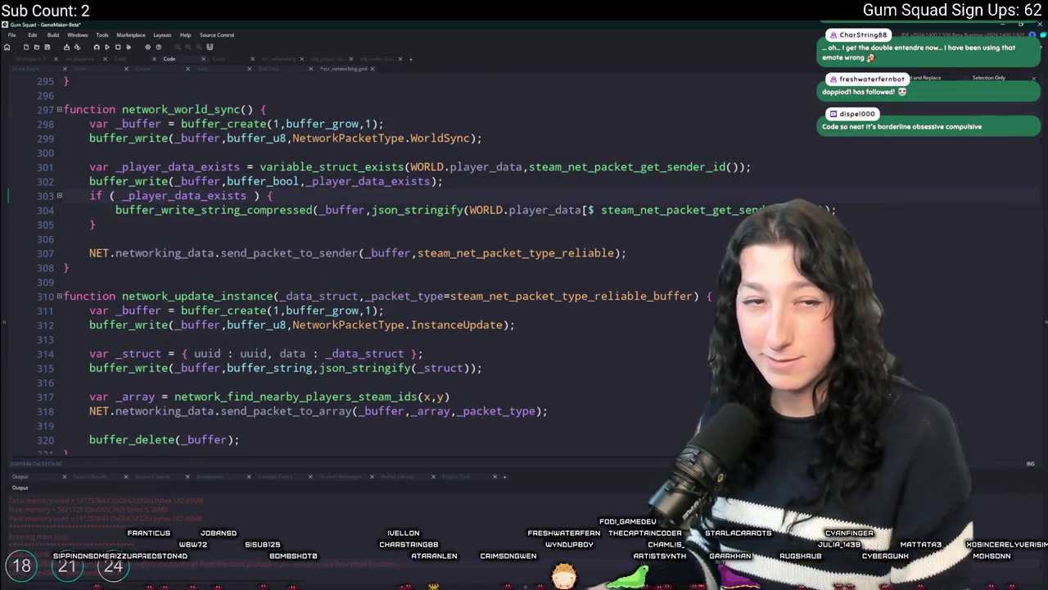
In GitHub Desktop, commit both changed files to main as 'TEST' and push to origin.
key("alt+Tab")
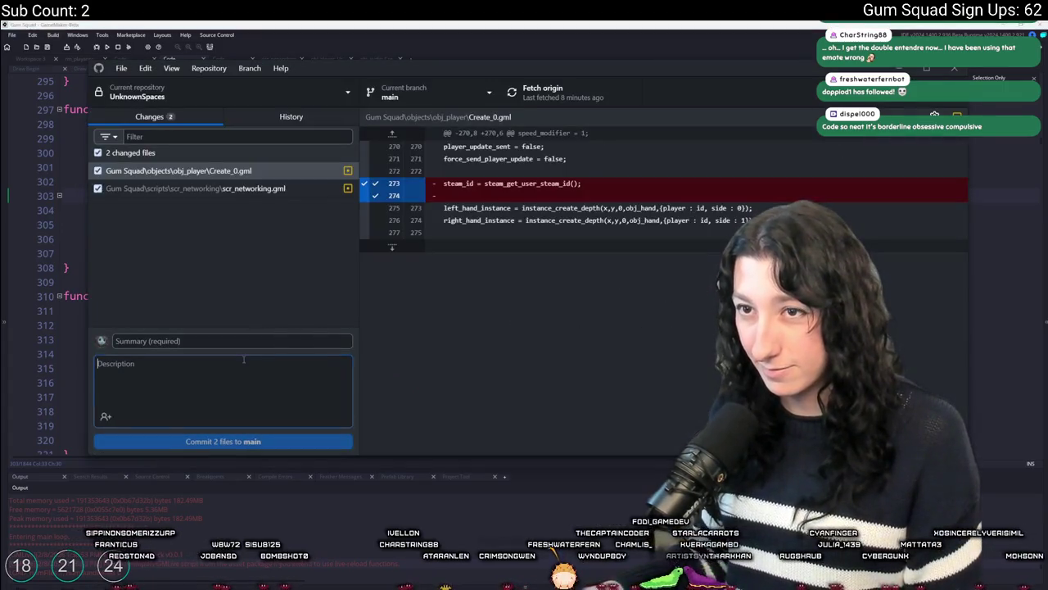
left_click(299, 187)
left_click(299, 172)
left_click(221, 340)
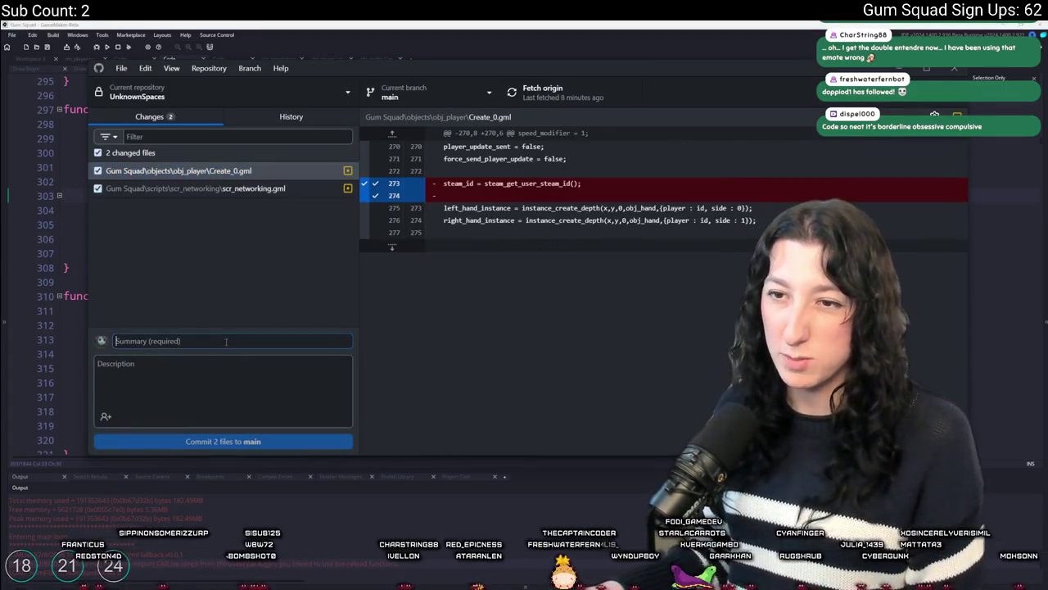
type("TEST")
left_click(233, 440)
left_click(539, 96)
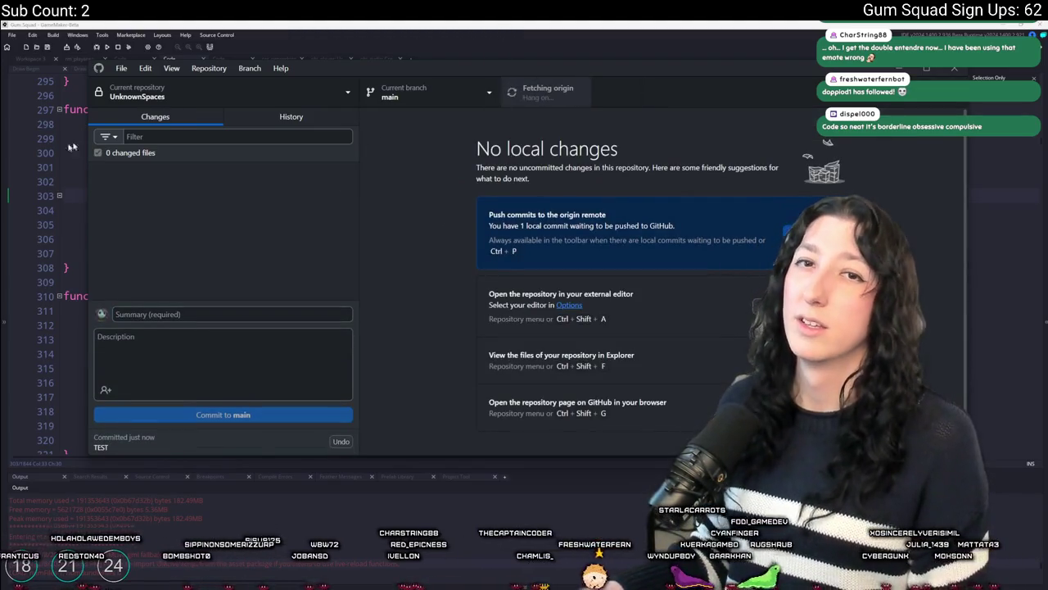
key("alt+Tab")
key("alt+Tab")
key("alt+Tab")
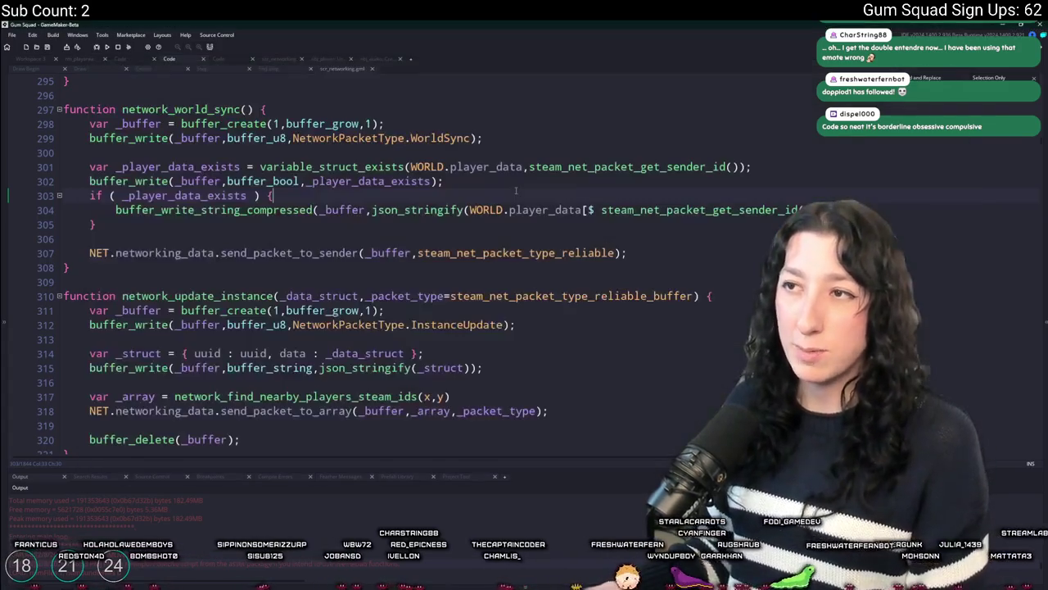
Build and run the game with F5, briefly check the browser, then return to scr_networking.
key("F5")
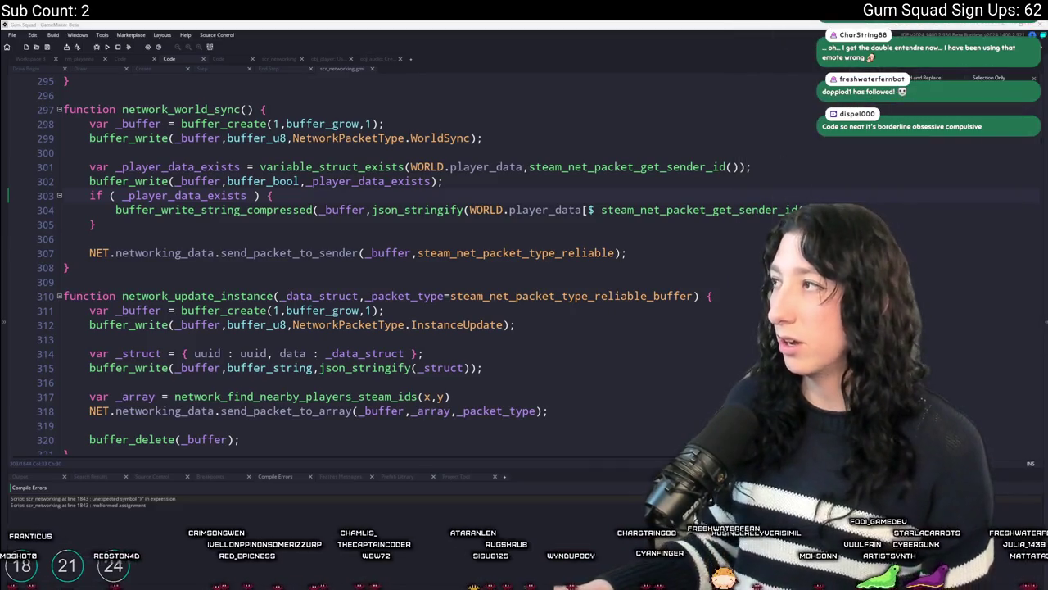
key("alt+Tab")
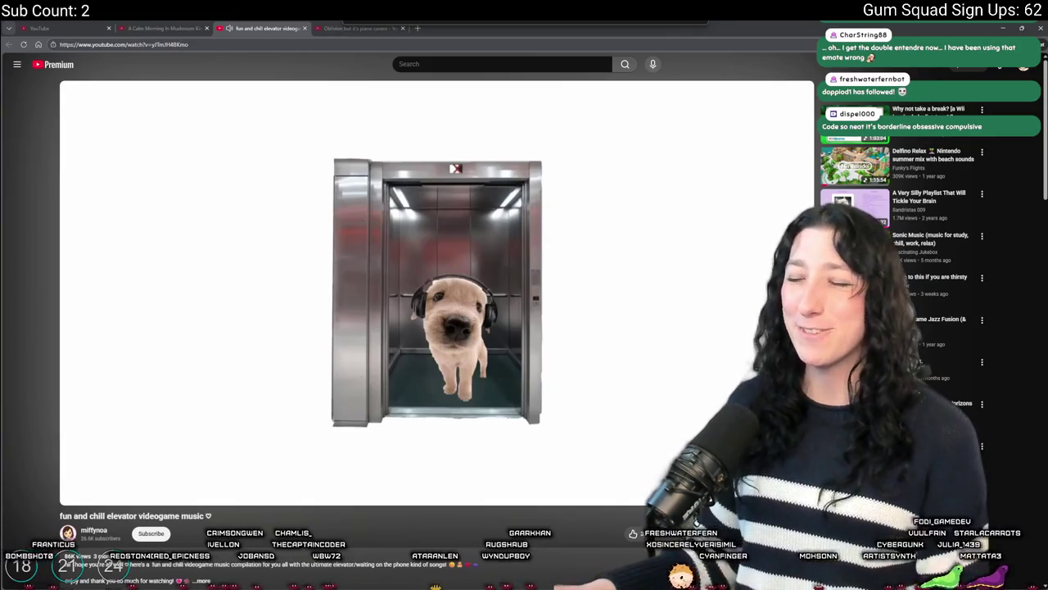
left_click_drag(647, 28, 648, 55)
key("alt+Tab")
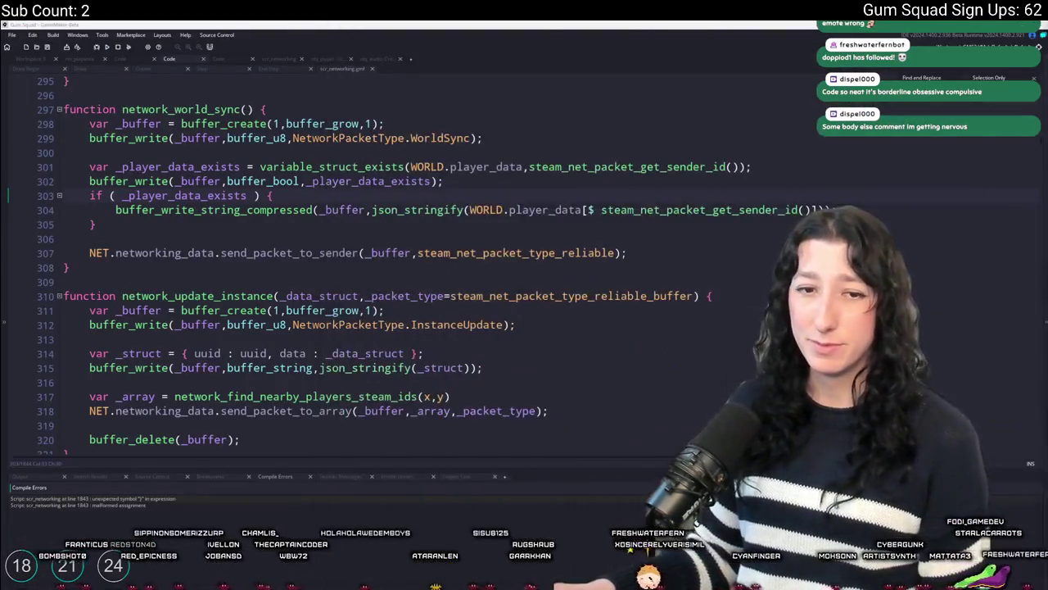
Rebuild the game and jump to the first compile error at scr_networking line 1843.
left_click(438, 281)
key("F5")
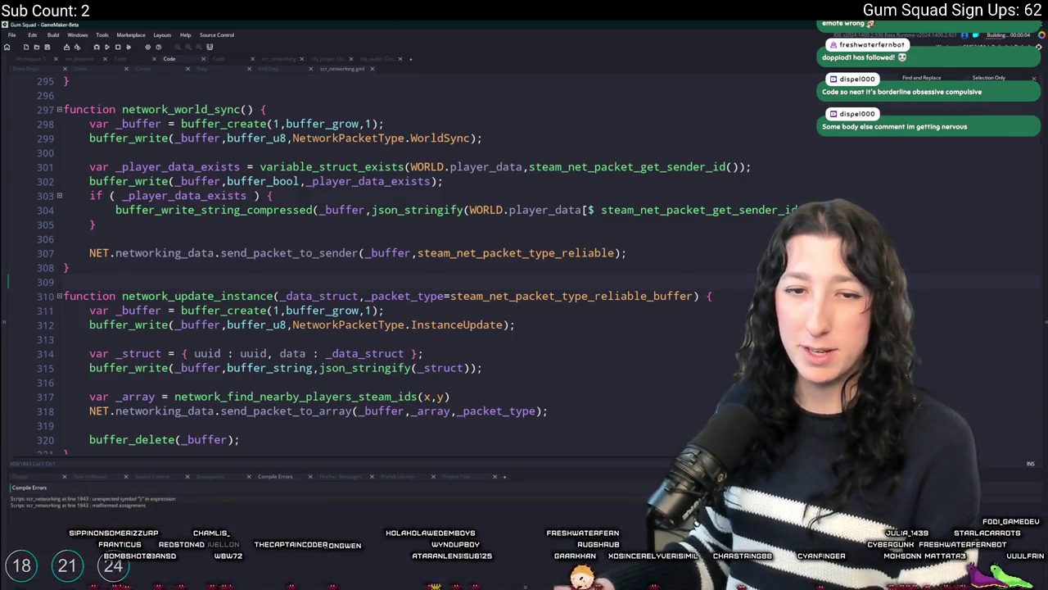
double_click(123, 499)
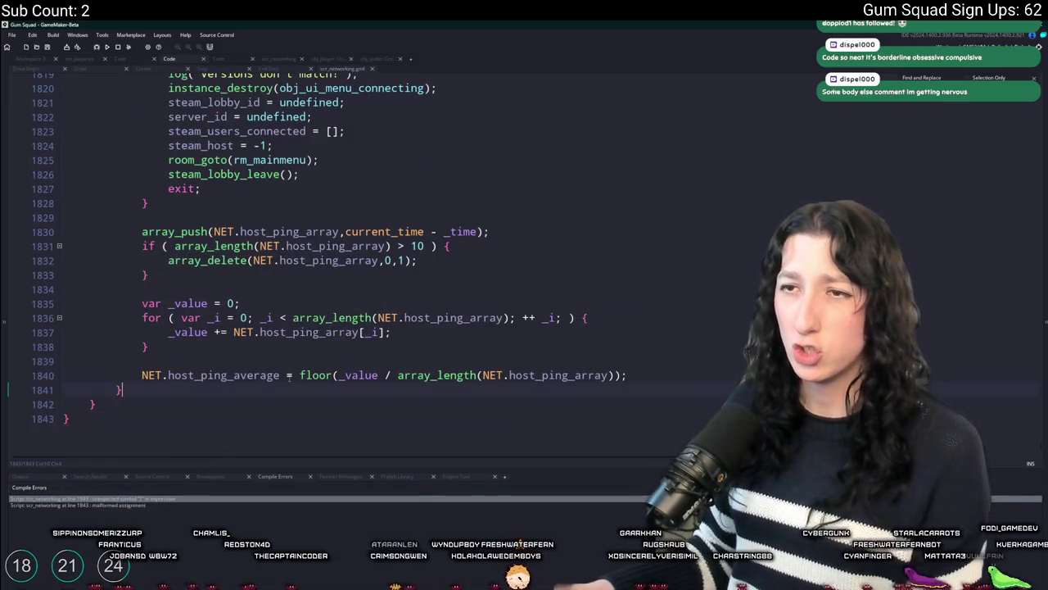
Go back to the network_world_sync code and bring GitHub Desktop forward.
key("ctrl+z")
scroll(309, 259, "up", 1)
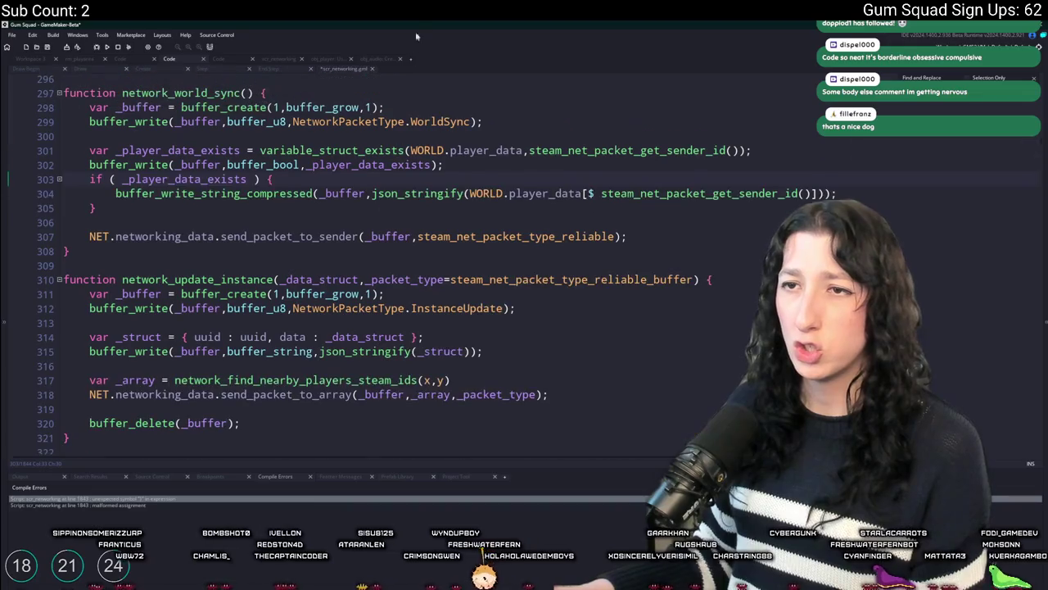
scroll(533, 222, "up", 3)
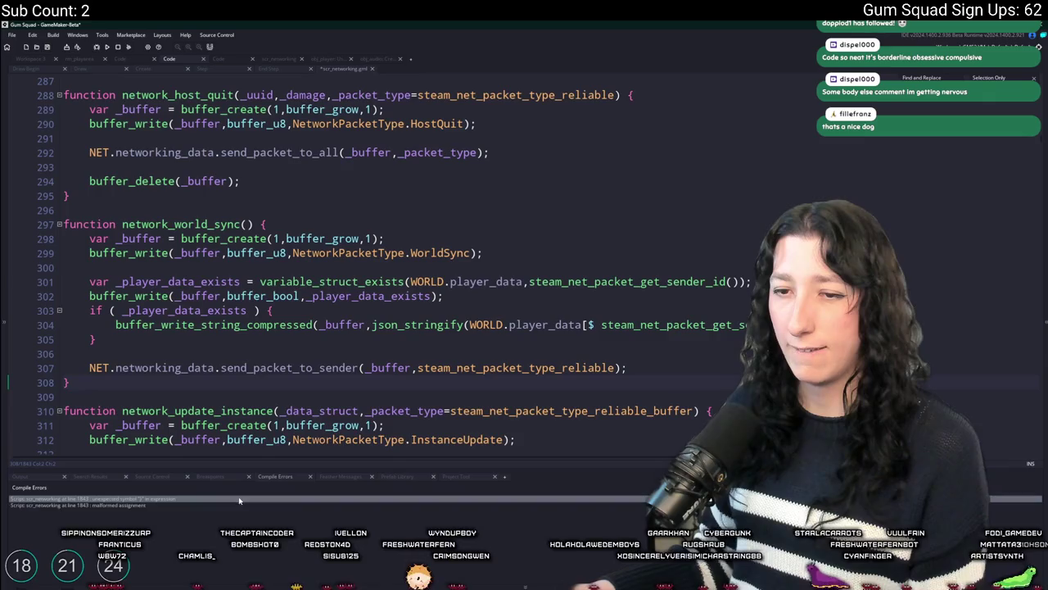
key("alt+Tab")
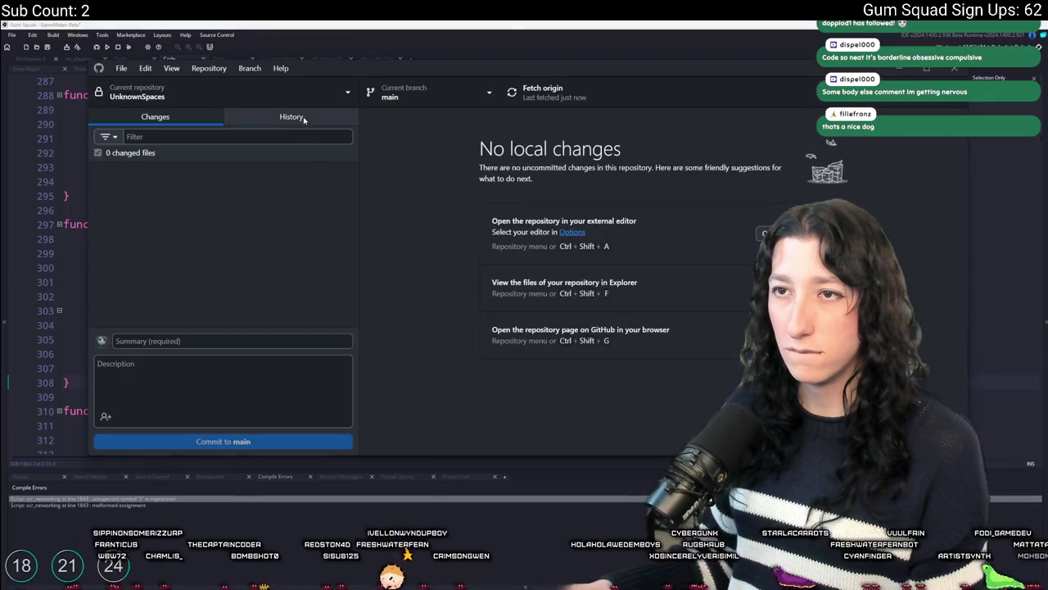
Review scr_networking.gml's diff in the TEST commit history, then bring up Go To Line in GameMaker.
left_click(291, 116)
left_click(492, 187)
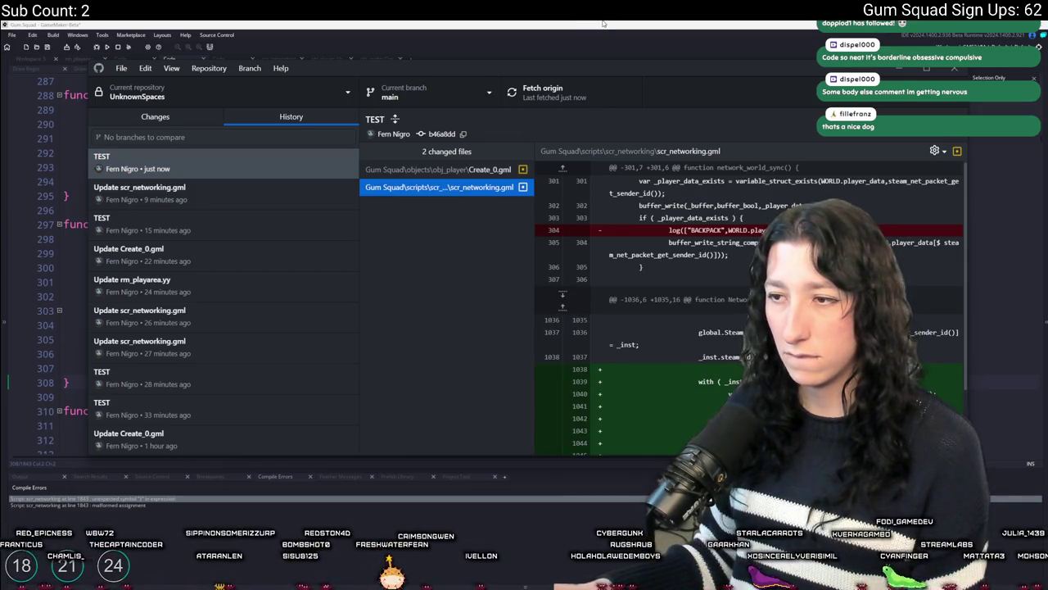
left_click(603, 23)
key("ctrl+g")
type("1")
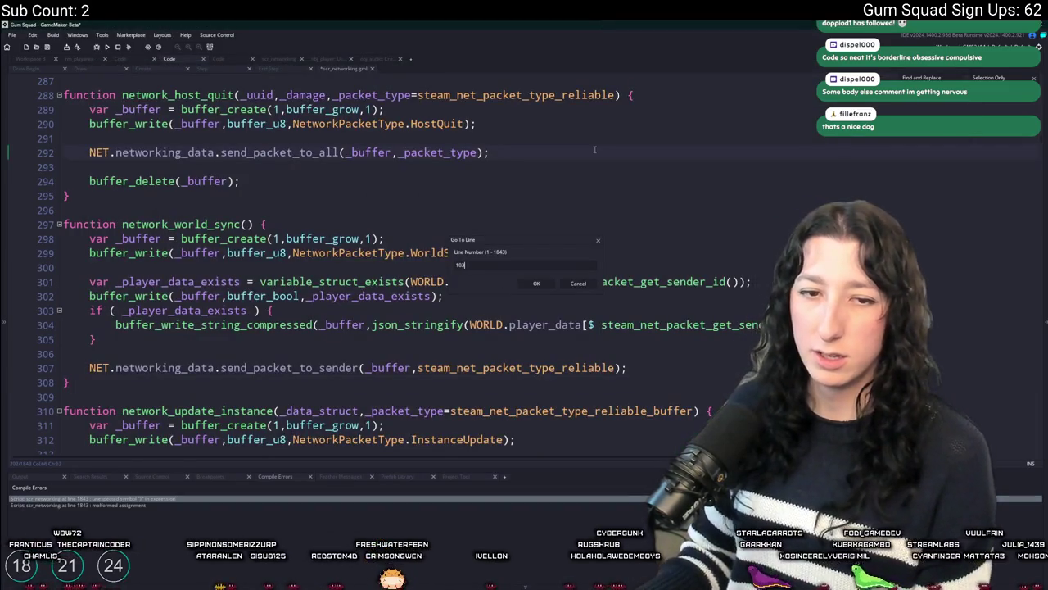
Jump to line 1039 and check the with block's closing braces around line 1053.
type("039")
key("Return")
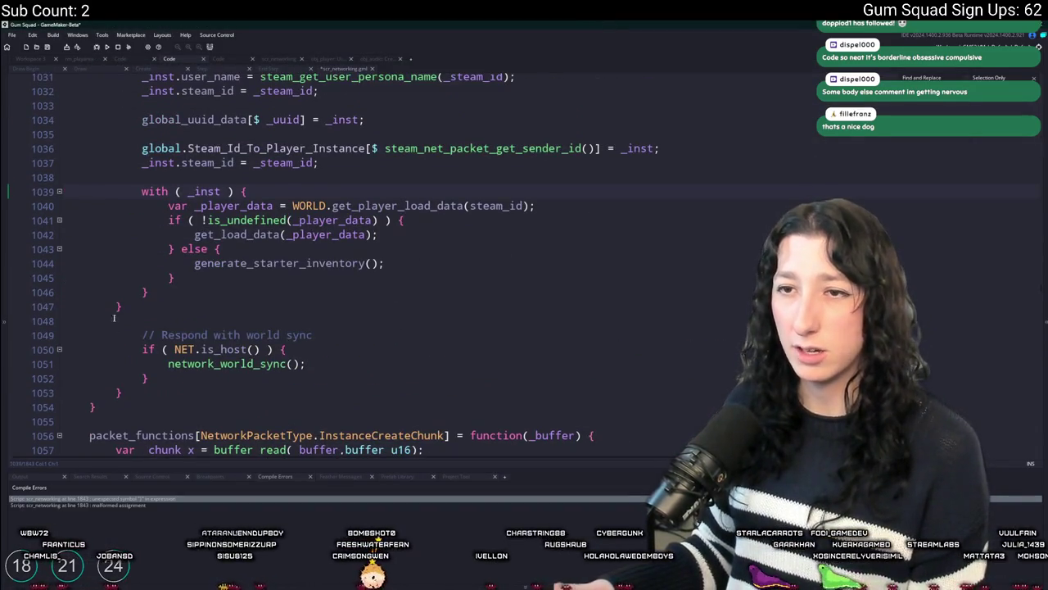
scroll(116, 336, "up", 2)
left_click(117, 405)
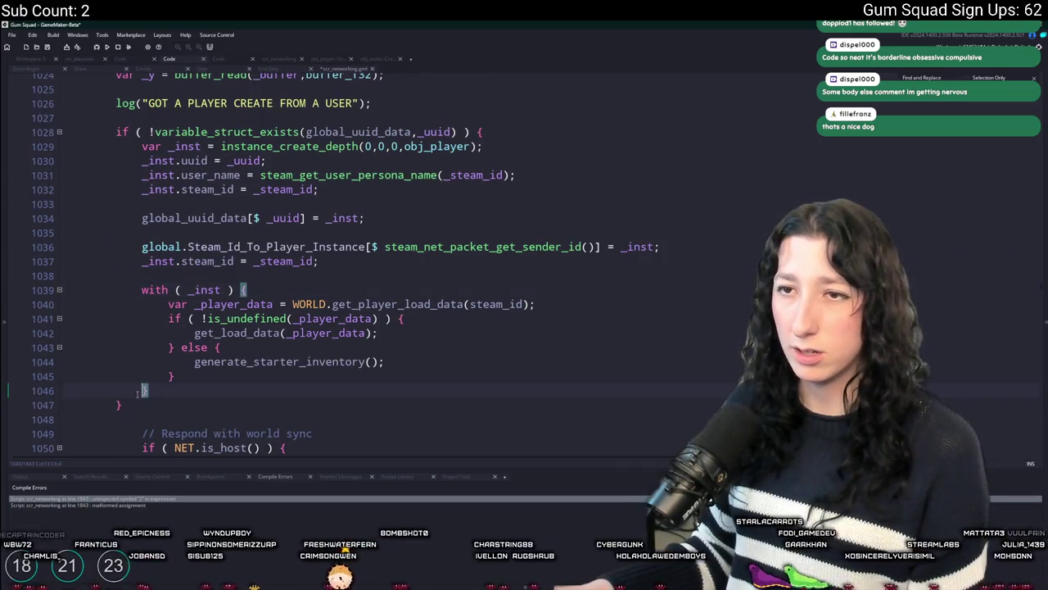
scroll(118, 404, "down", 2)
left_click(121, 409)
scroll(120, 408, "up", 4)
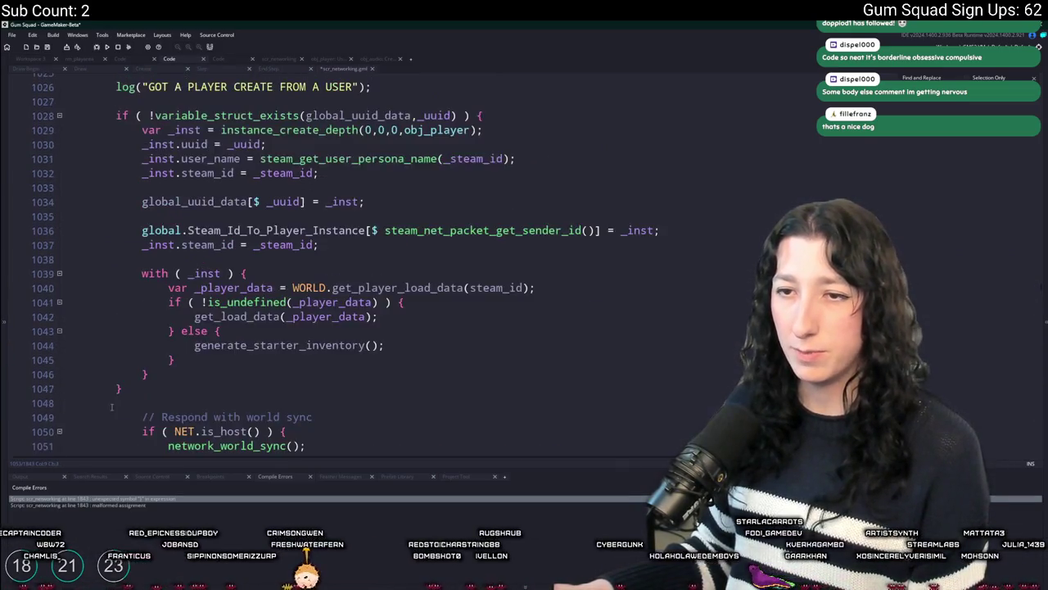
scroll(119, 403, "down", 2)
scroll(120, 400, "down", 3)
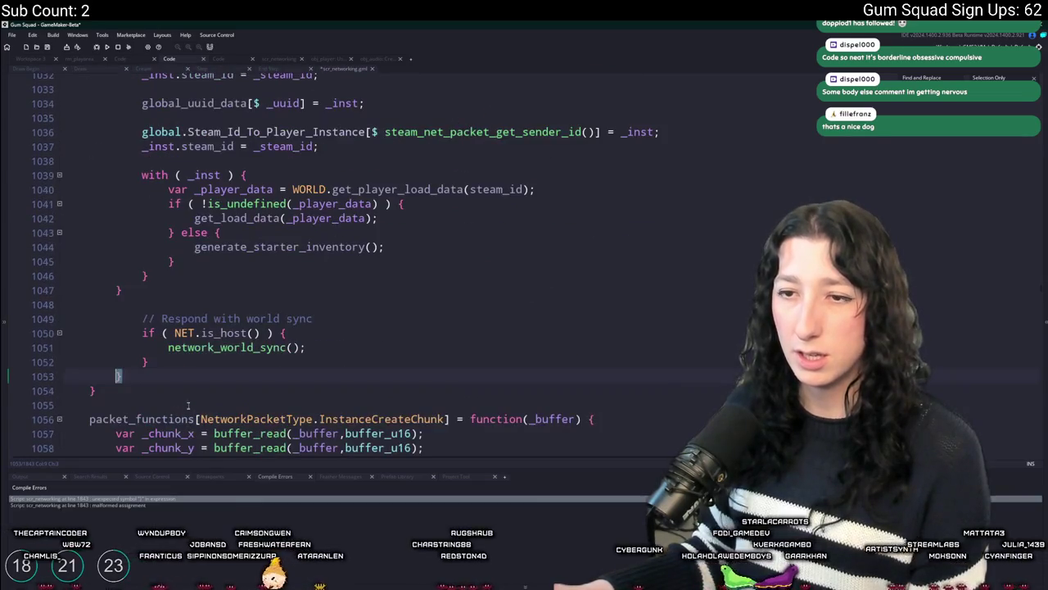
Remove the blank line after the brace and unindent the world-sync lines so the if block closes first.
key("BackSpace")
left_click_drag(173, 363, 123, 319)
key("shift+Tab")
left_click(153, 289)
scroll(153, 332, "up", 2)
scroll(260, 301, "up", 1)
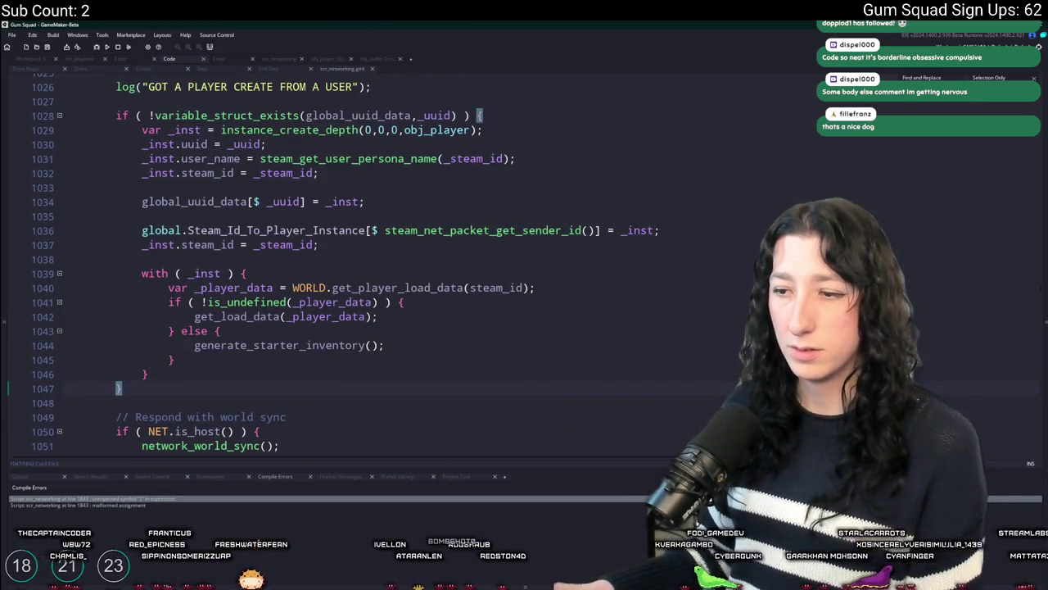
mouse_move(577, 584)
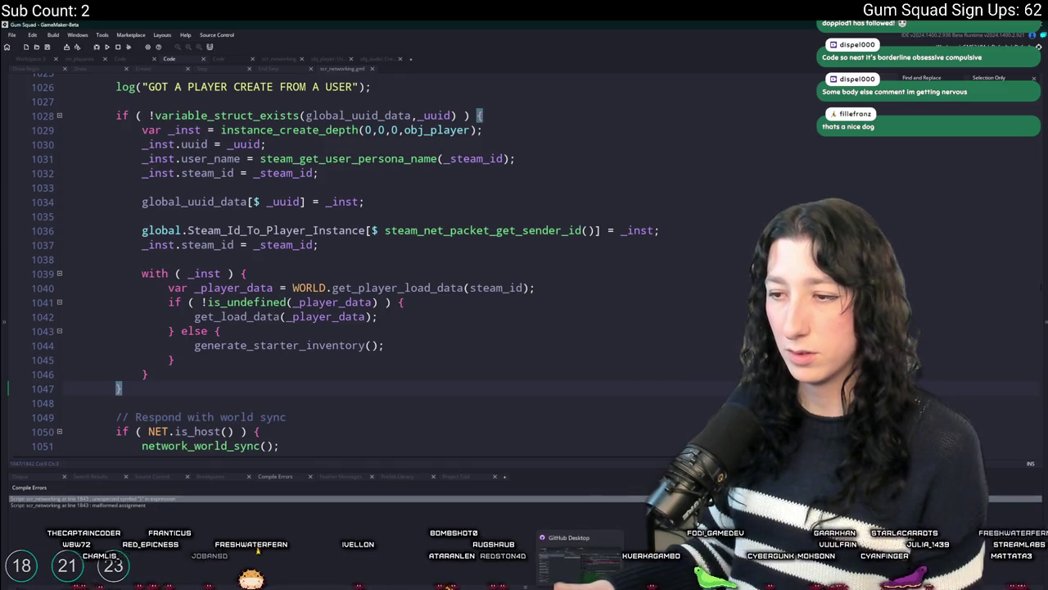
scroll(493, 377, "up", 3)
key("alt+Tab")
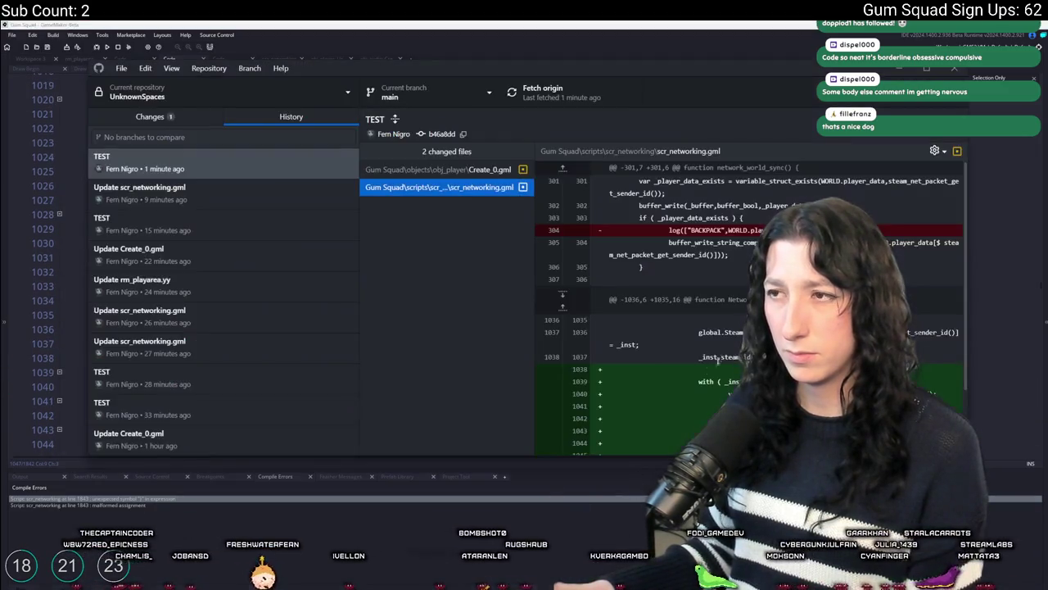
Commit the scr_networking.gml change to main as 'Update scr_networking.gml' and push to origin.
left_click(221, 92)
left_click(140, 246)
key("ctrl+1")
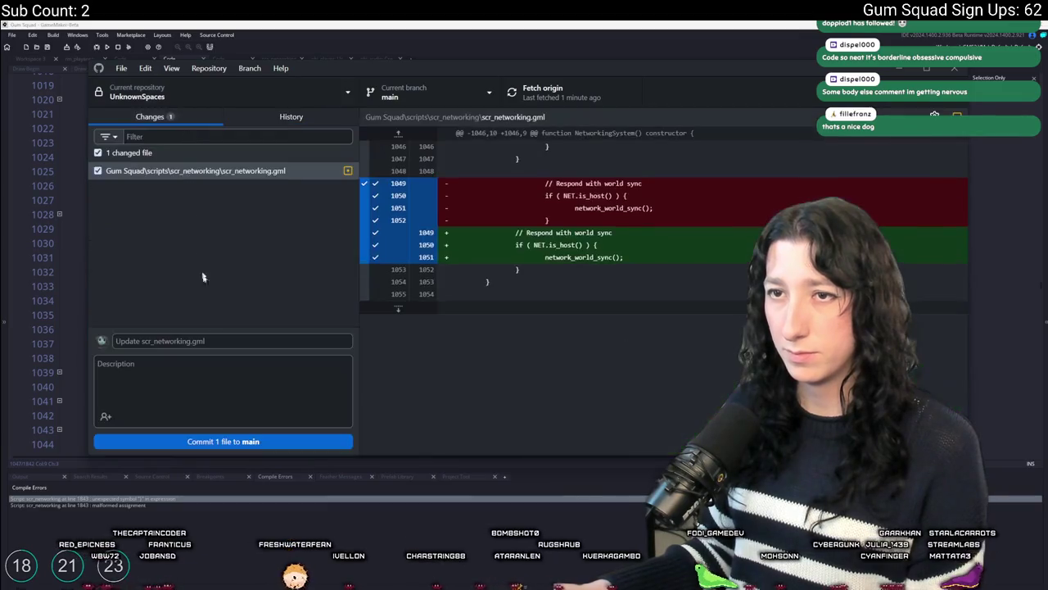
left_click(238, 445)
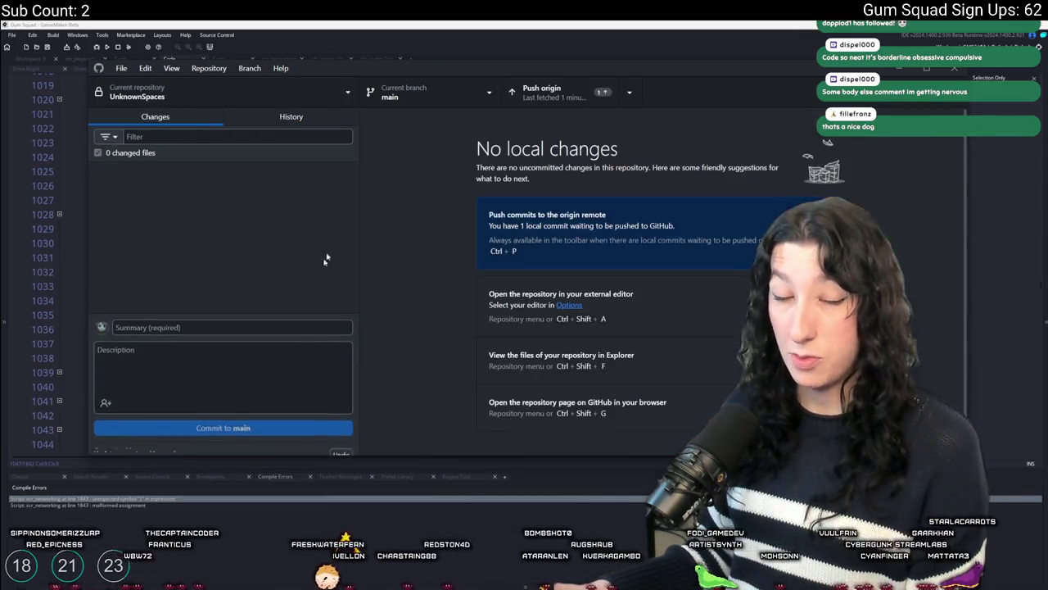
left_click(542, 92)
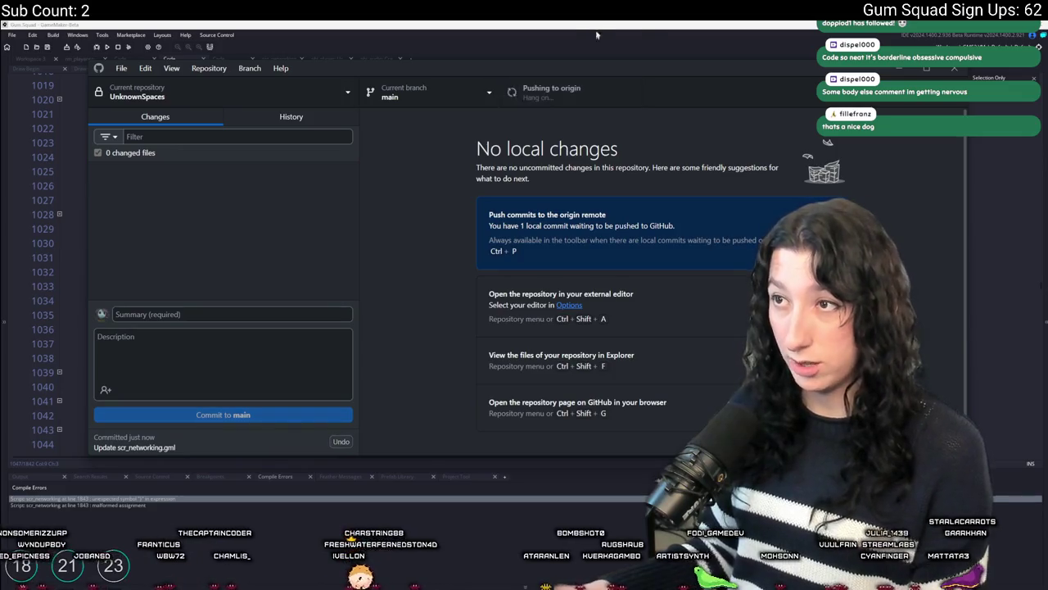
left_click(599, 33)
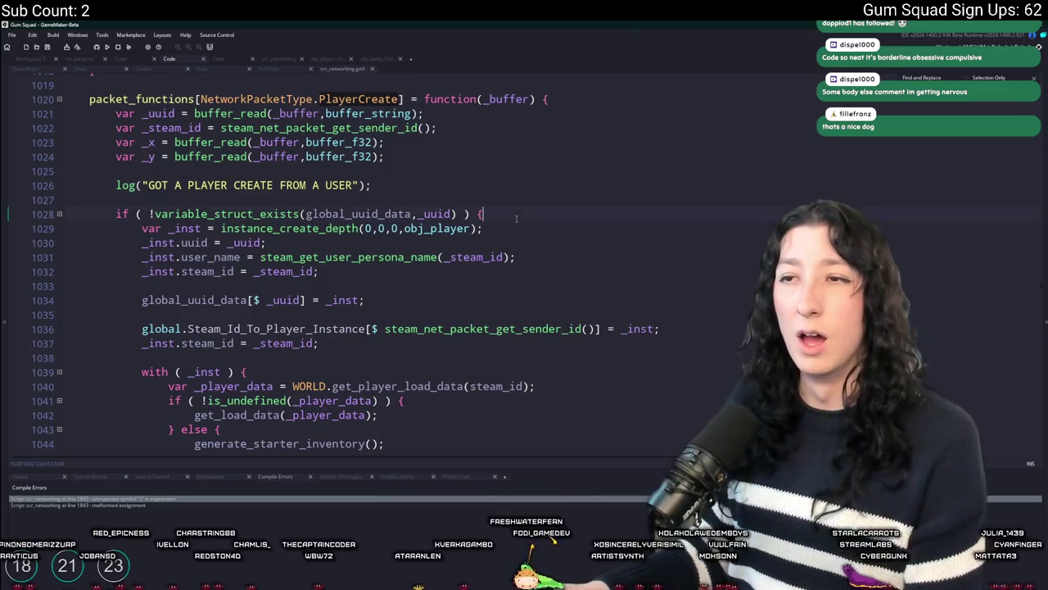
Run the game and create a new world with a Friends Only lobby.
key("F5")
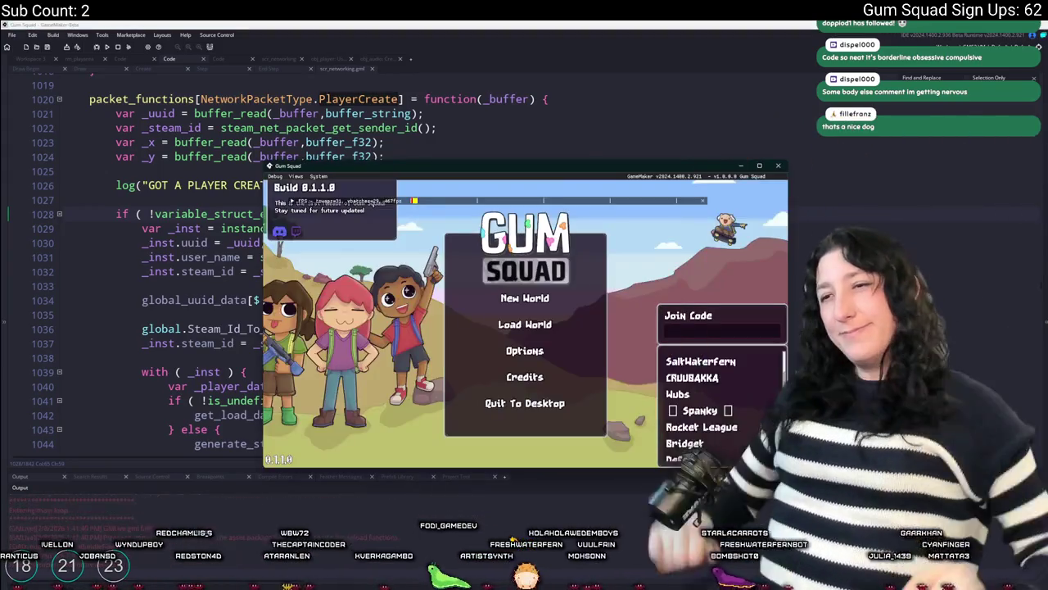
left_click(759, 166)
left_click(522, 363)
left_click(524, 302)
left_click(524, 433)
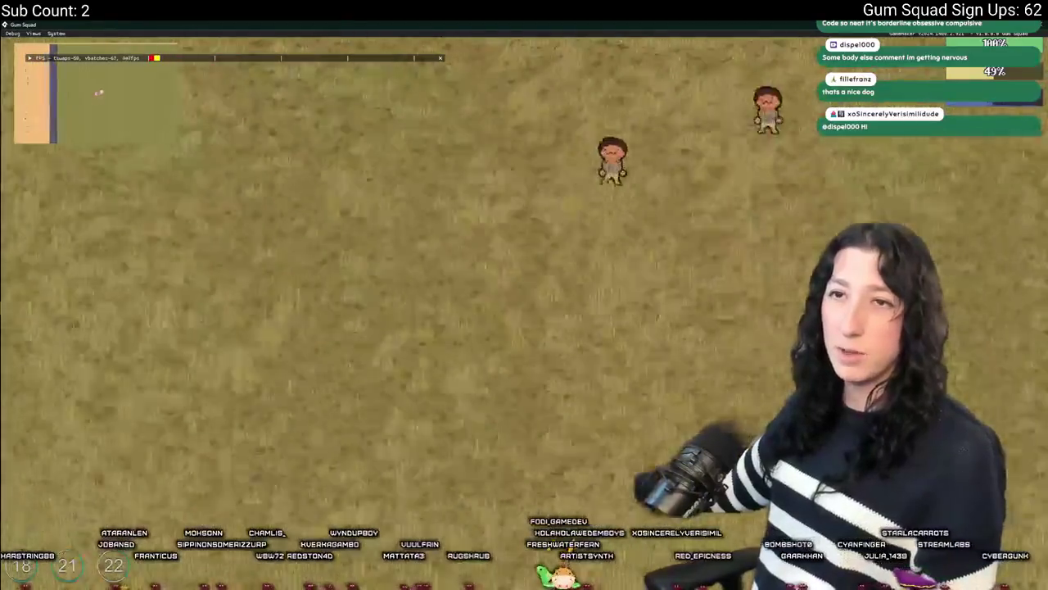
Pause the game, set Enemy Damage to 0% under Difficulty, and resume playing.
key("Escape")
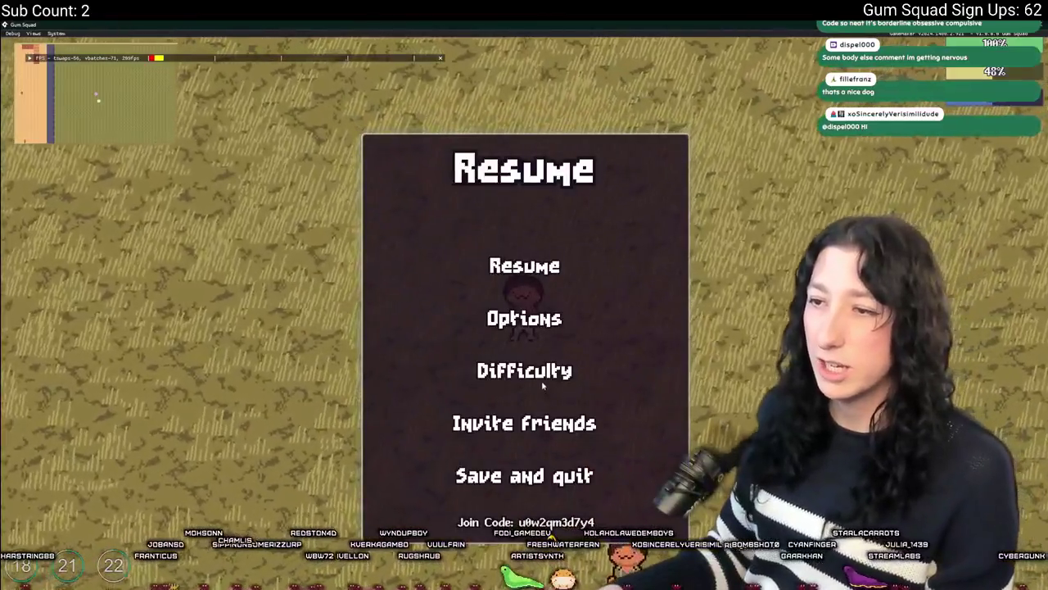
left_click(536, 375)
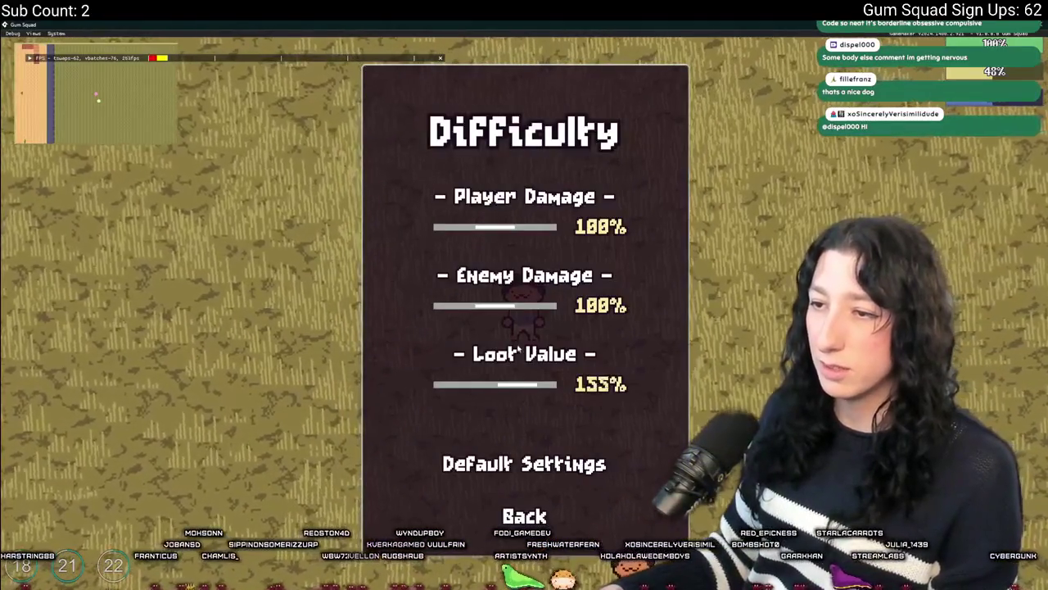
left_click_drag(508, 320, 484, 245)
left_click(532, 516)
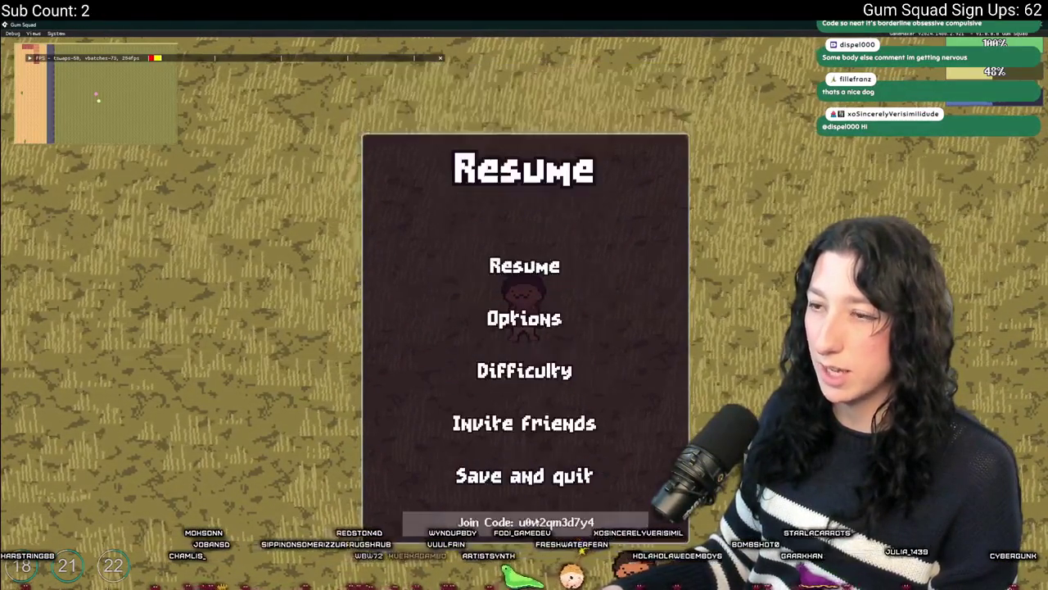
key("Escape")
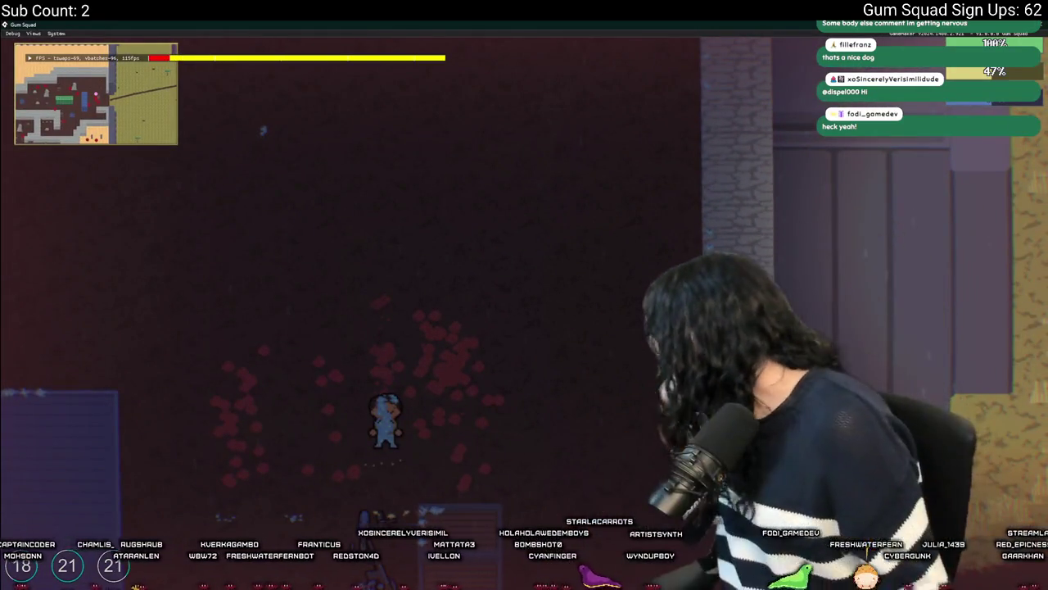
key("alt+Tab")
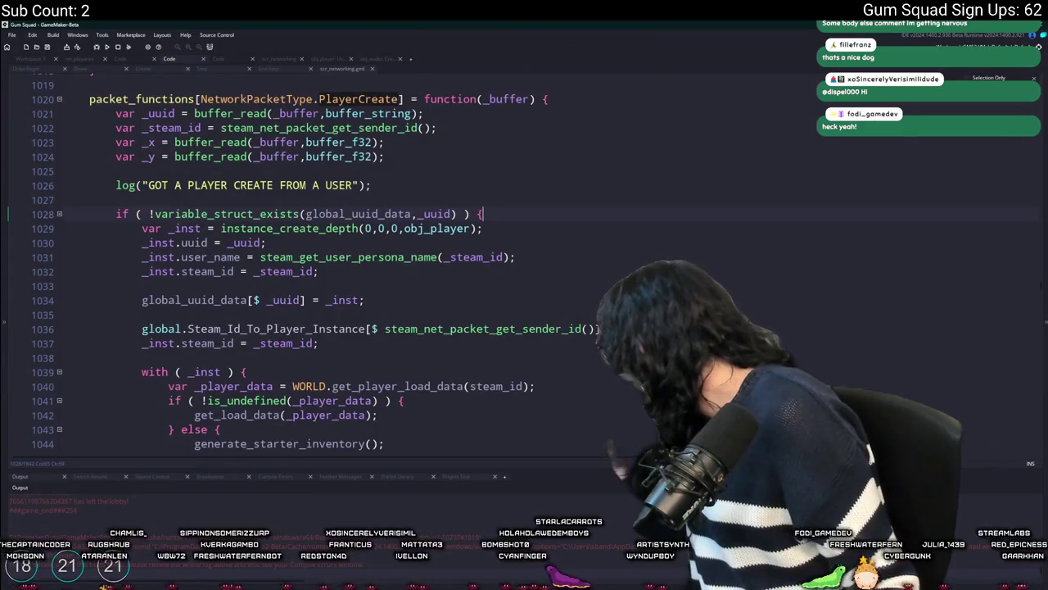
Jump to line 1329 in scr_networking and inspect the NpcUpdate handler's uuid lookup.
key("ctrl+g")
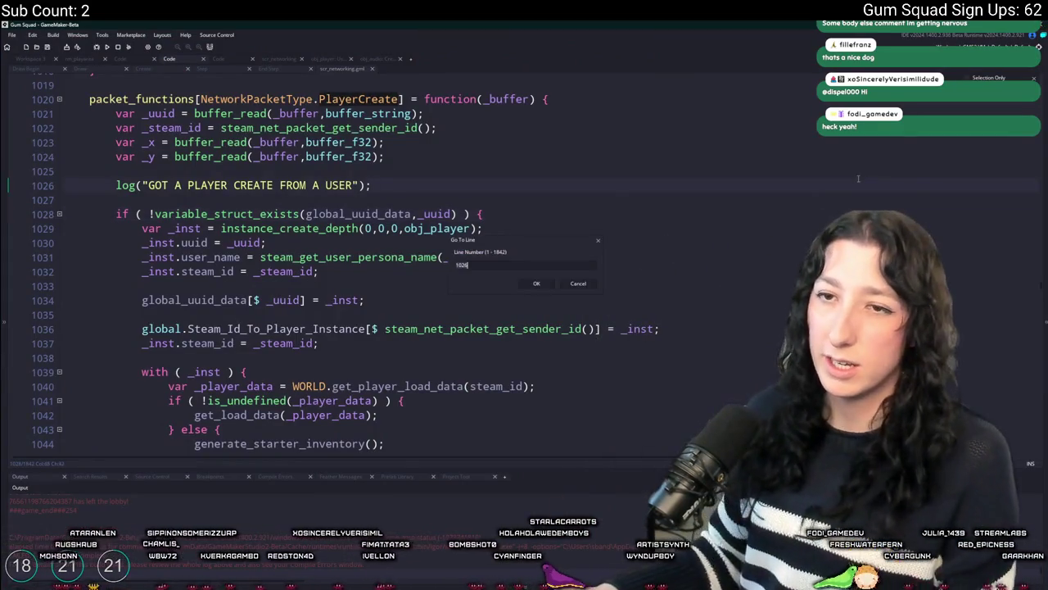
type("1329")
key("Return")
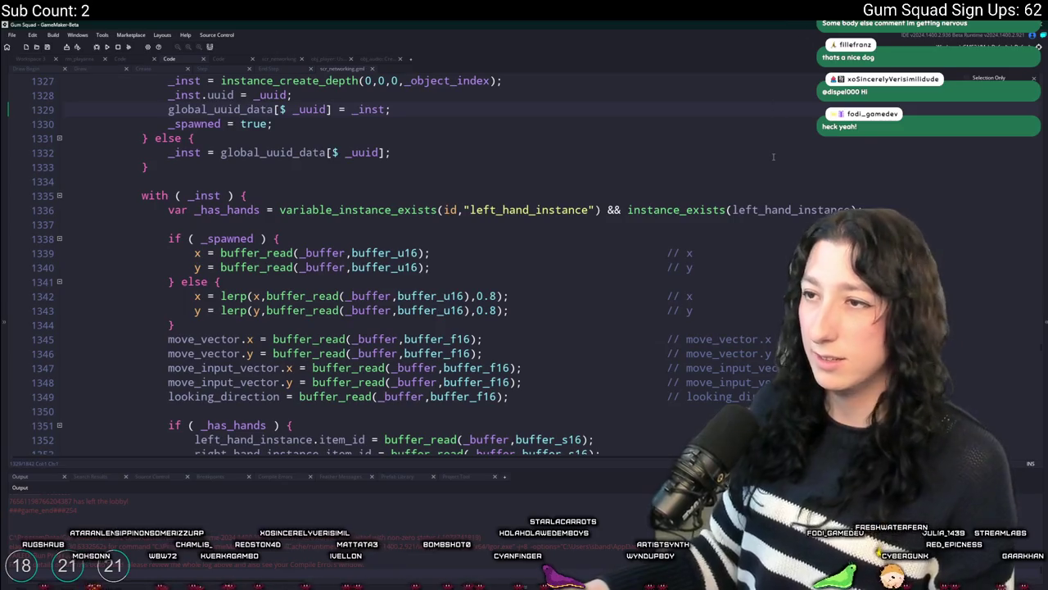
scroll(439, 162, "up", 1)
scroll(393, 201, "up", 1)
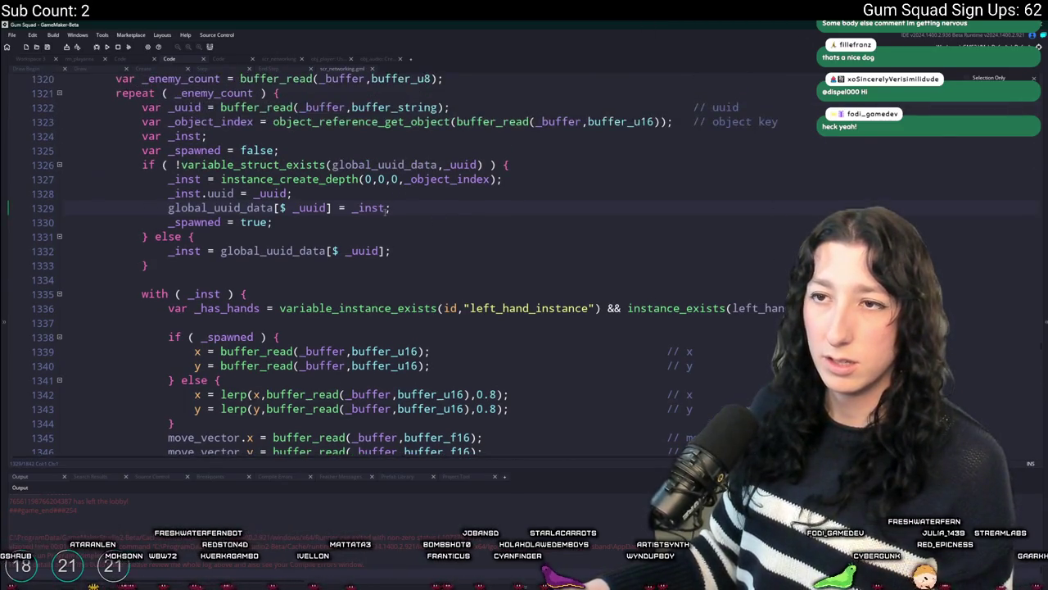
scroll(327, 208, "up", 2)
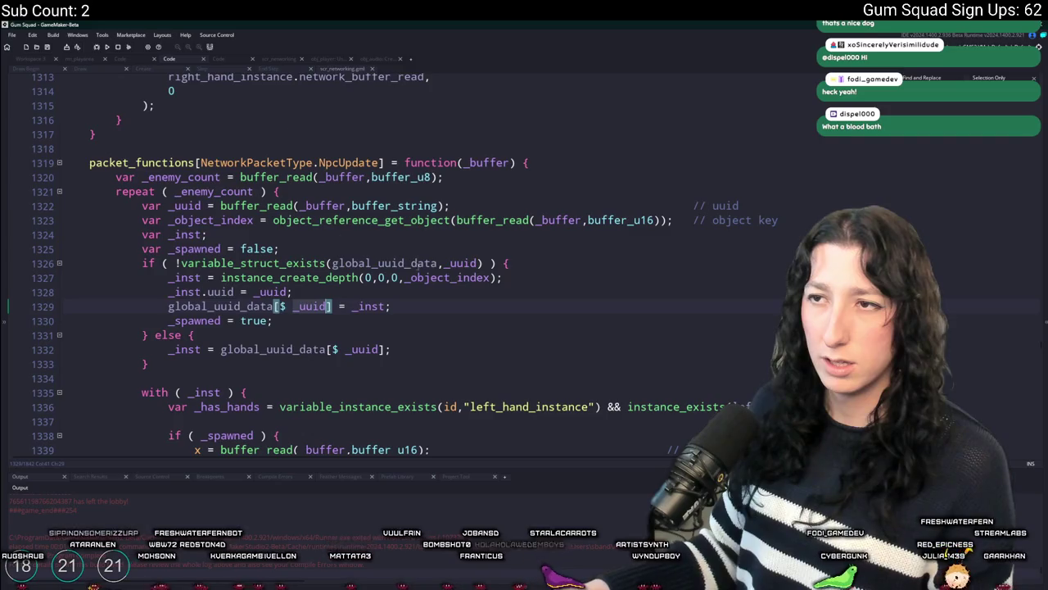
left_click(1035, 79)
left_click(425, 307)
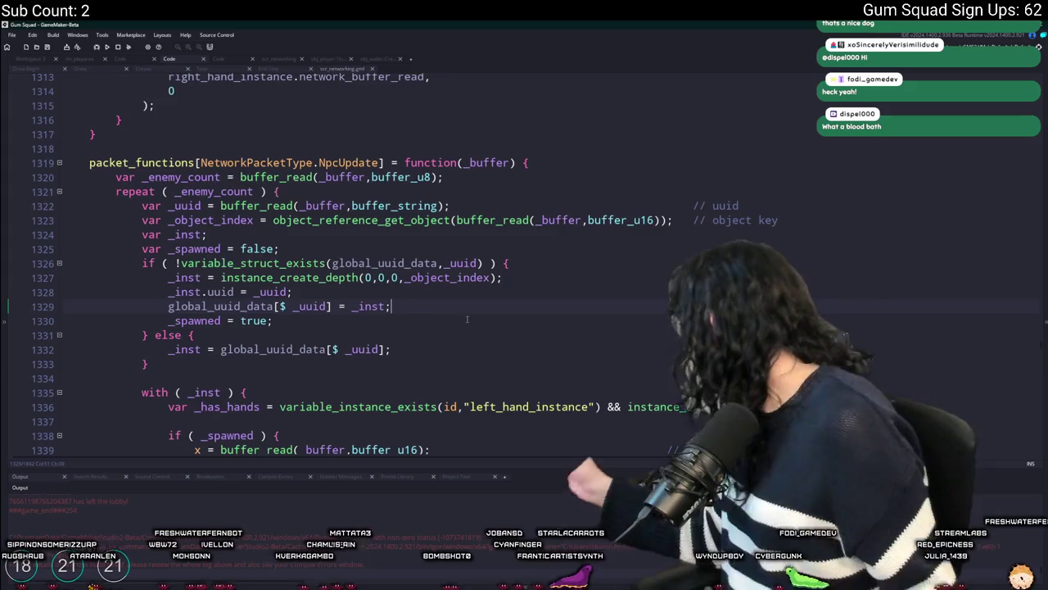
type("6")
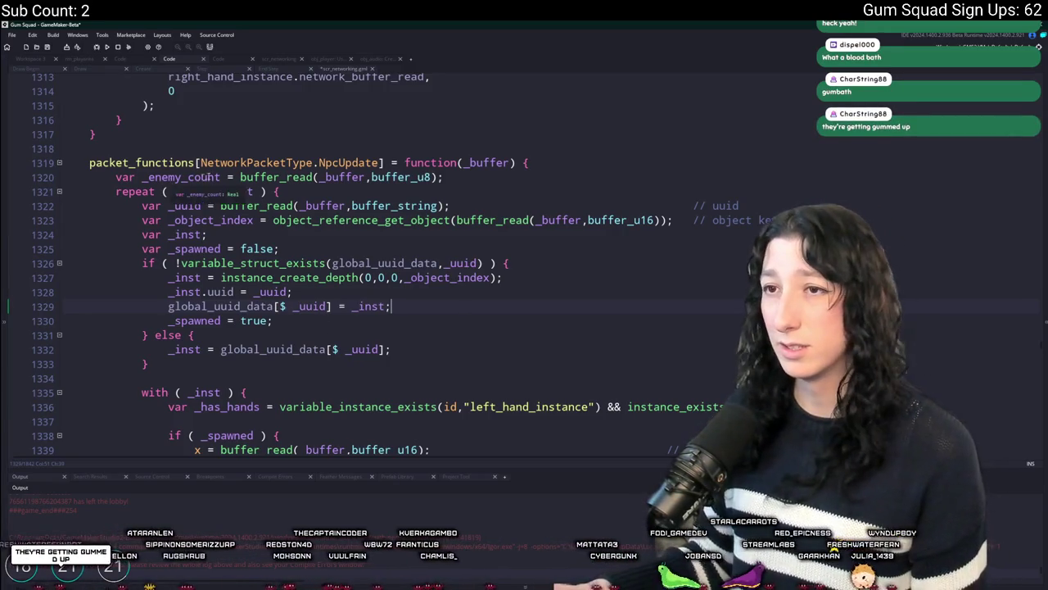
Check the _uuid variable on line 1322 and return to obj_player in Workspace 3.
scroll(353, 164, "down", 5)
scroll(353, 164, "up", 5)
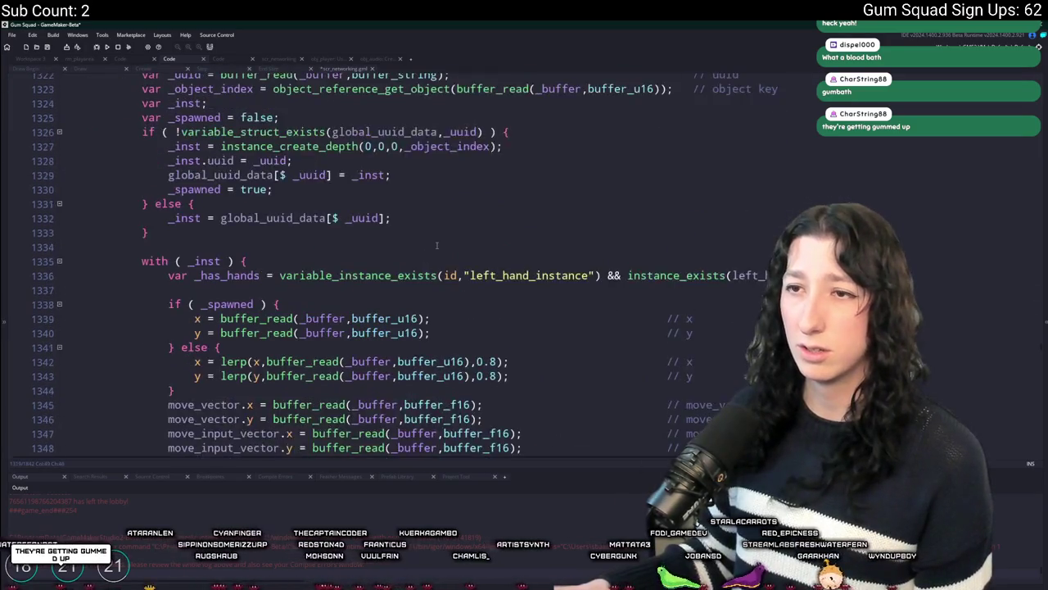
left_click(187, 189)
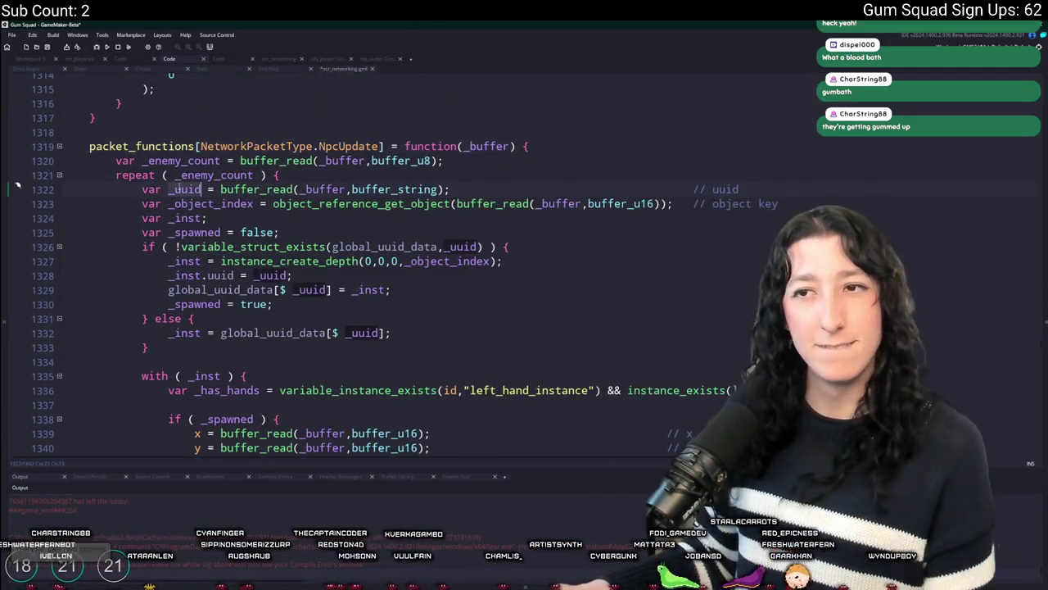
left_click(14, 63)
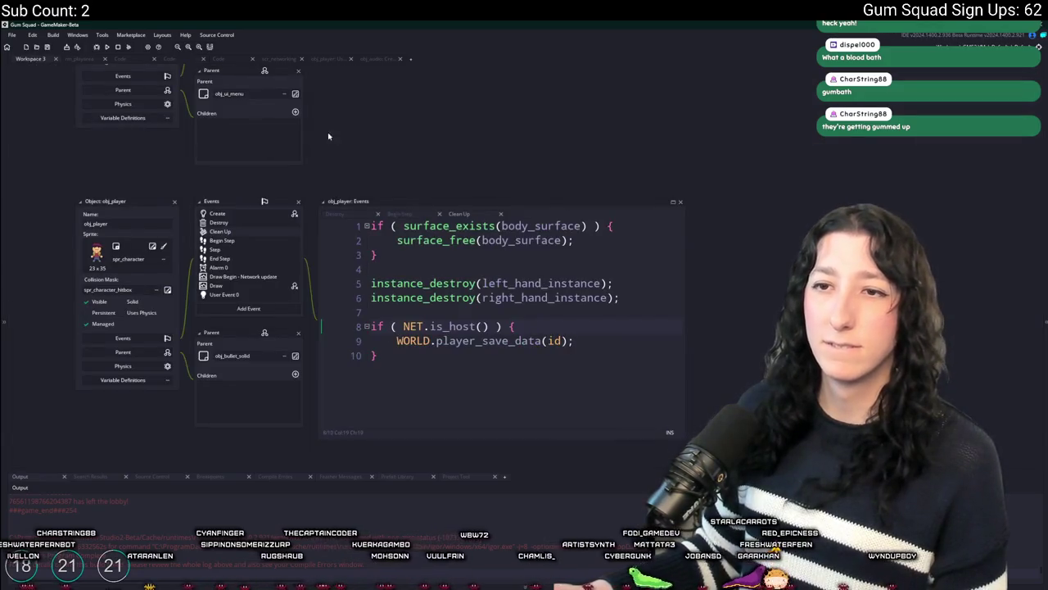
Find and open the obj_enemy object through the asset search.
scroll(425, 278, "down", 10)
scroll(491, 369, "up", 5)
key("ctrl+t")
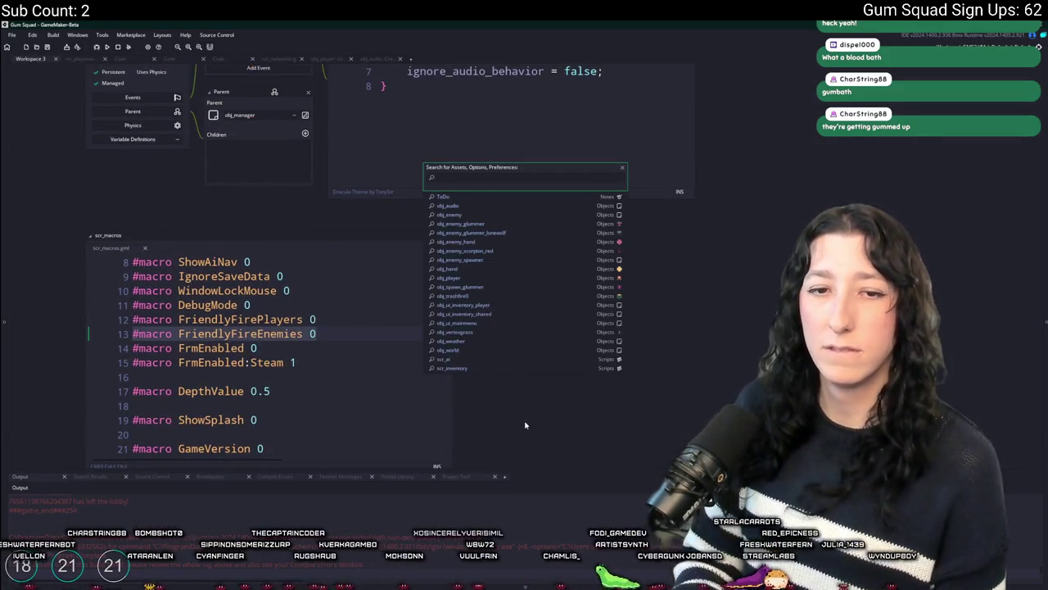
type("obj_glummer")
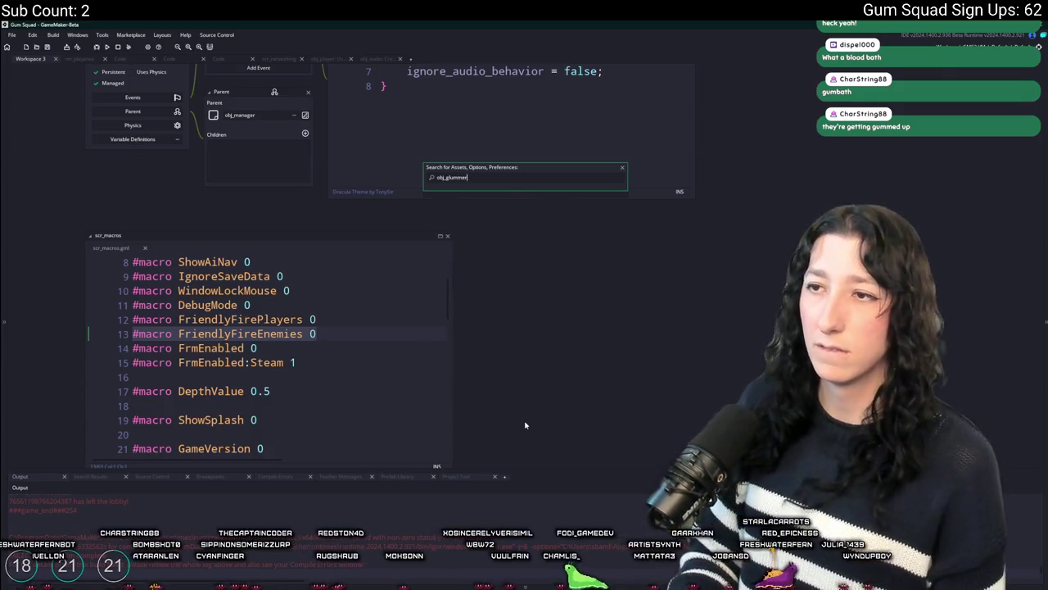
type("_enemy")
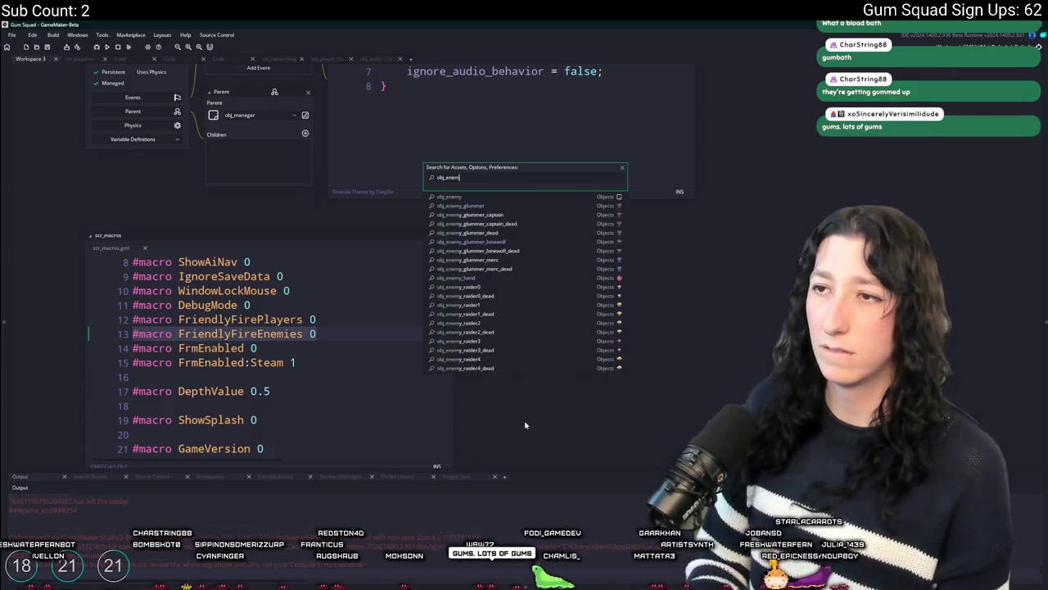
key("Return")
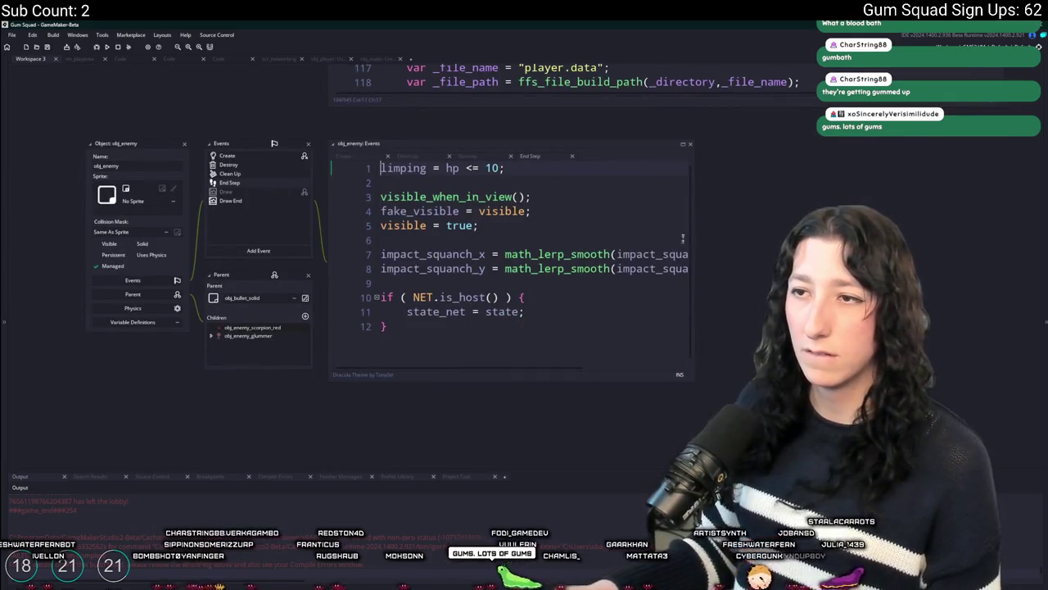
Search 'sc' in the assets and open the obj_enemy_scorpion_red object.
key("ctrl+t")
type("obj_en")
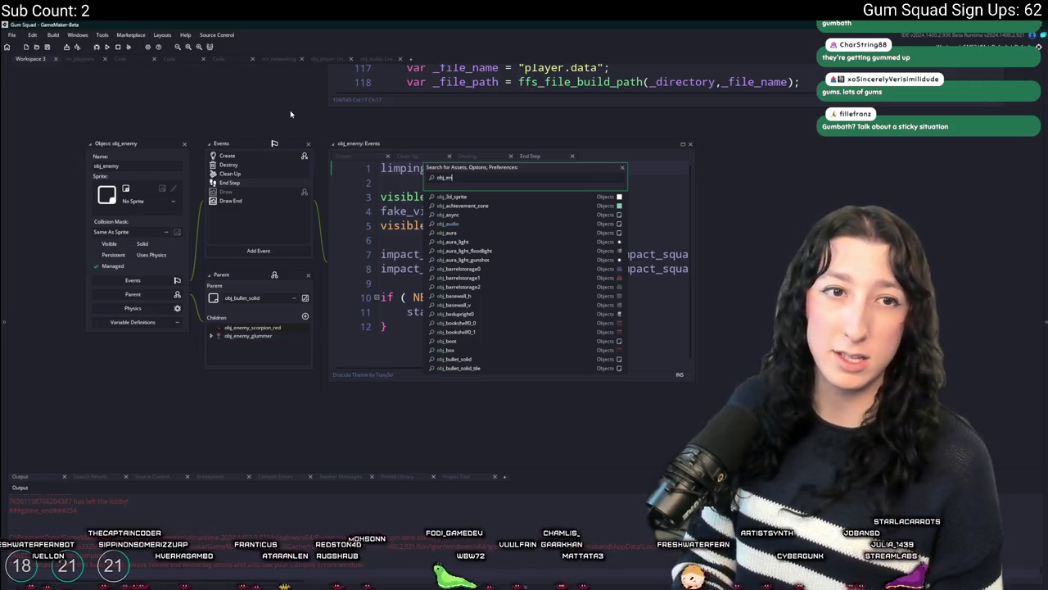
key("BackSpace")
key("BackSpace")
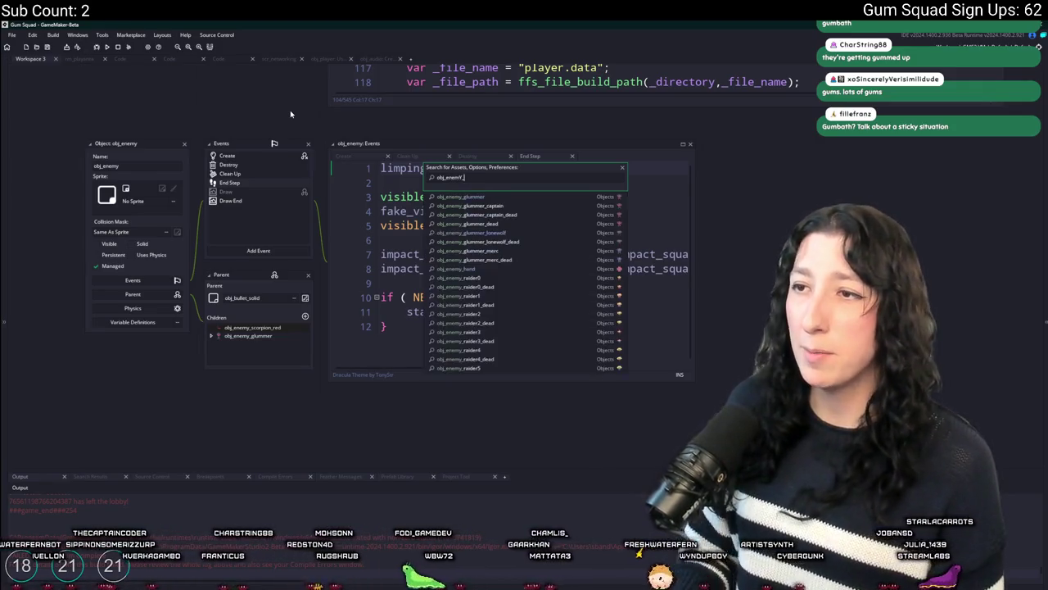
type("sc")
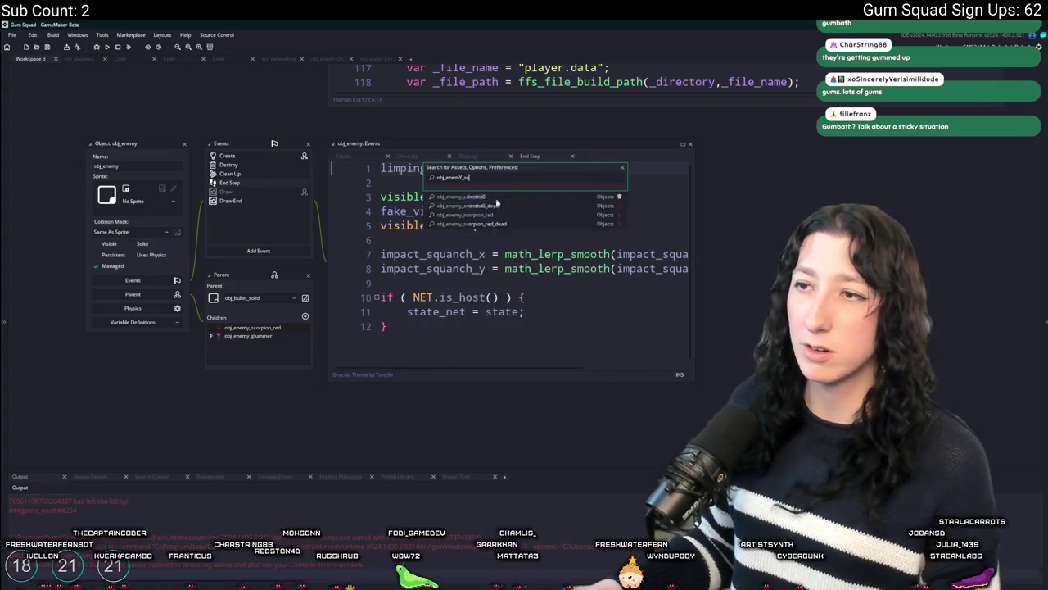
key("Return")
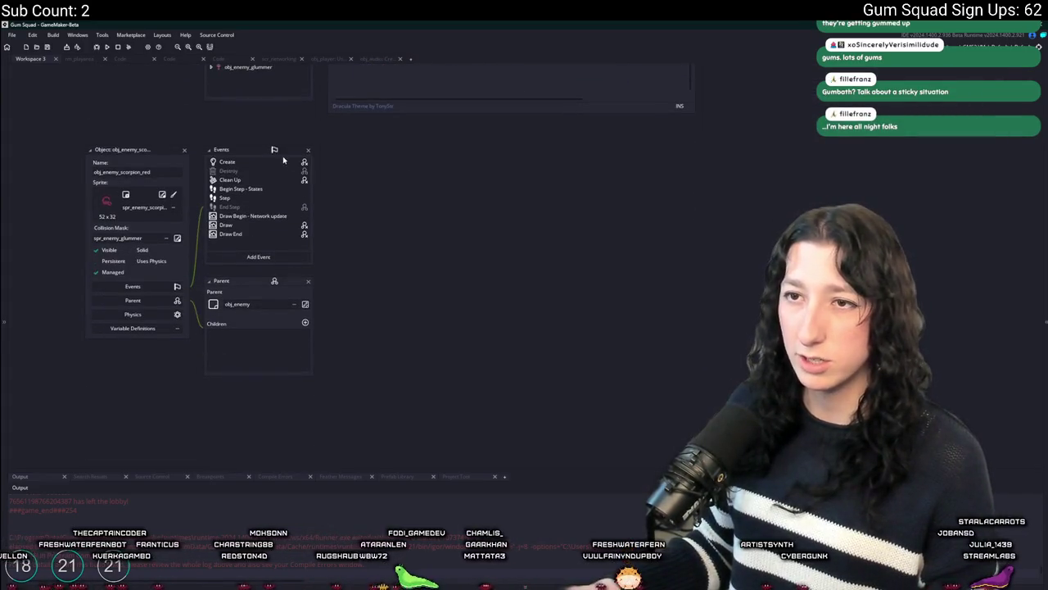
Open the scorpion's Create event code, then its Draw Begin Network update event.
double_click(276, 163)
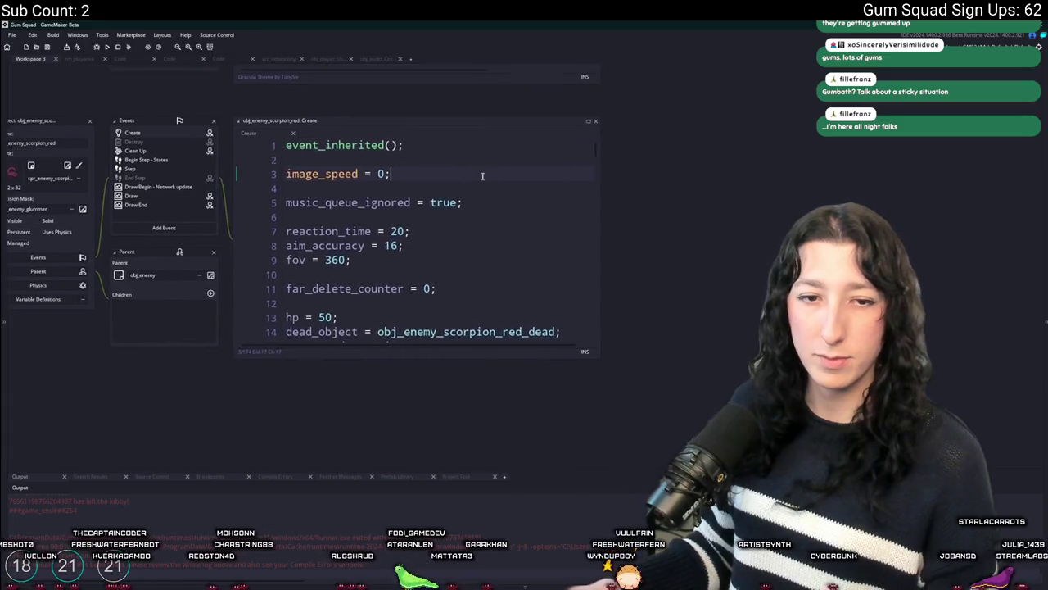
left_click(484, 283)
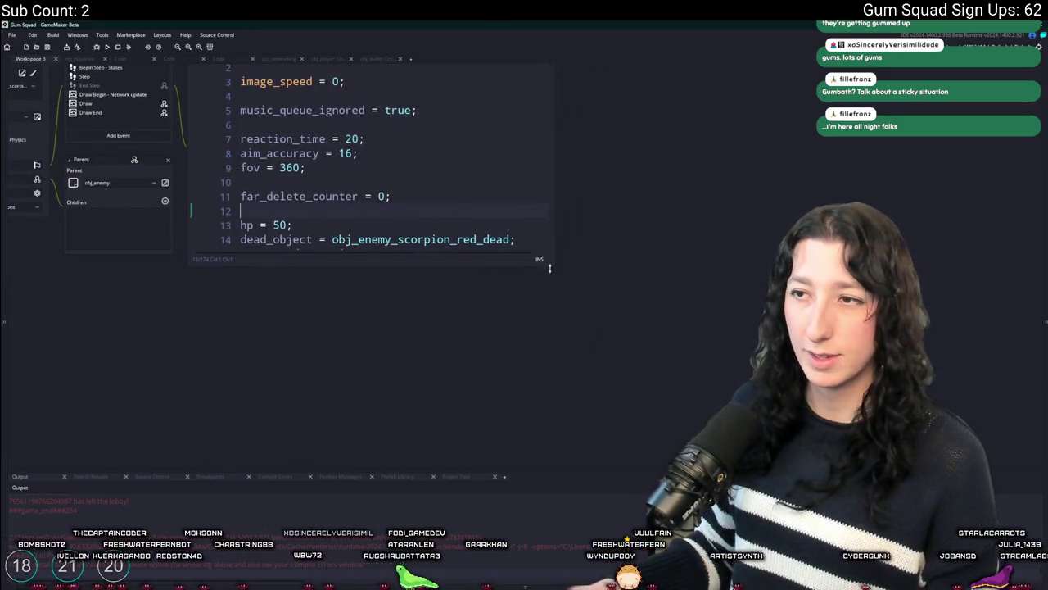
left_click_drag(555, 265, 766, 381)
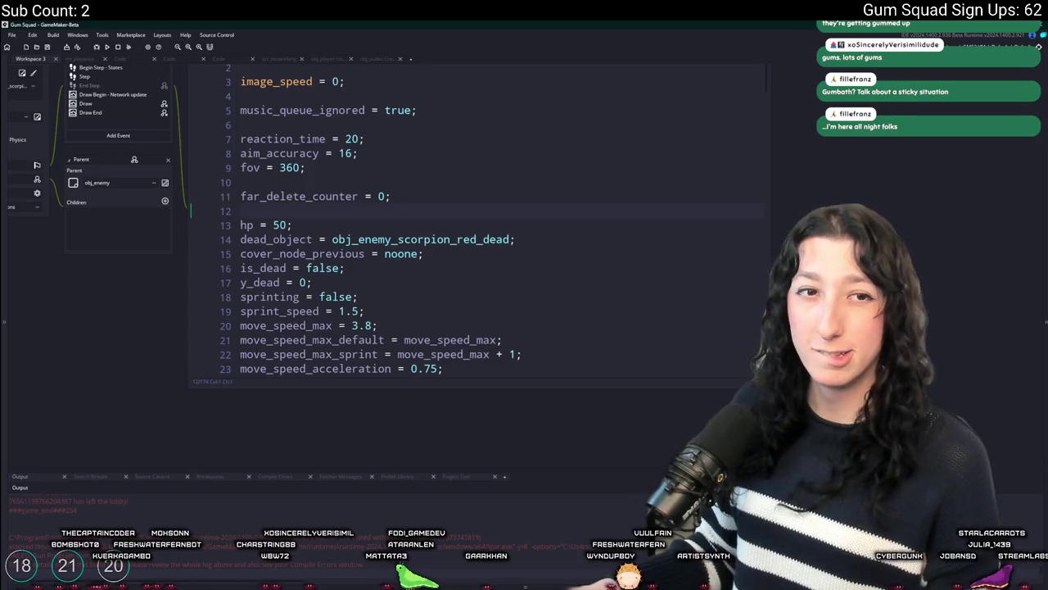
left_click_drag(142, 123, 229, 215)
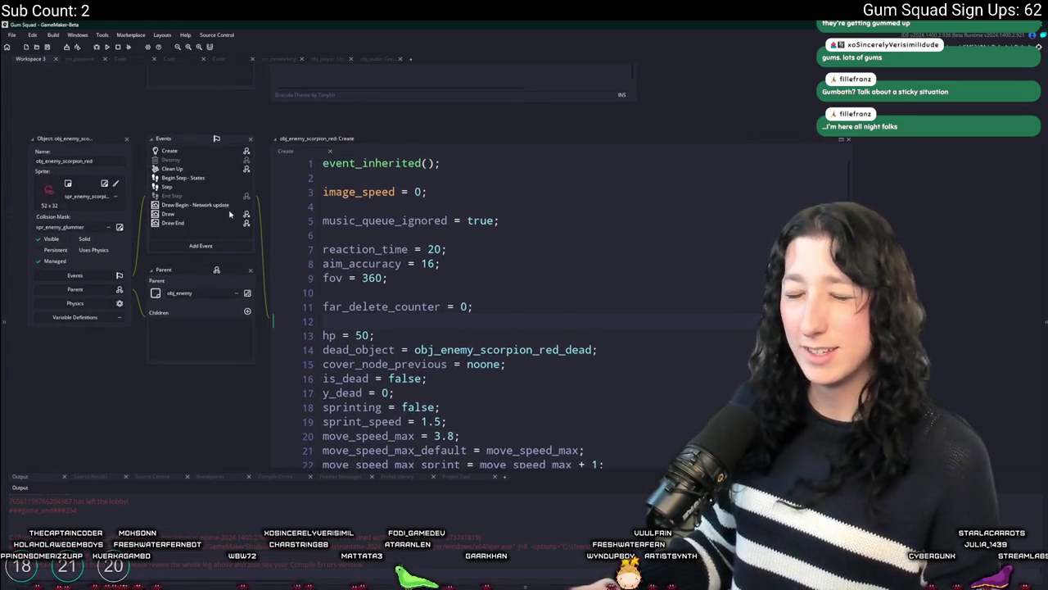
left_click(226, 205)
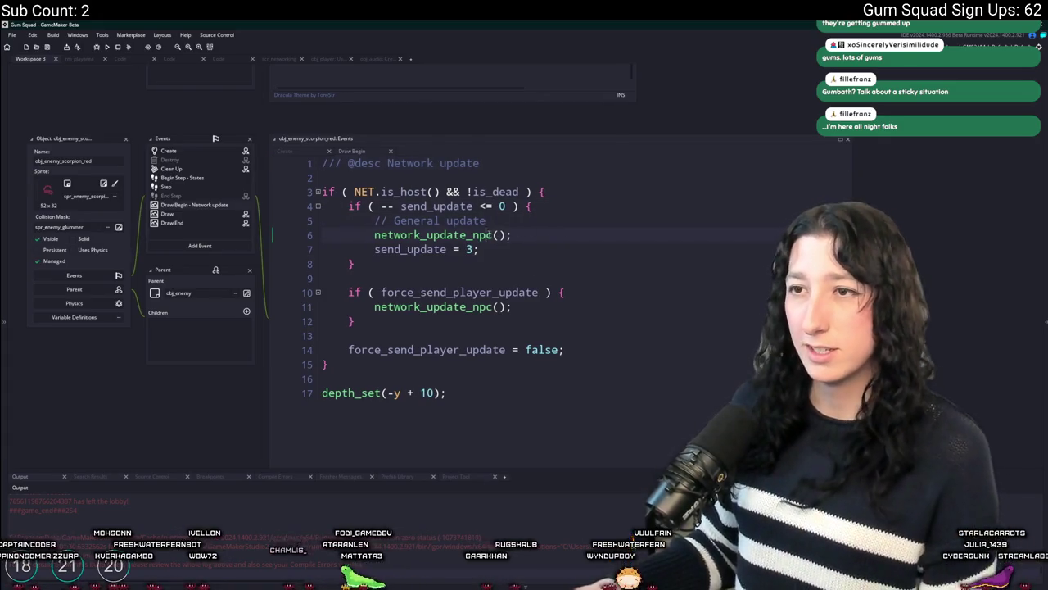
Open network_update_npc's definition in scr_networking and review its enemy group loop.
middle_click(442, 235)
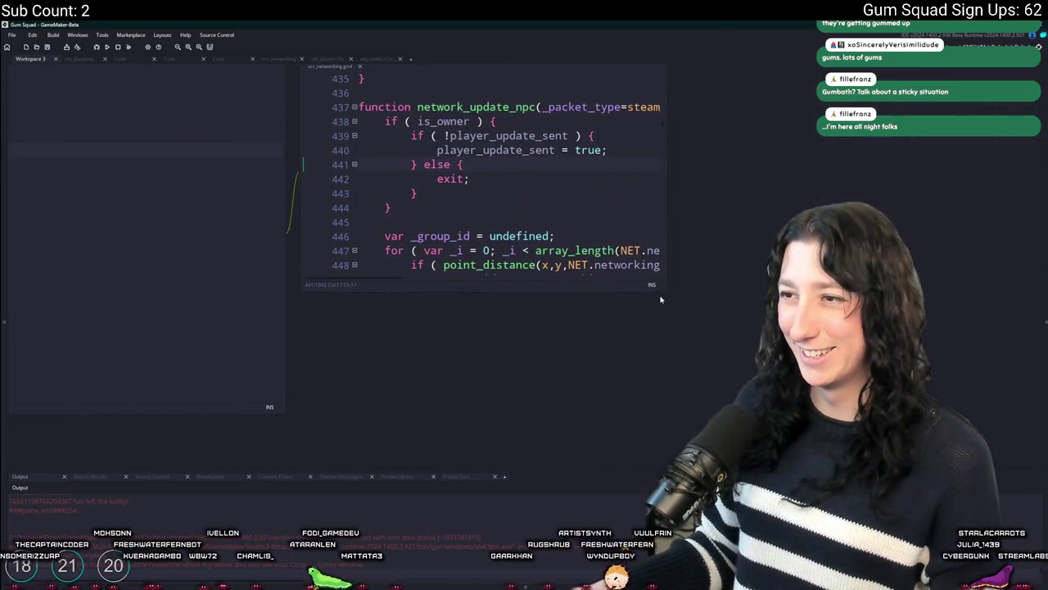
mouse_move(664, 291)
left_mouse_down()
mouse_move(892, 434)
mouse_move(983, 446)
left_mouse_up()
left_click(956, 264)
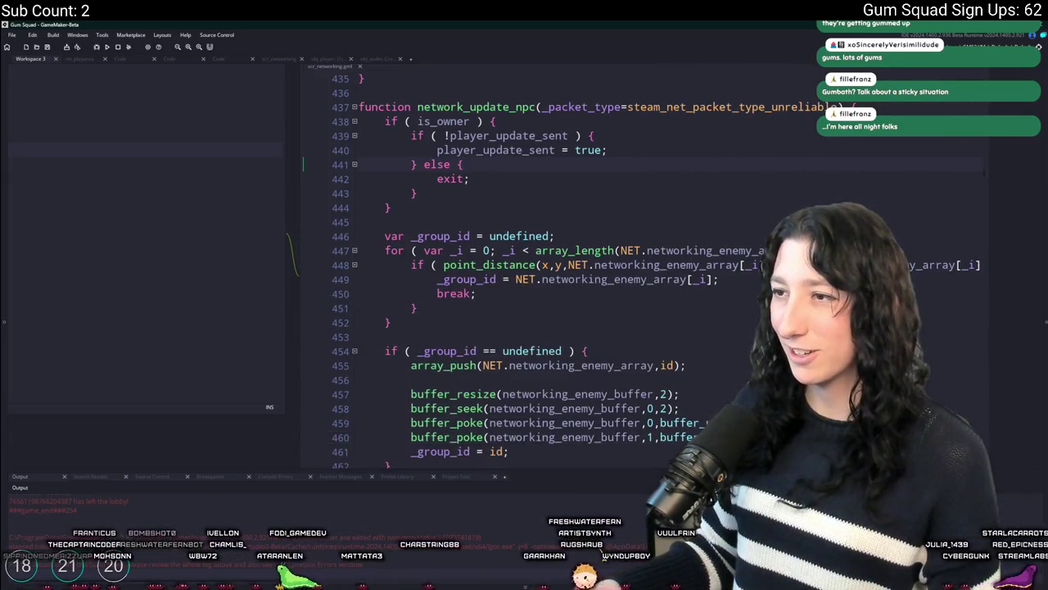
scroll(620, 232, "right", 2)
scroll(620, 232, "left", 2)
scroll(620, 232, "down", 4)
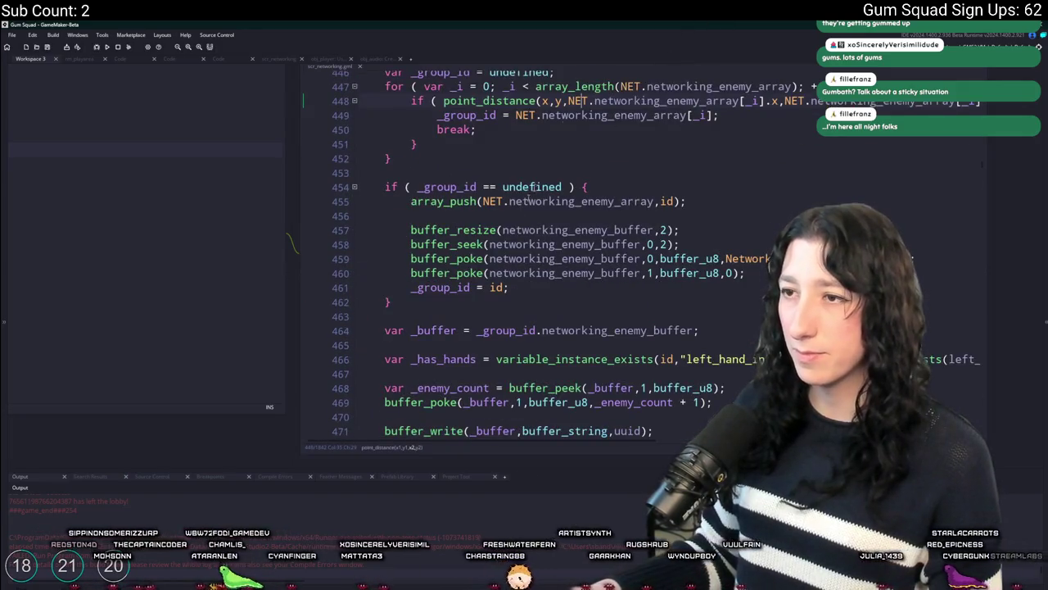
scroll(485, 322, "down", 3)
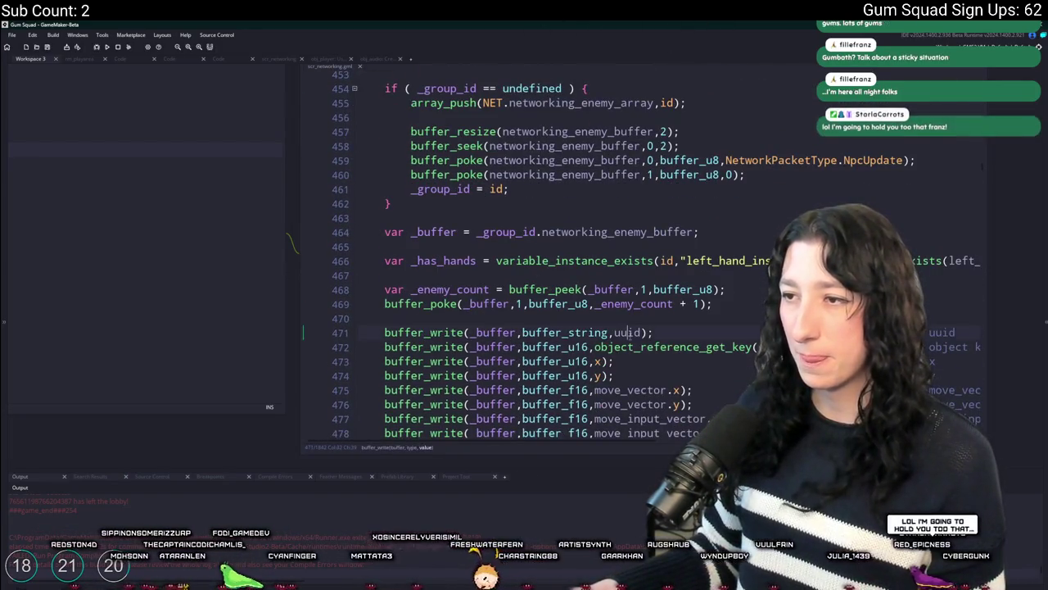
scroll(550, 70, "up", 2)
key("ctrl+Tab")
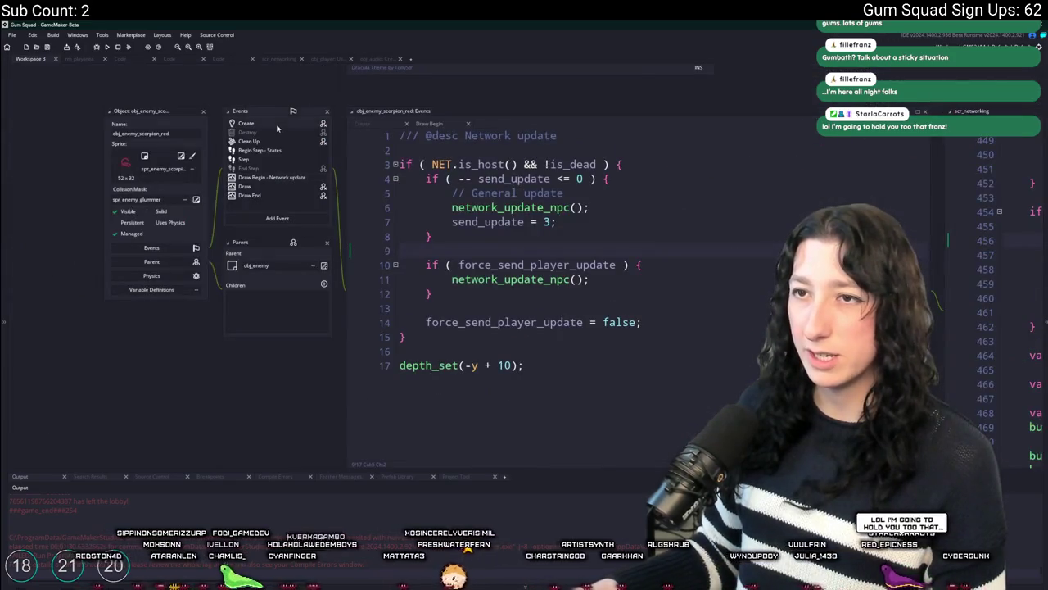
Search the scorpion's Create code for 'uuid' and step through the matches.
key("ctrl+f")
type("uuid")
scroll(853, 191, "up", 1)
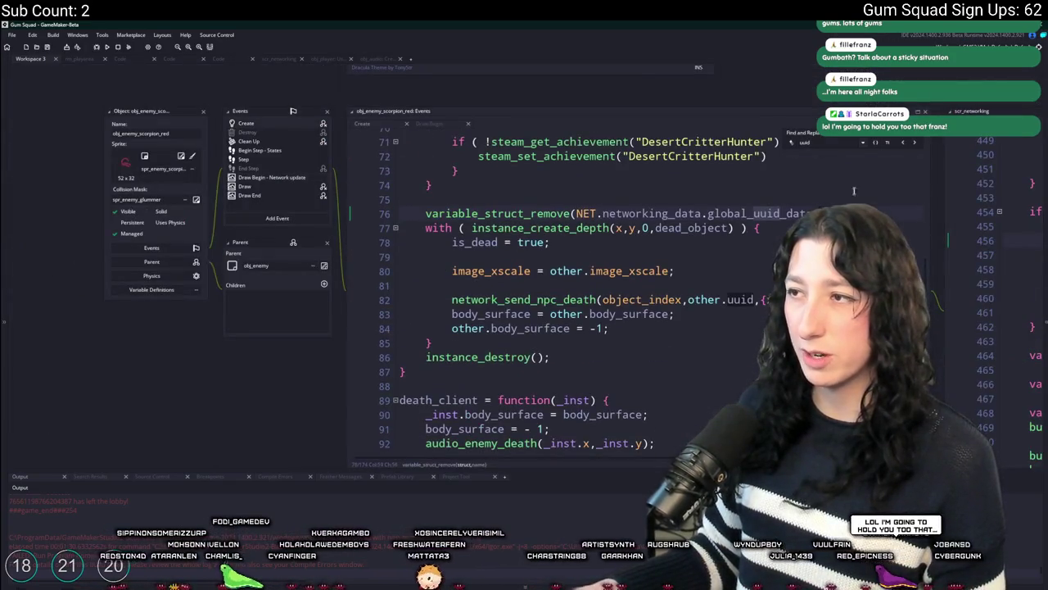
left_click(904, 144)
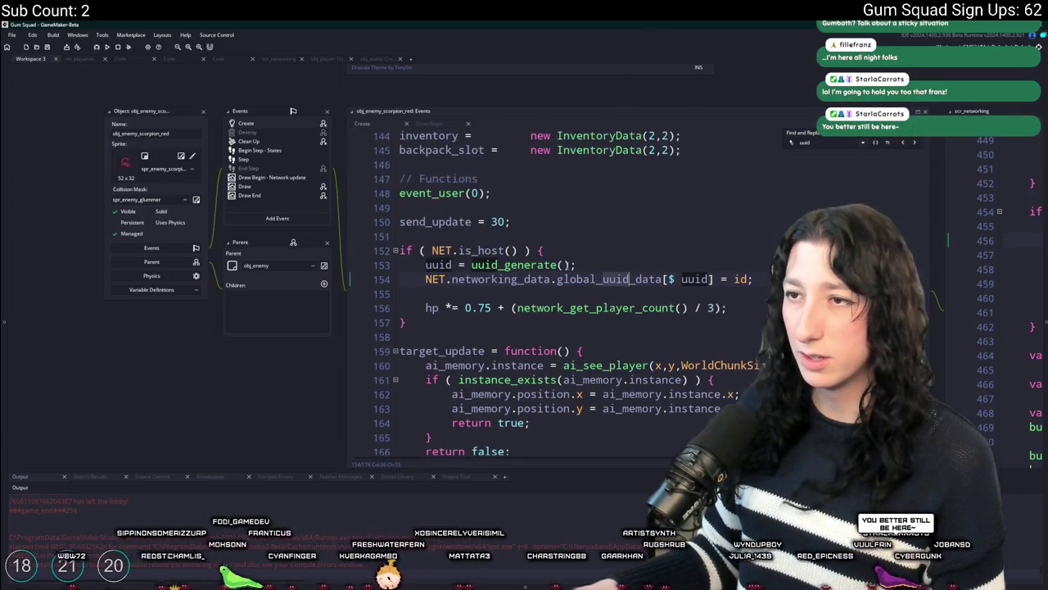
scroll(549, 287, "up", 5)
key("ctrl+shift+Home")
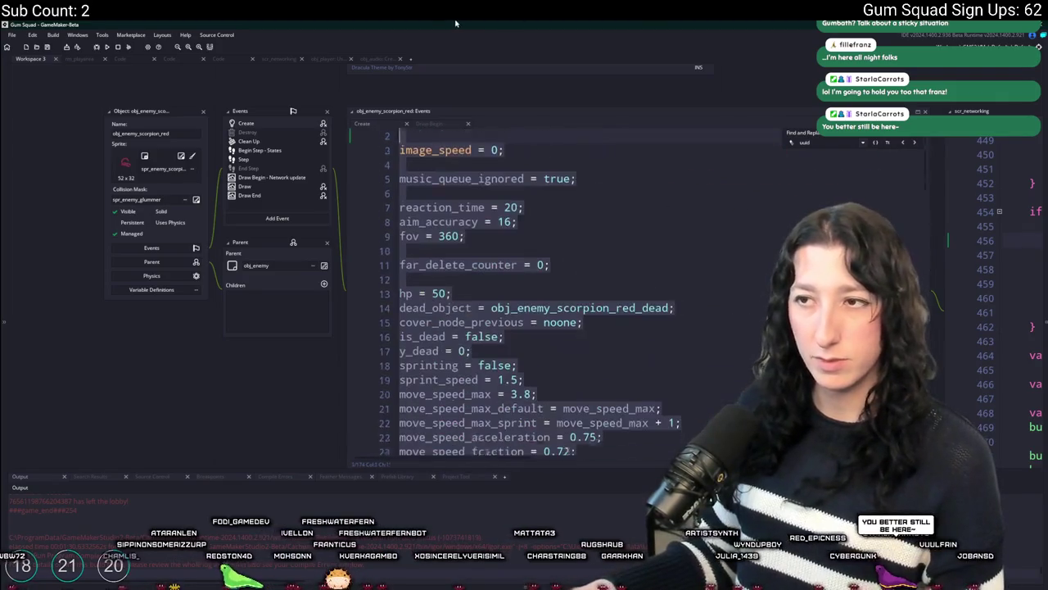
left_click(458, 205)
Review the rest of the Create code, then bring up scr_networking's PlayerInventoryUpdate handler.
scroll(555, 261, "down", 15)
scroll(555, 260, "down", 20)
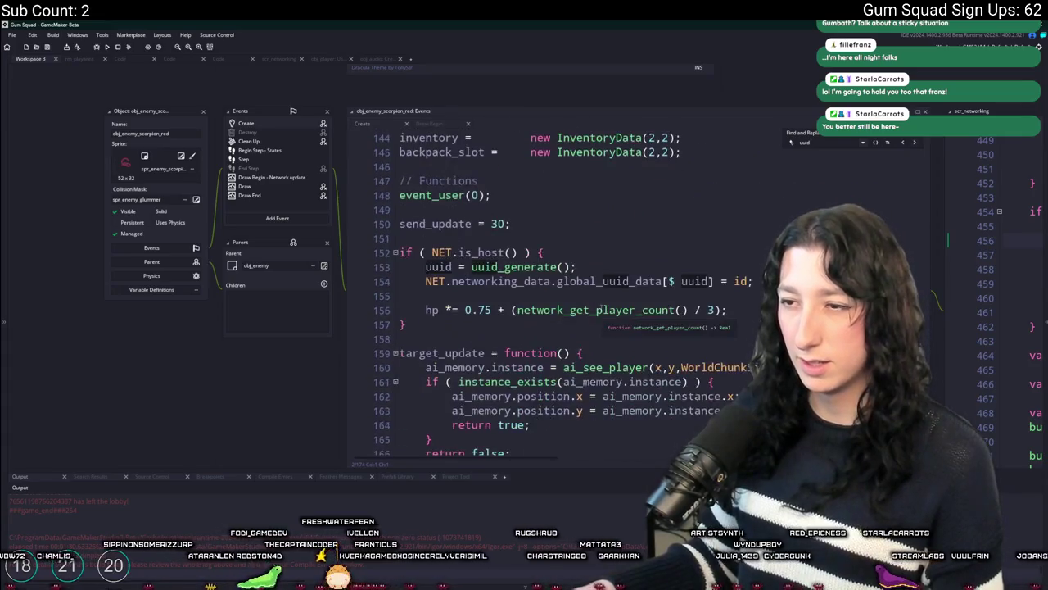
scroll(554, 260, "down", 2)
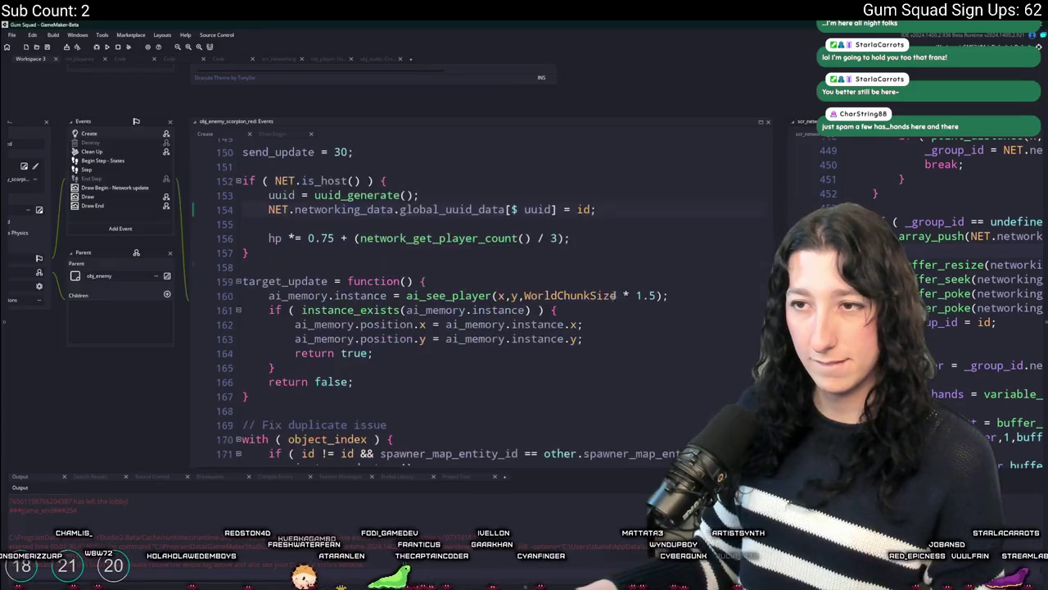
scroll(559, 238, "down", 2)
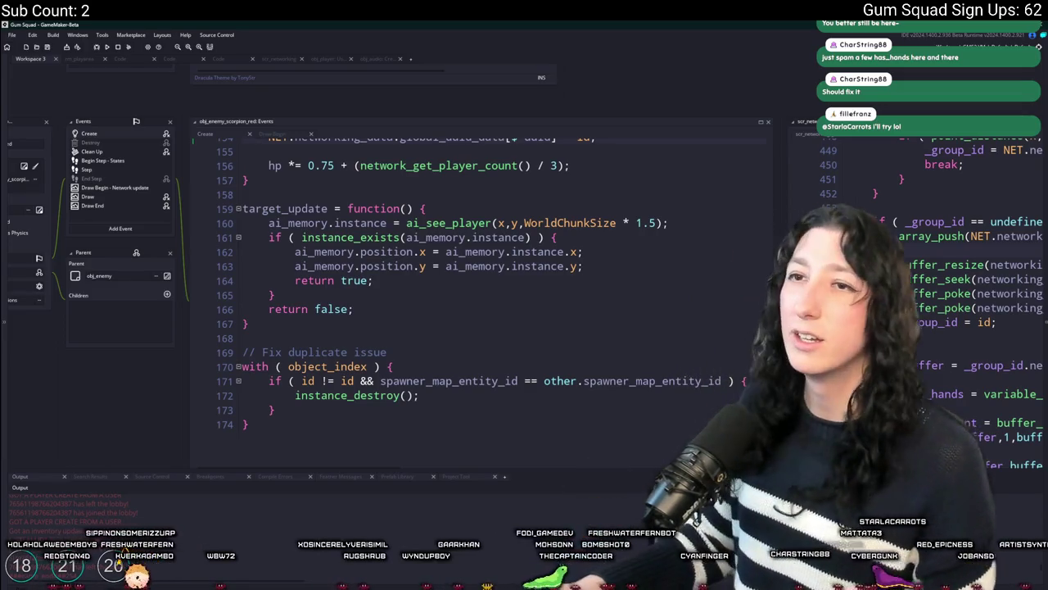
left_click(281, 61)
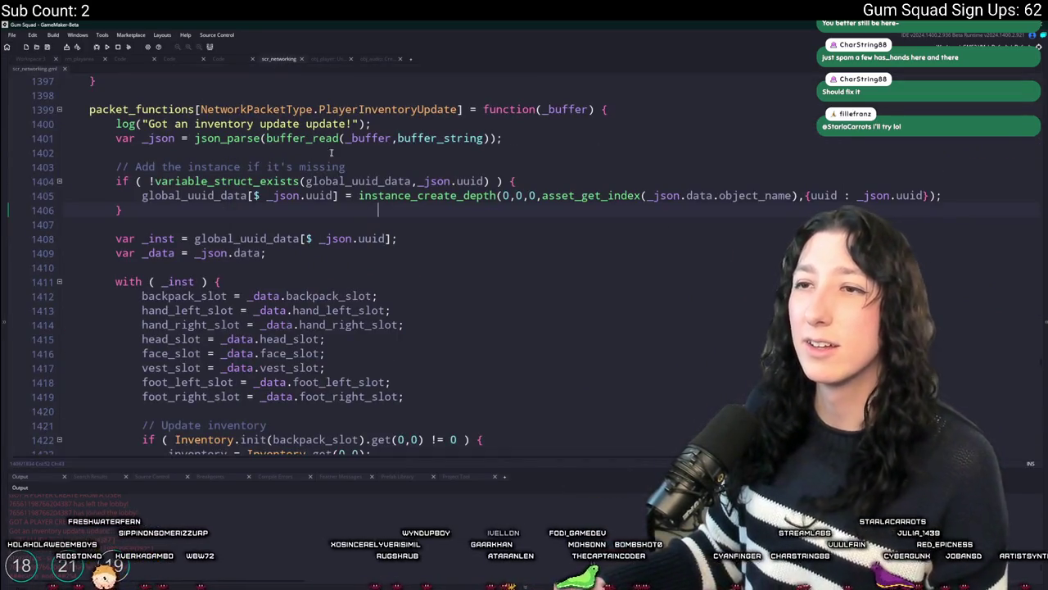
Highlight uuid occurrences in scr_networking and go to line 1339.
double_click(309, 195)
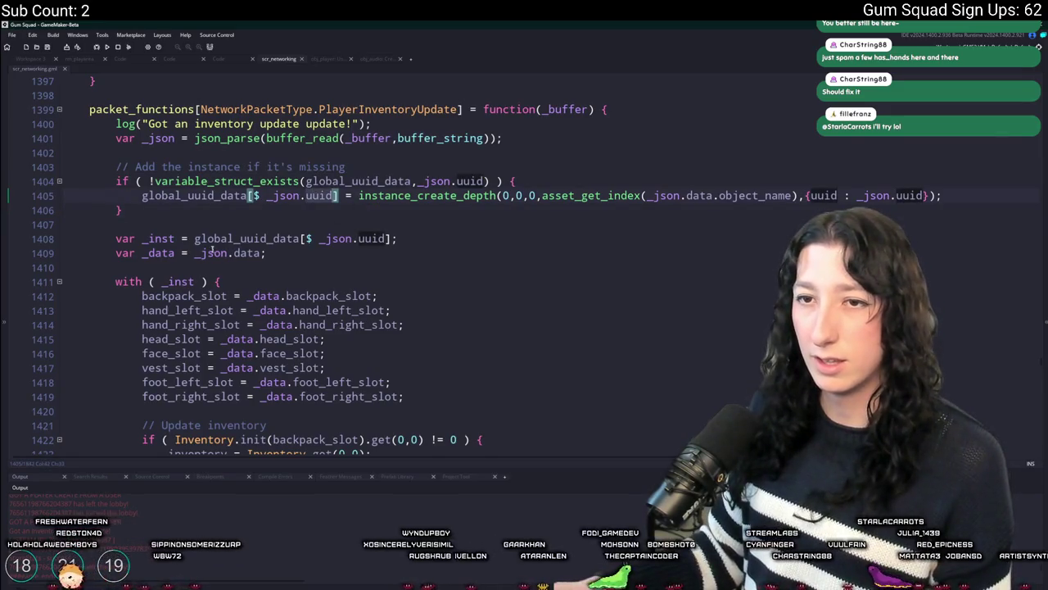
scroll(206, 180, "up", 3)
left_click(193, 158)
key("ctrl+g")
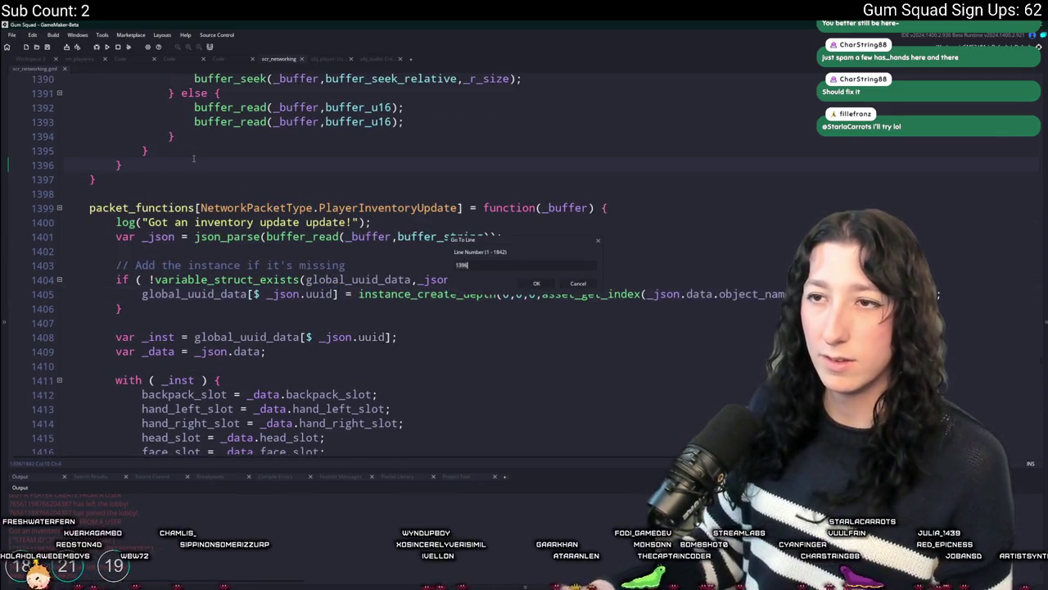
type("39")
key("Return")
Review how the NpcUpdate handler looks up instances by _uuid around line 1329.
scroll(194, 158, "up", 1)
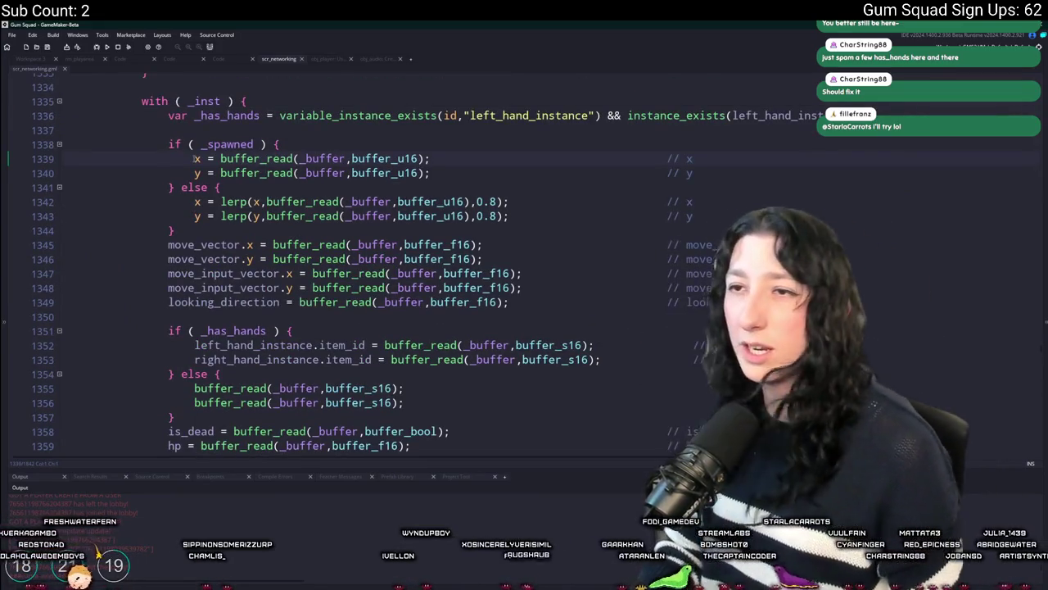
scroll(371, 88, "up", 3)
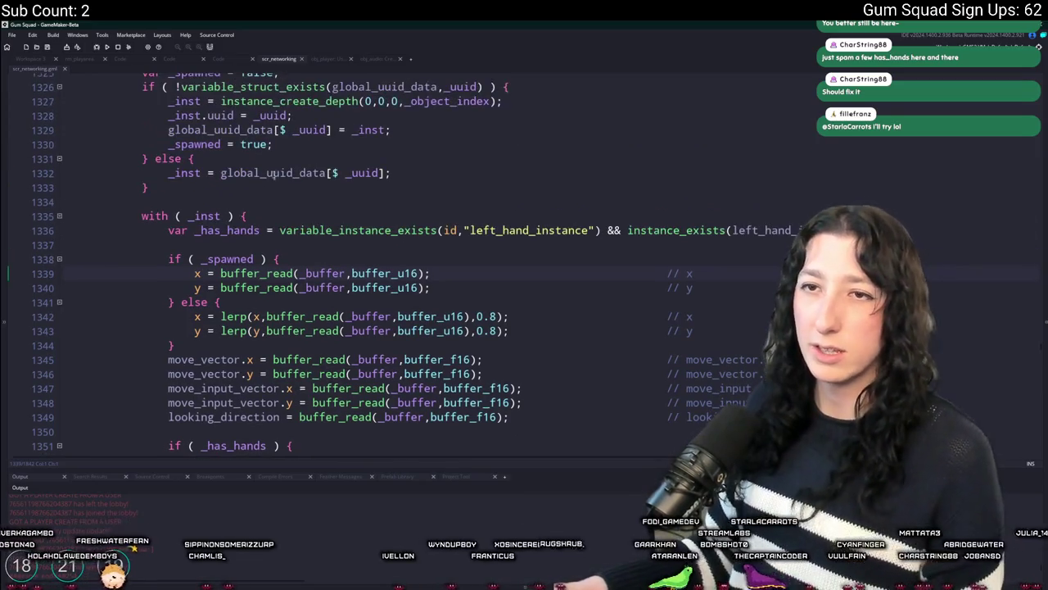
left_click_drag(221, 129, 357, 131)
scroll(356, 131, "up", 2)
left_click(296, 211)
scroll(404, 109, "up", 2)
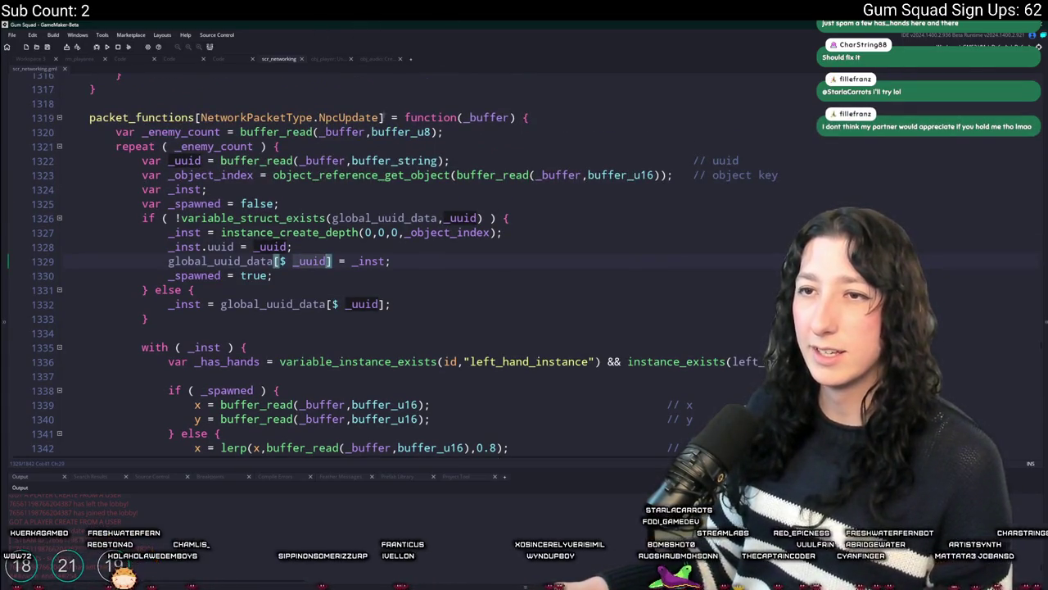
Save the project and return to obj_enemy_scorpion_red's Create event.
key("ctrl+s")
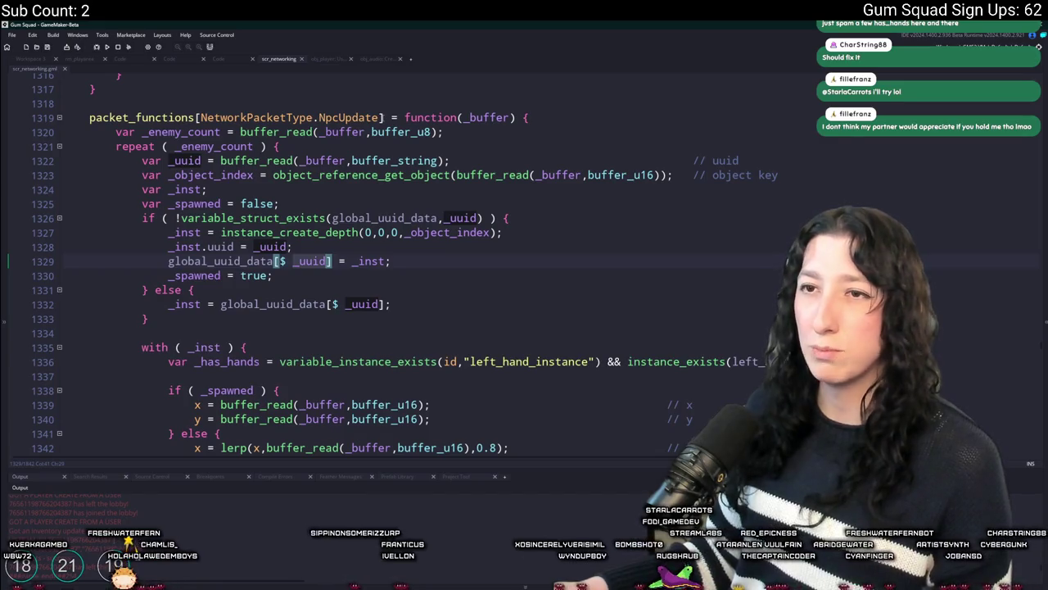
scroll(385, 215, "down", 2)
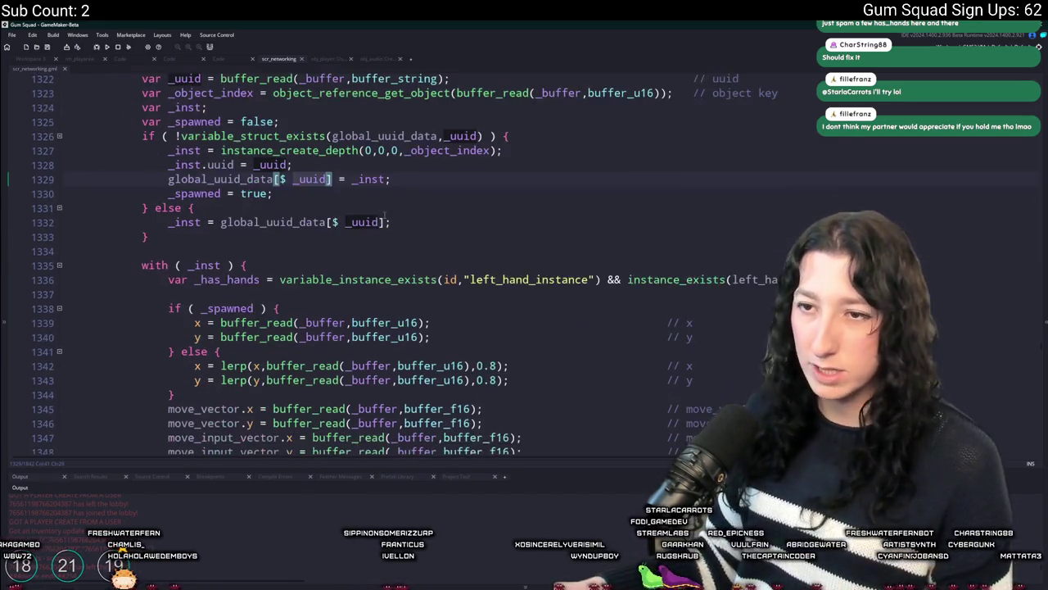
scroll(262, 164, "up", 3)
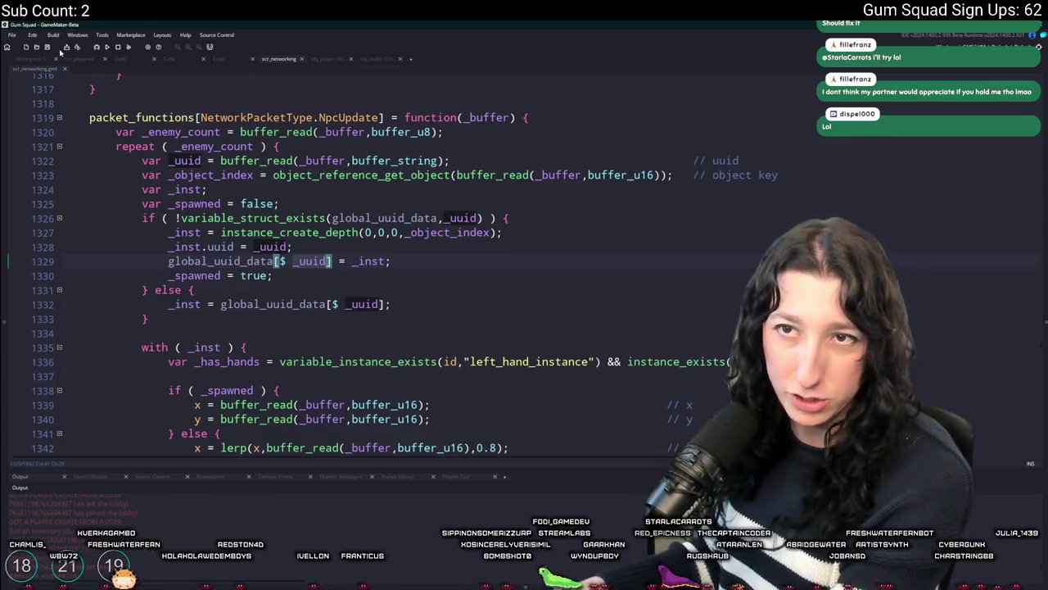
scroll(375, 139, "up", 2)
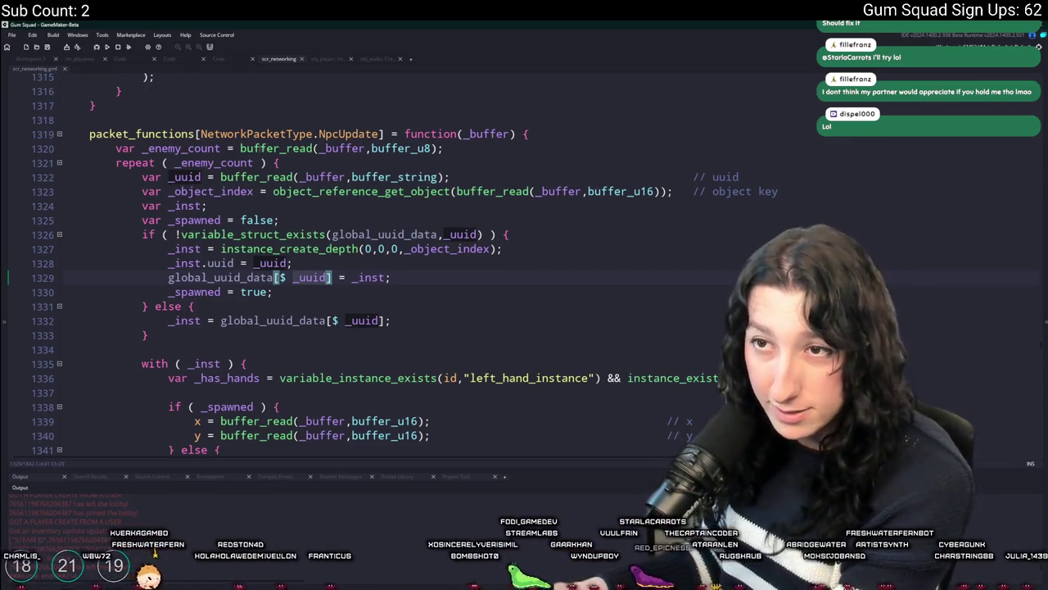
left_click(47, 60)
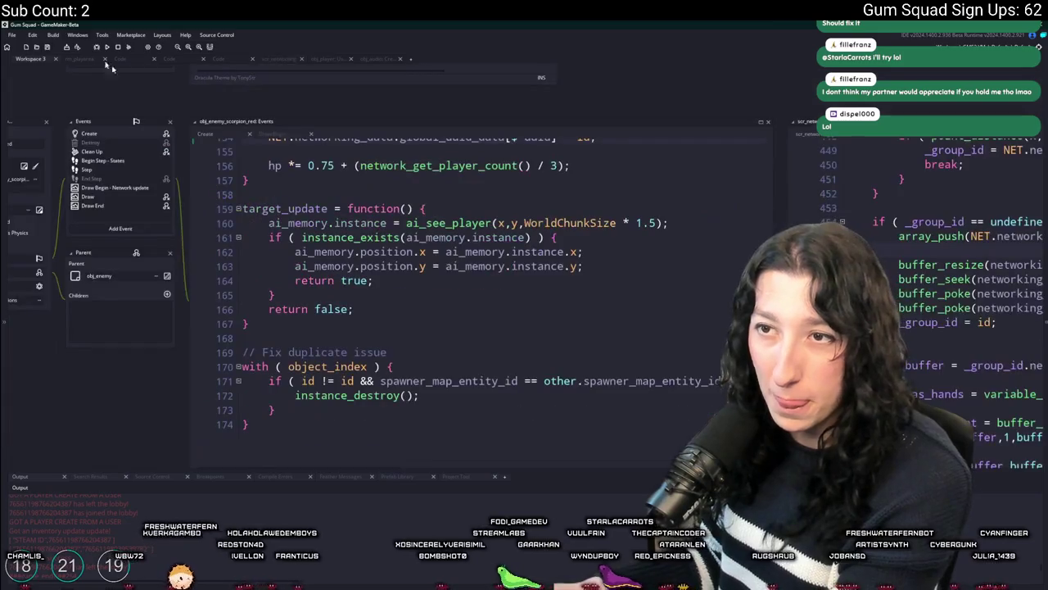
From the scorpion's Draw Begin network-update code, jump to the network_update_npc definition.
left_click(273, 148)
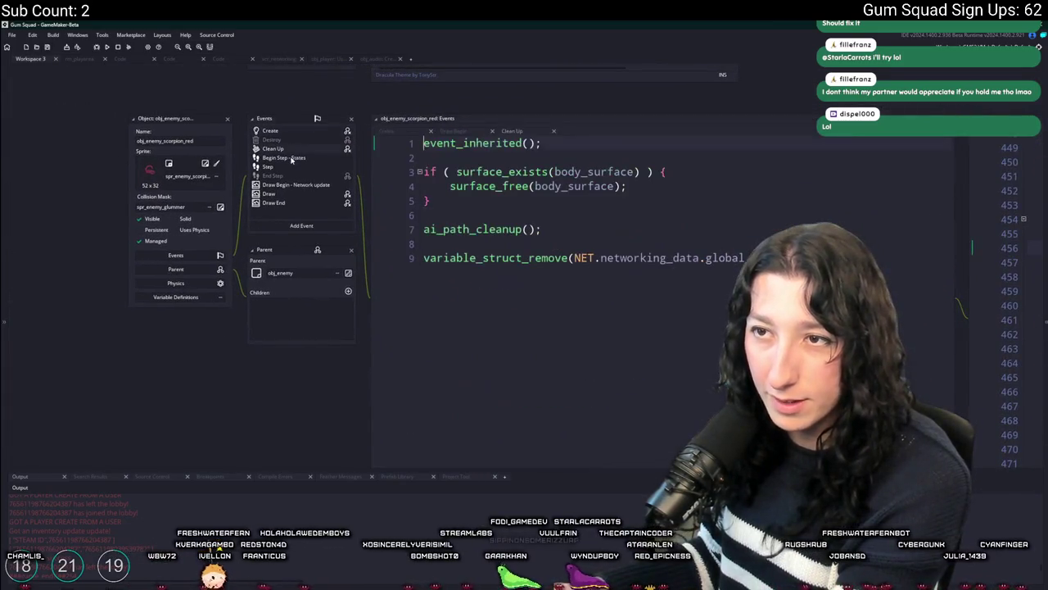
left_click(284, 157)
scroll(434, 224, "down", 5)
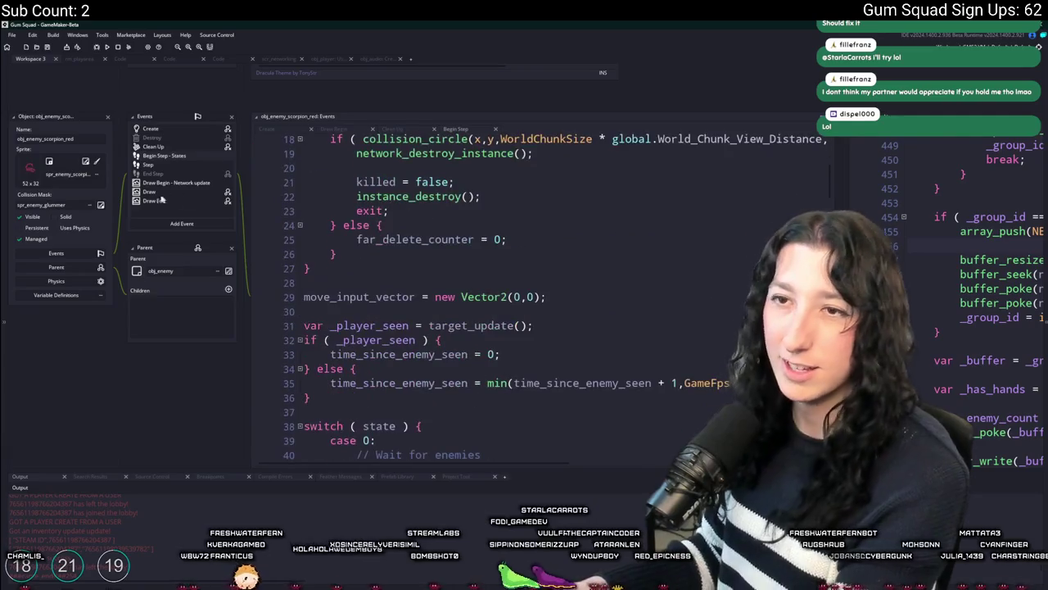
left_click(162, 184)
middle_click(415, 212)
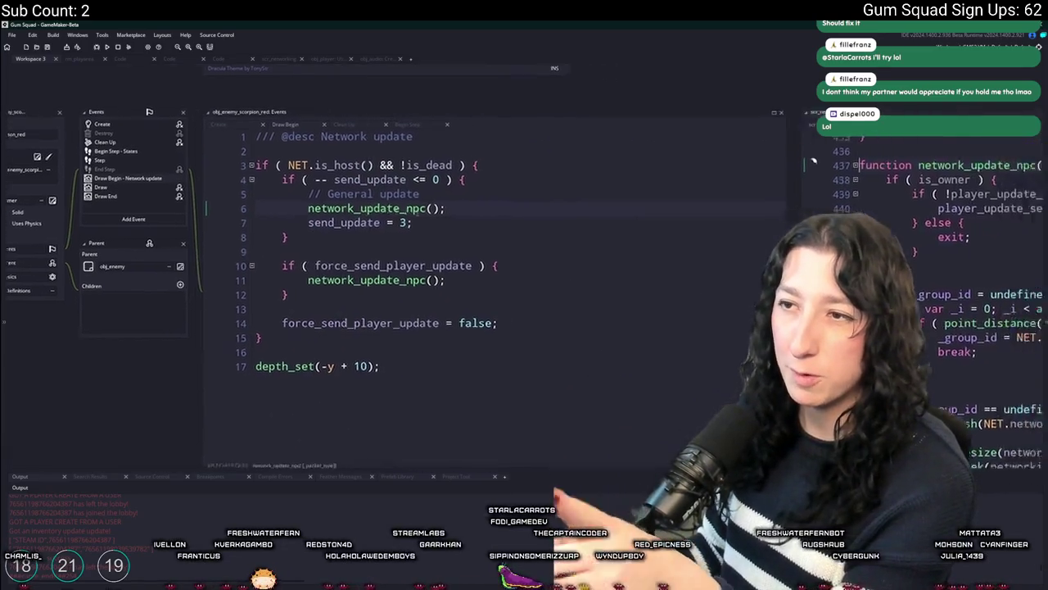
scroll(563, 201, "down", 5)
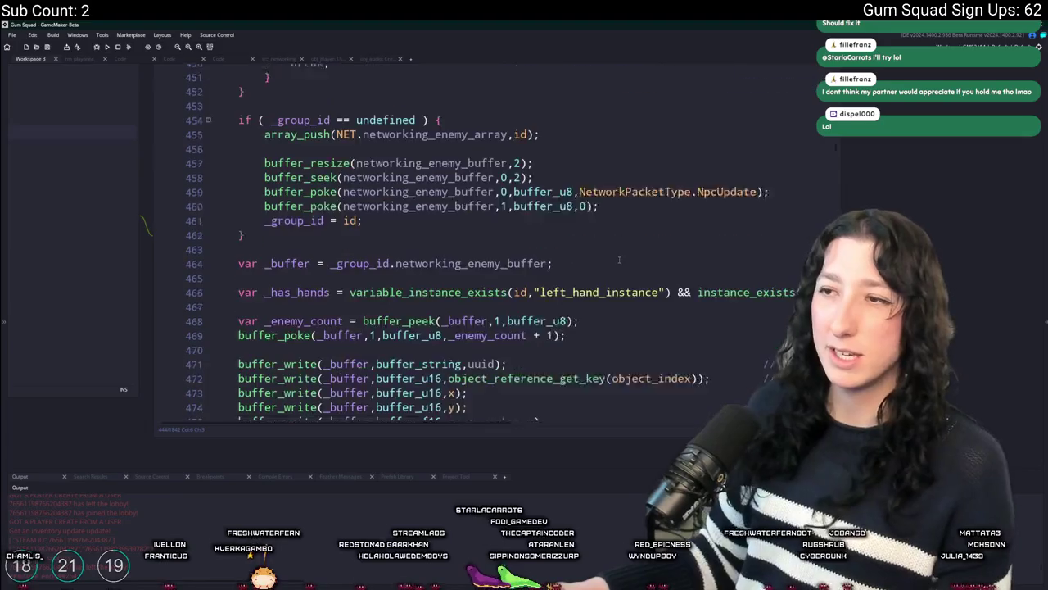
Above the uuid buffer_write, add an if-check on uuid that shows "OH FWICK".
left_click(564, 201)
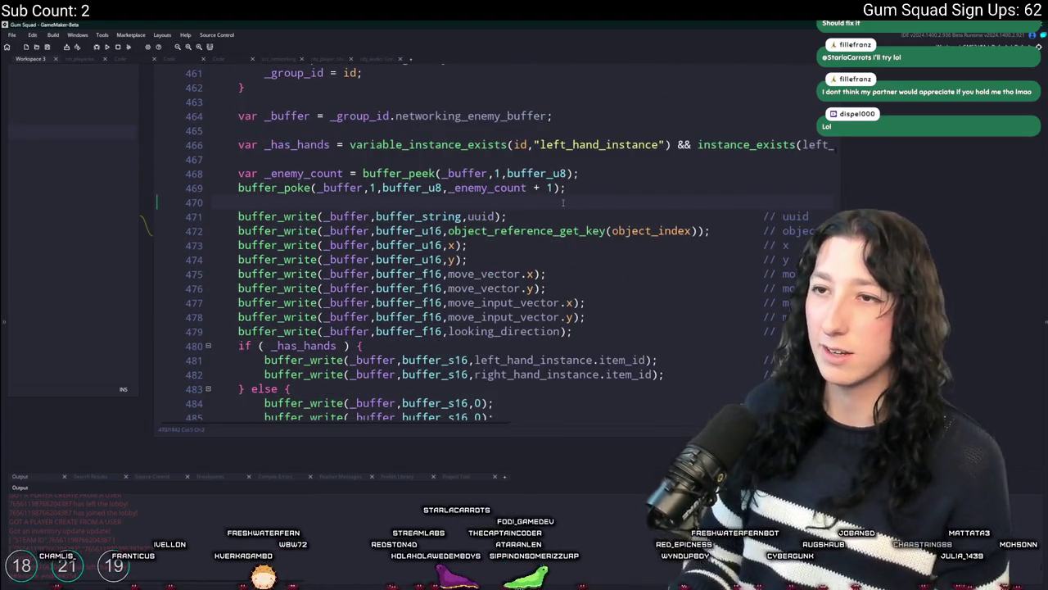
key("Return")
key("Return")
key("Up")
type("if ( uuid != \"")
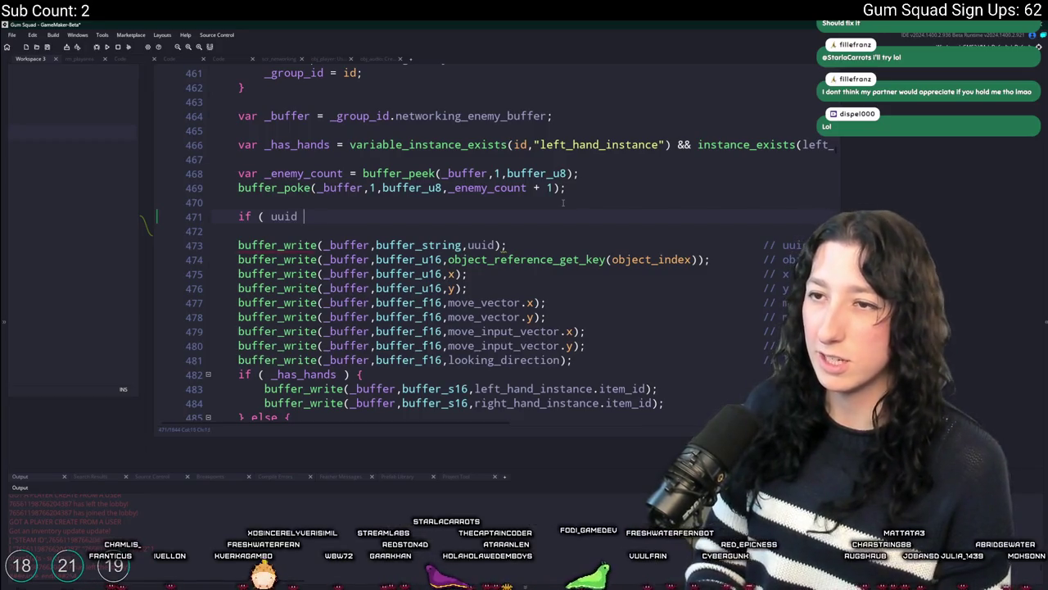
type("{")
key("Return")
type("show_me")
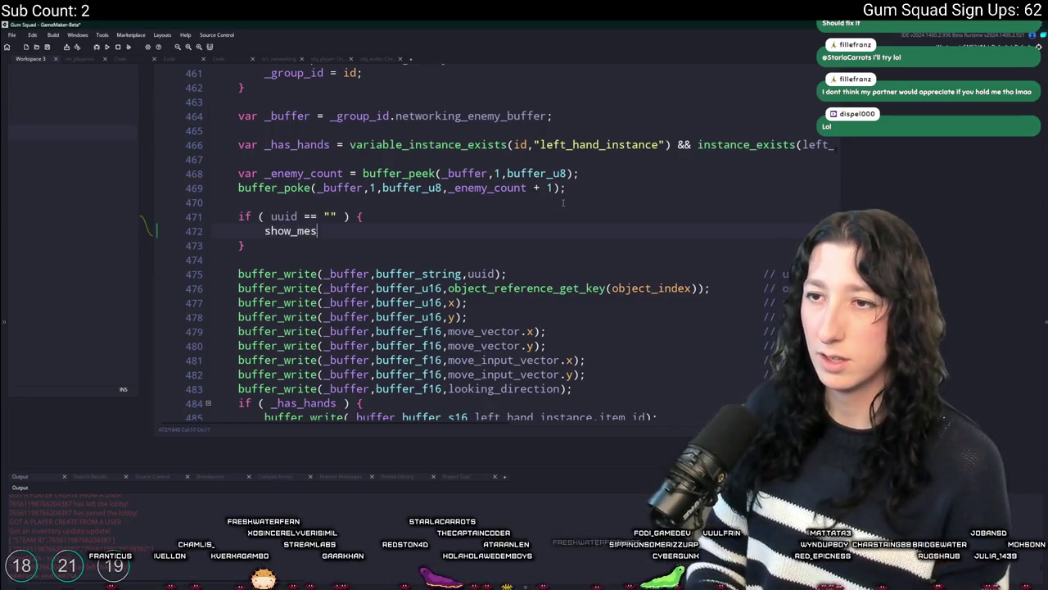
type("sage(\"OH FWICK")
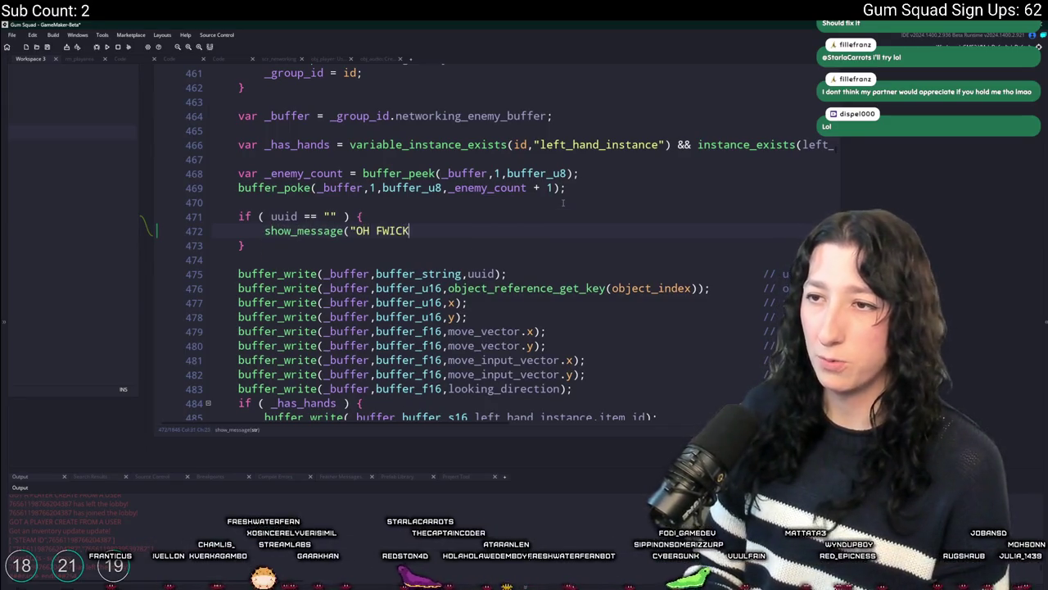
type("\");")
Build and run Gum Squad and choose New World.
key("F5")
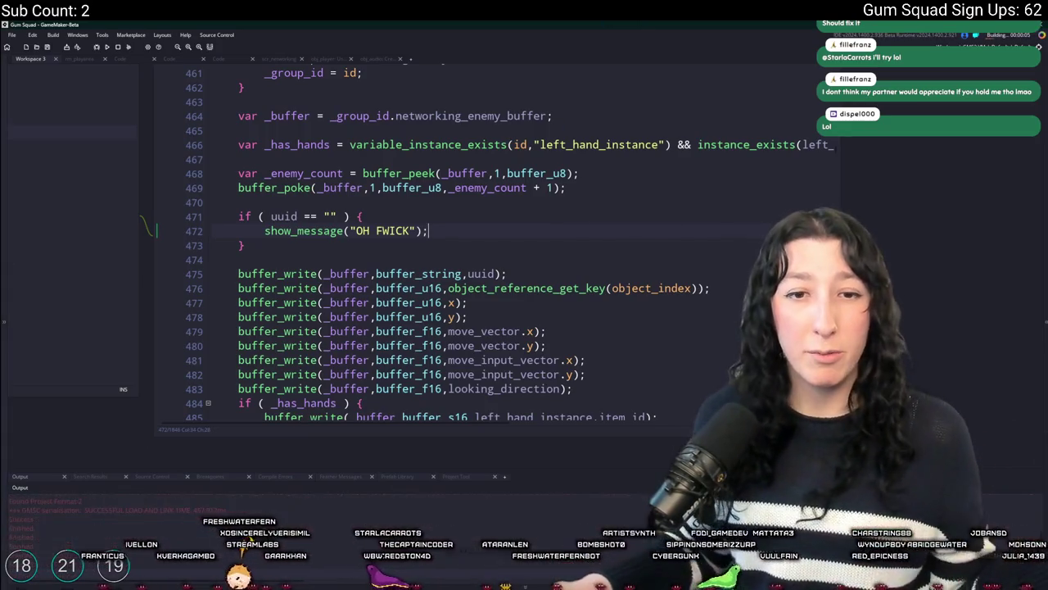
scroll(452, 256, "up", 9)
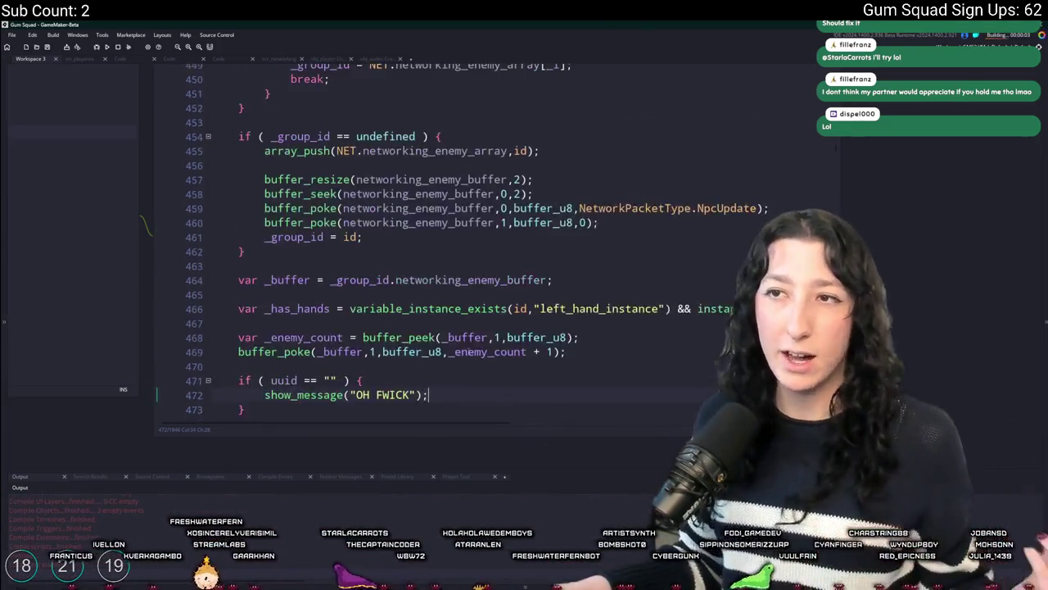
scroll(452, 256, "down", 10)
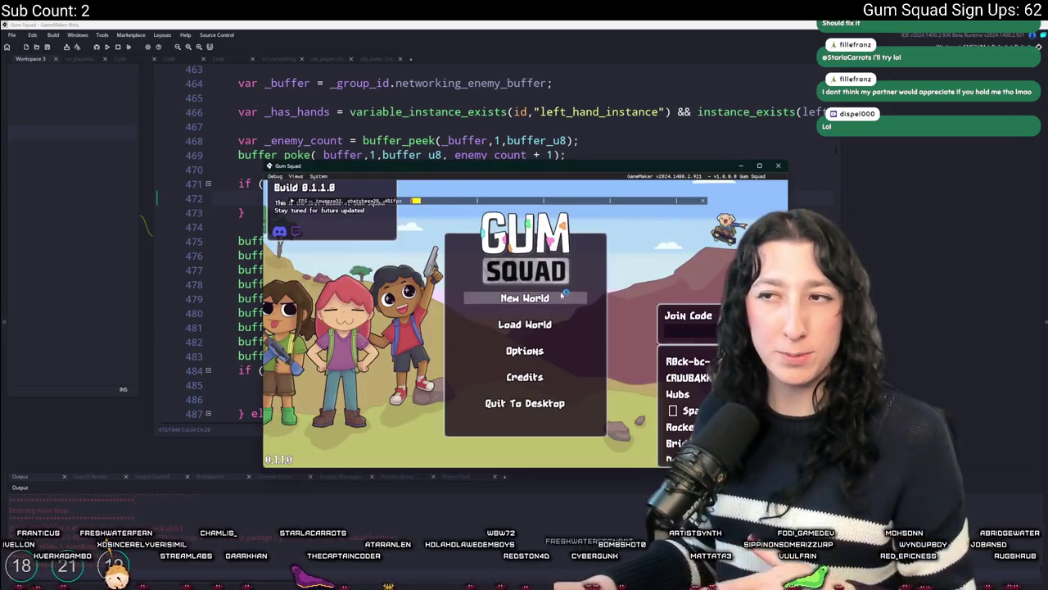
left_click(532, 235)
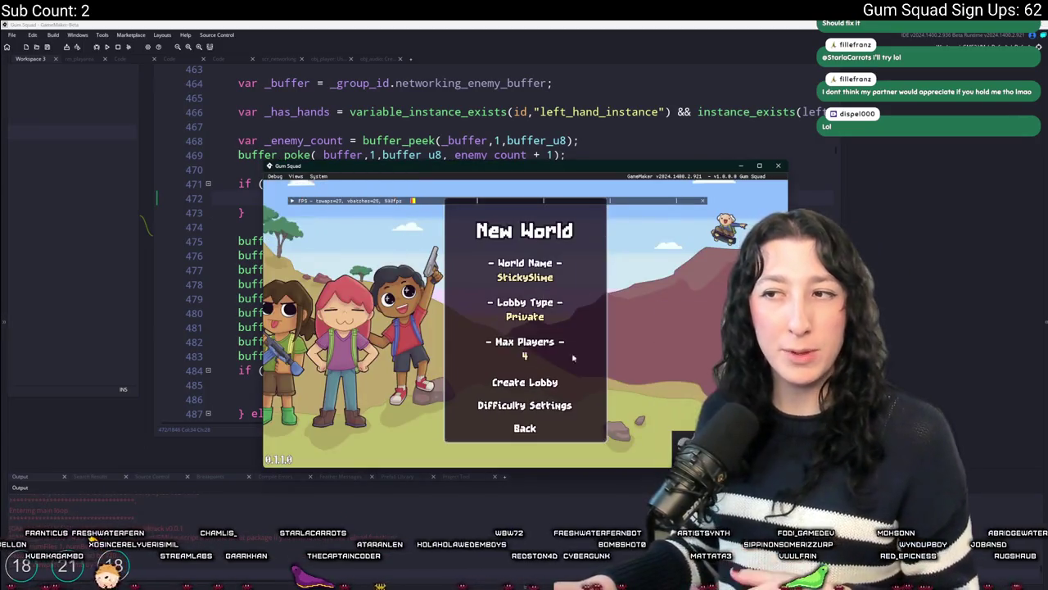
Create the lobby, maximize the game window, walk the character around, then leave the game.
left_click(542, 385)
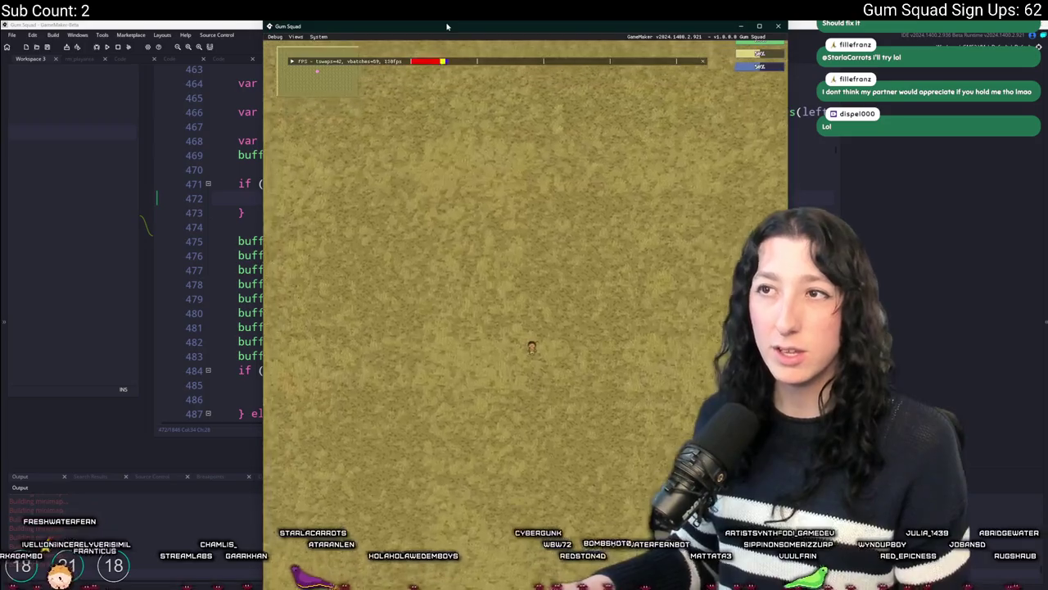
double_click(446, 27)
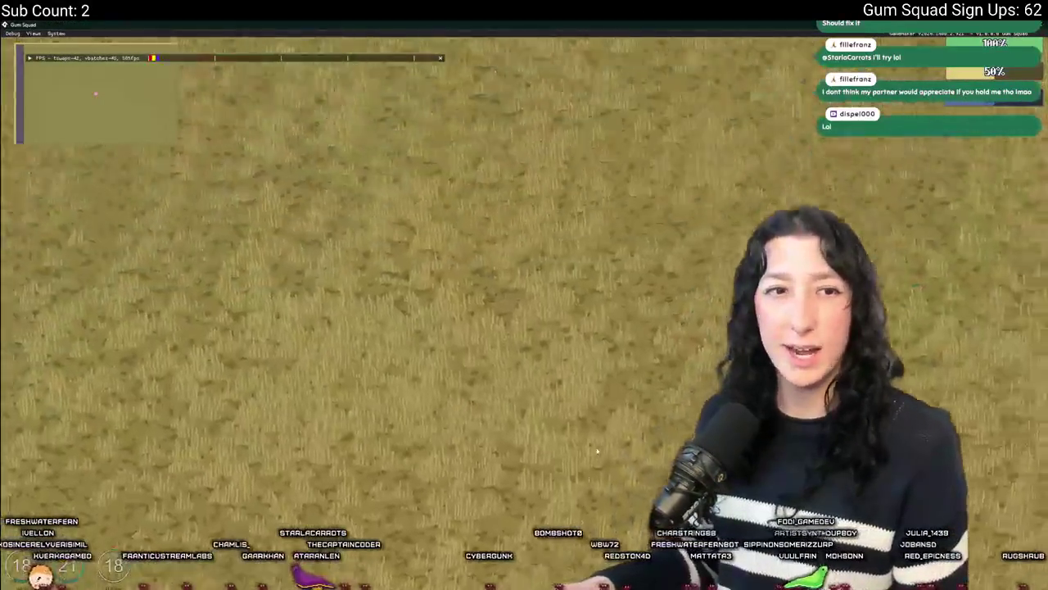
key("a")
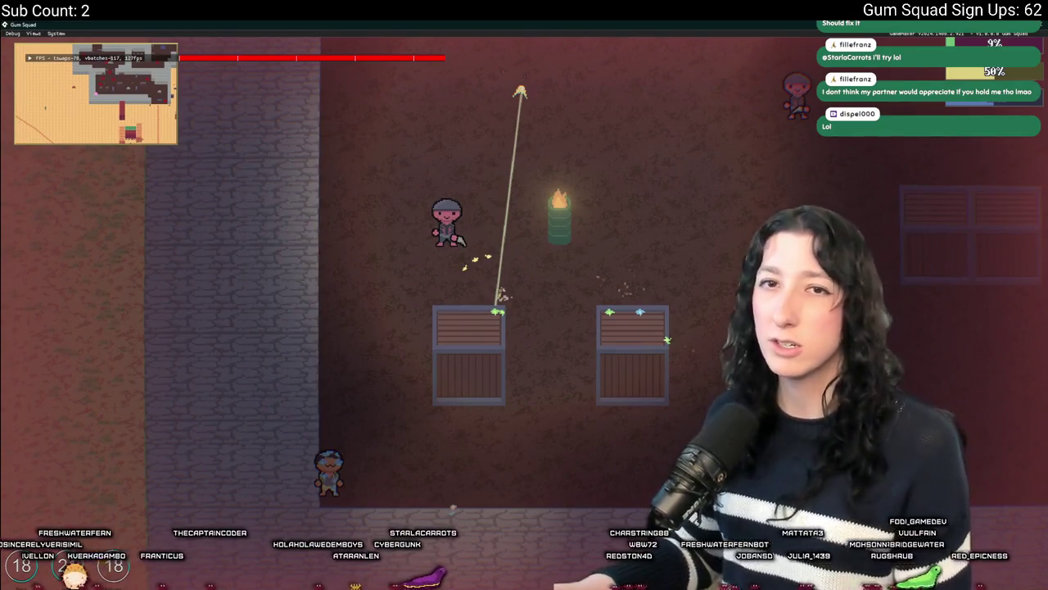
key("alt+Tab")
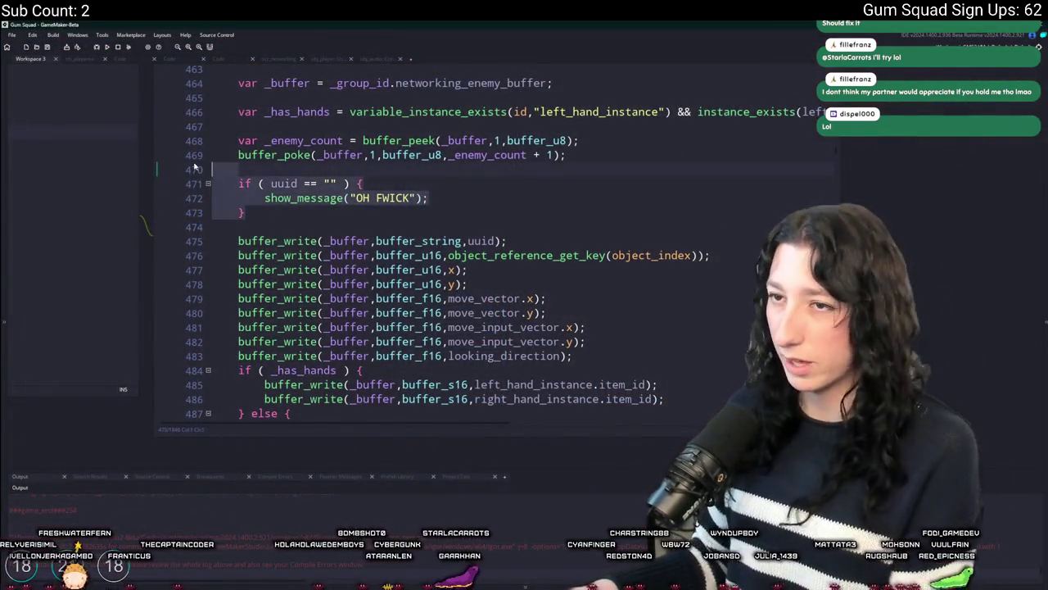
Delete the empty-uuid debug check from network_update_npc.
key("BackSpace")
scroll(456, 203, "up", 8)
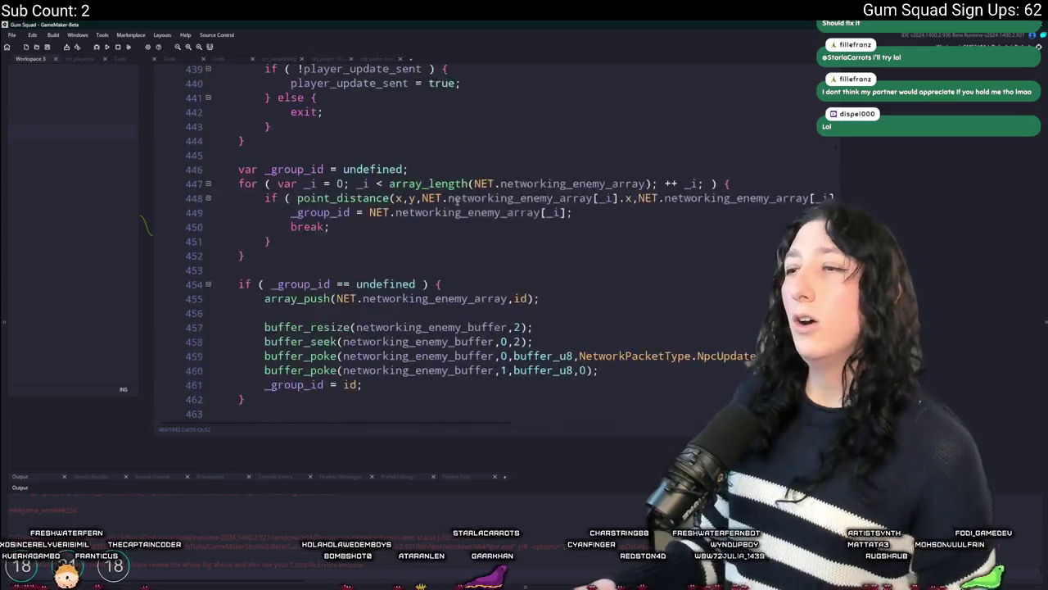
scroll(456, 203, "up", 3)
scroll(649, 275, "down", 2)
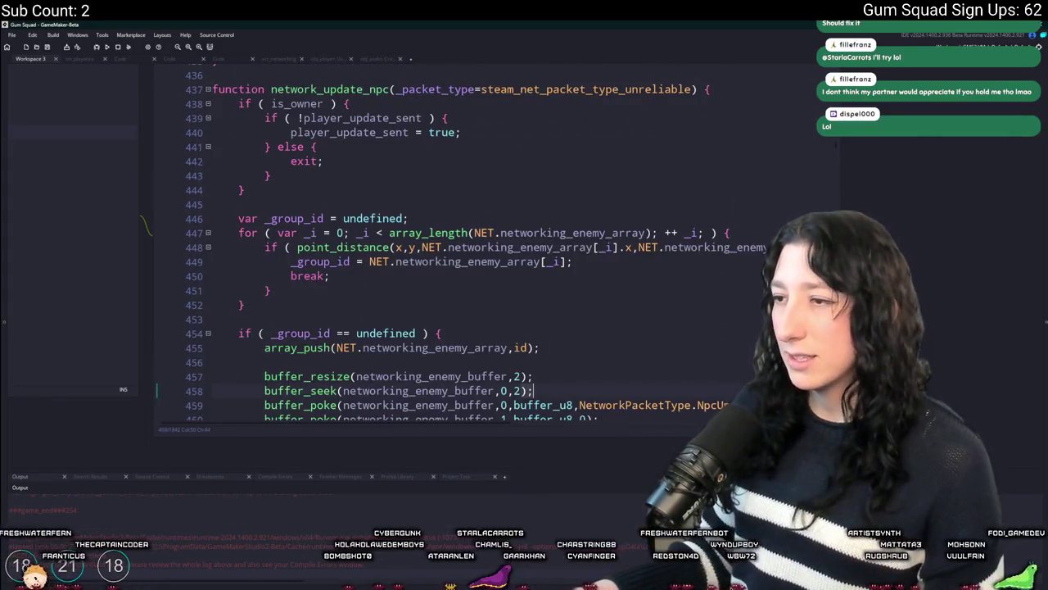
Jump to the NpcUpdate packet handler in scr_networking and place the caret on its uuid read.
key("Down")
key("Return")
key("Return")
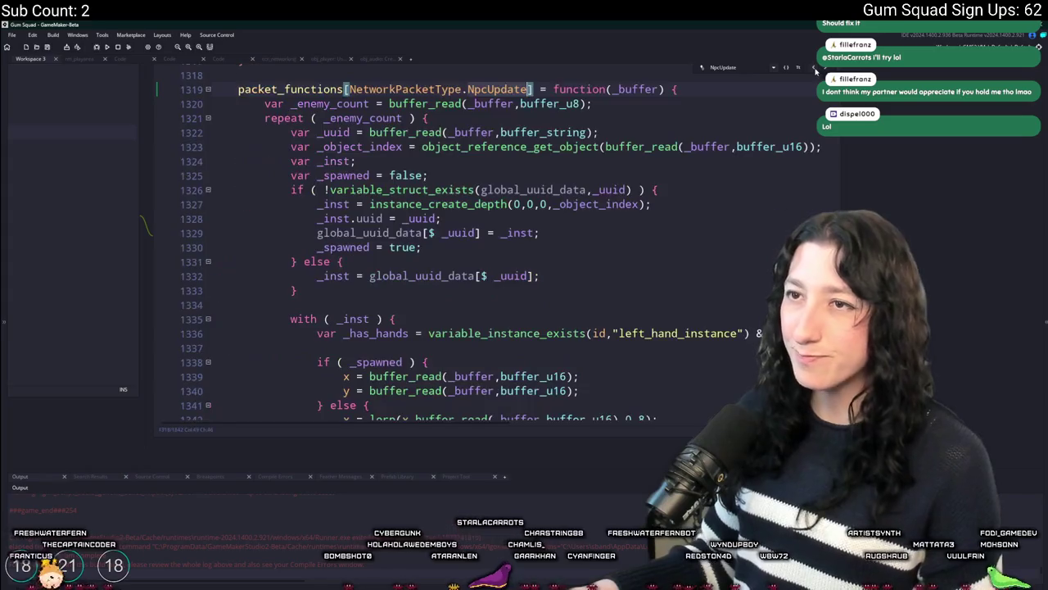
left_click(805, 189)
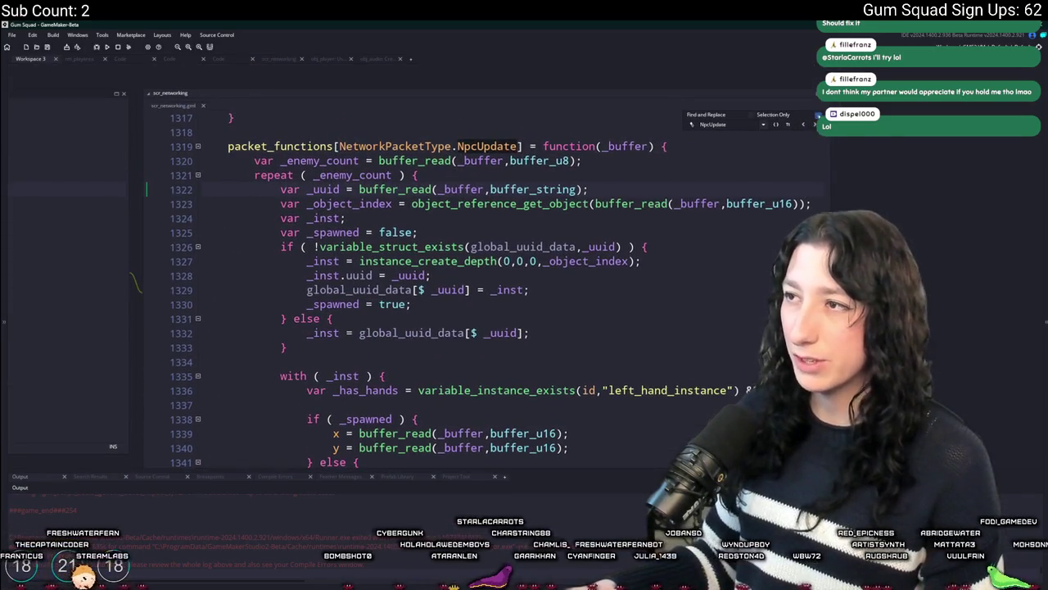
scroll(589, 209, "down", 11)
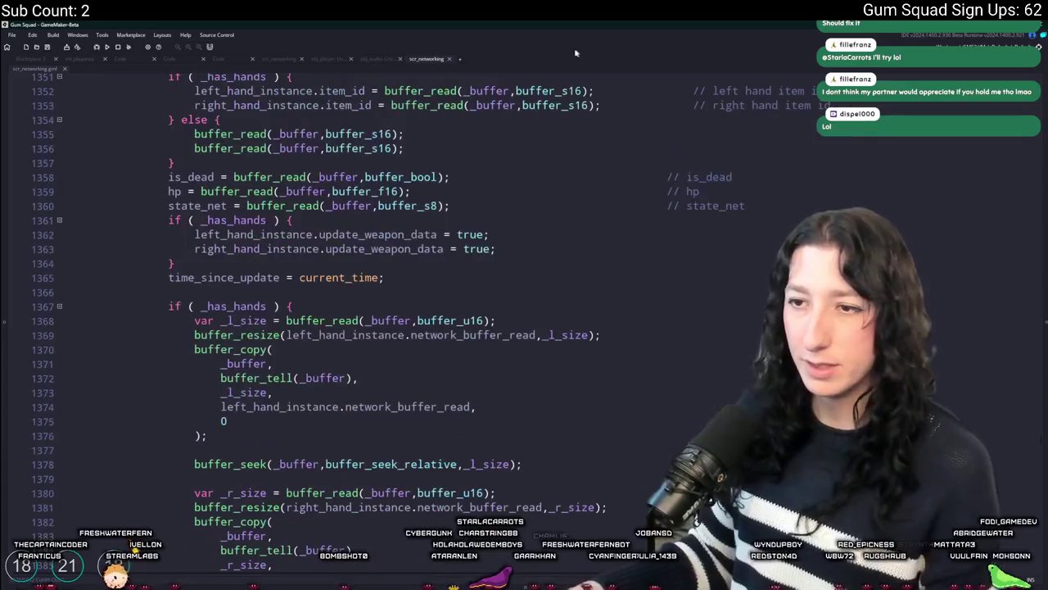
scroll(404, 265, "up", 1)
double_click(380, 250)
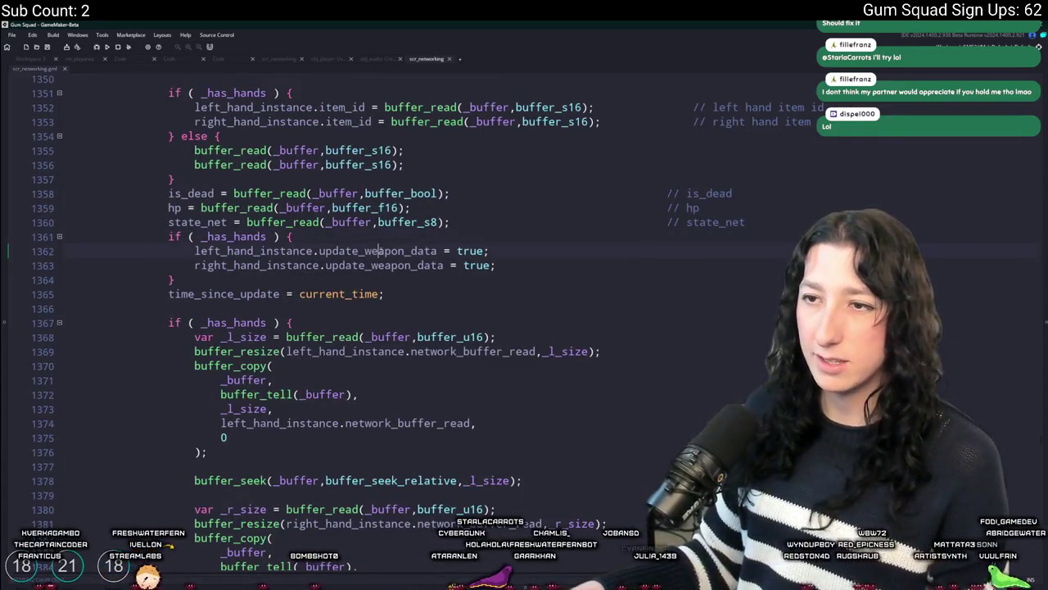
scroll(381, 250, "down", 6)
scroll(381, 251, "up", 3)
scroll(380, 251, "up", 4)
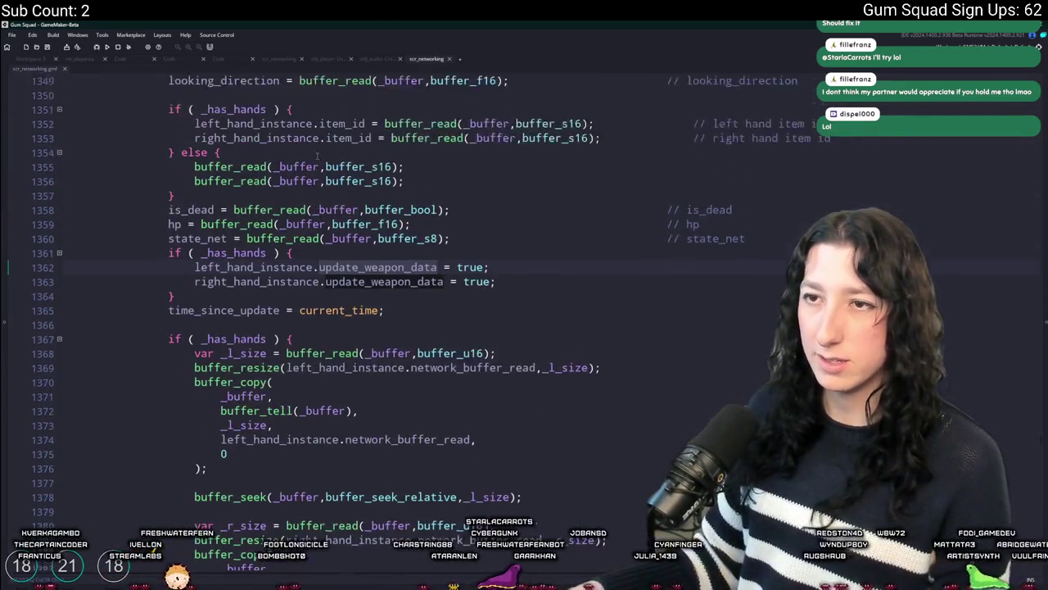
scroll(369, 156, "up", 1)
double_click(282, 299)
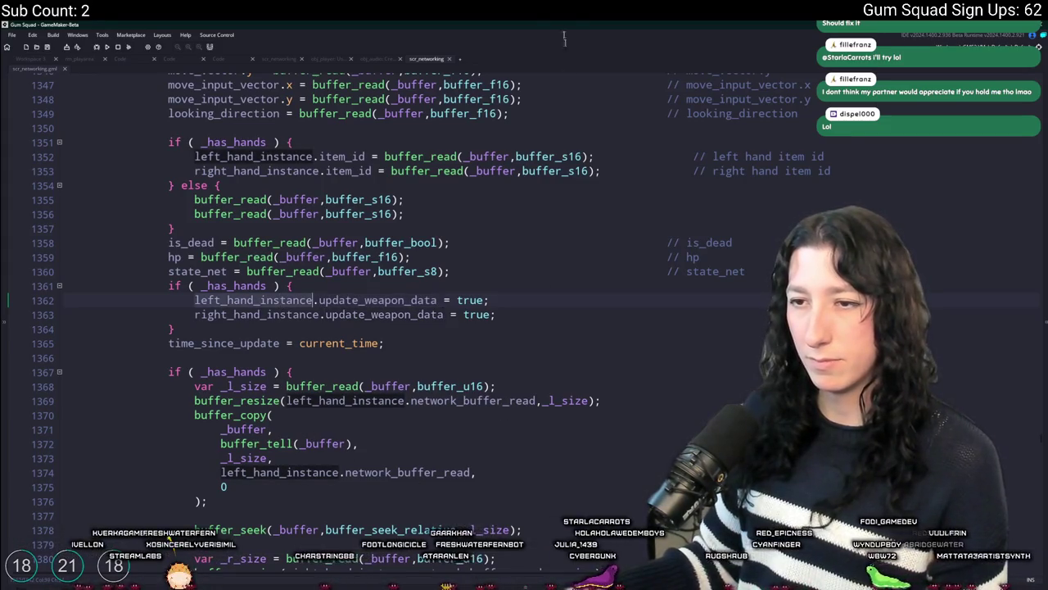
scroll(618, 412, "down", 2)
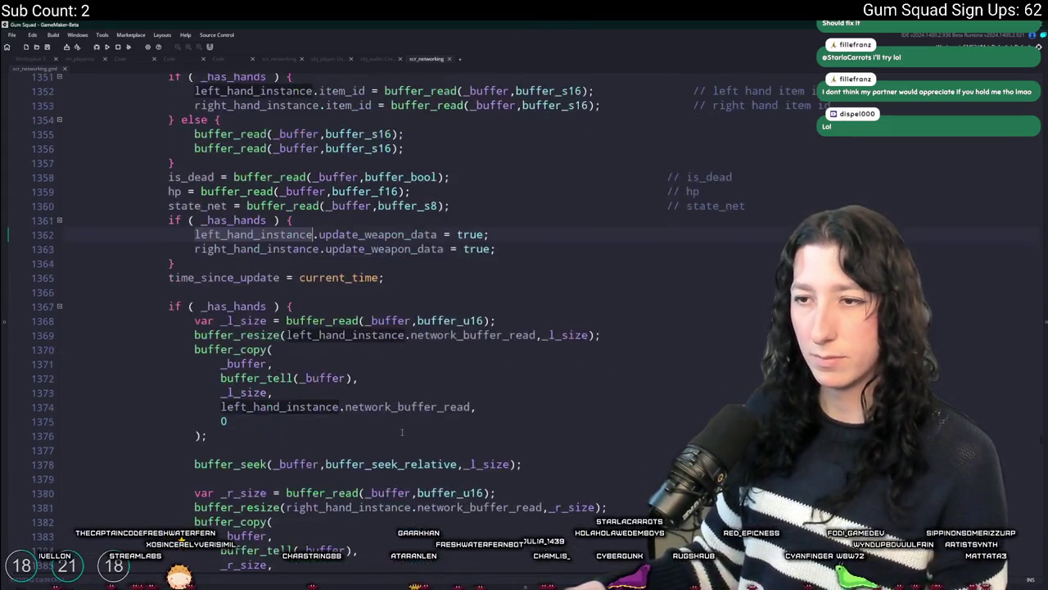
scroll(618, 412, "up", 3)
scroll(352, 375, "up", 2)
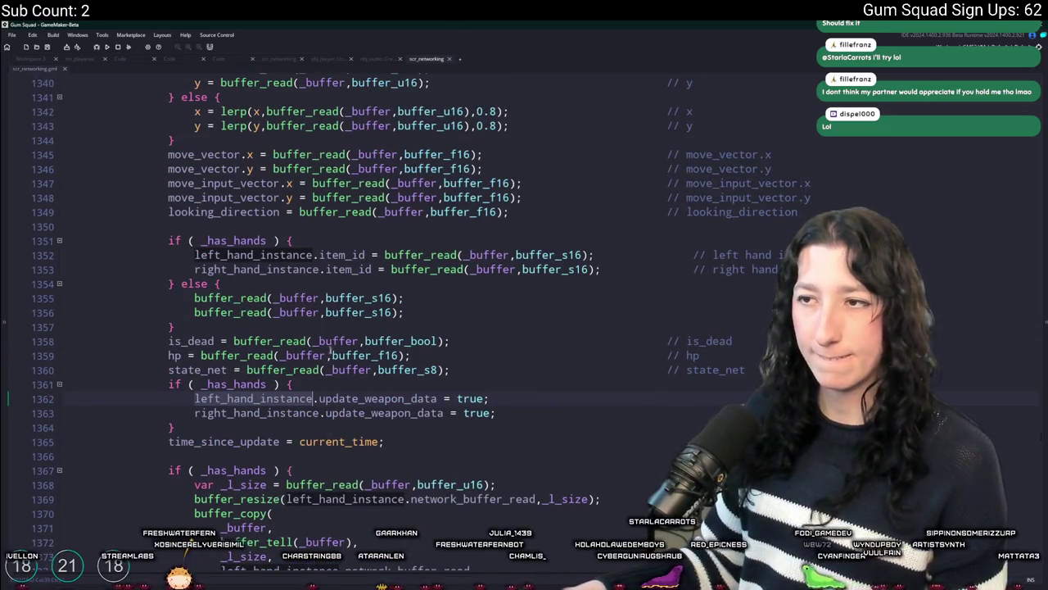
left_click(446, 312)
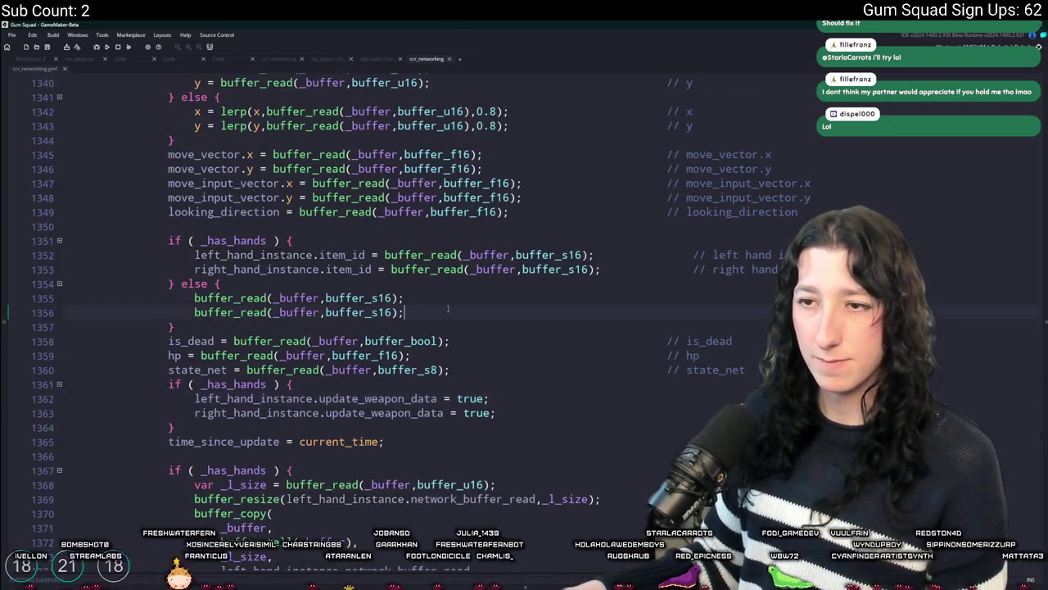
left_click(441, 308)
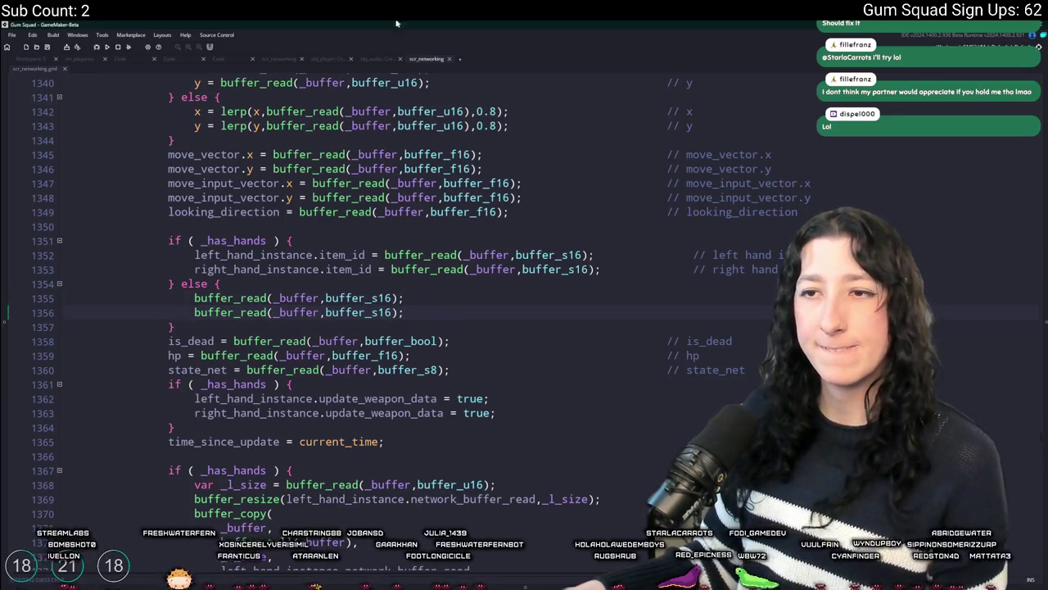
mouse_move(209, 298)
type("buffer_read(_buffer,buffer_s16);")
key("Up")
key("Up")
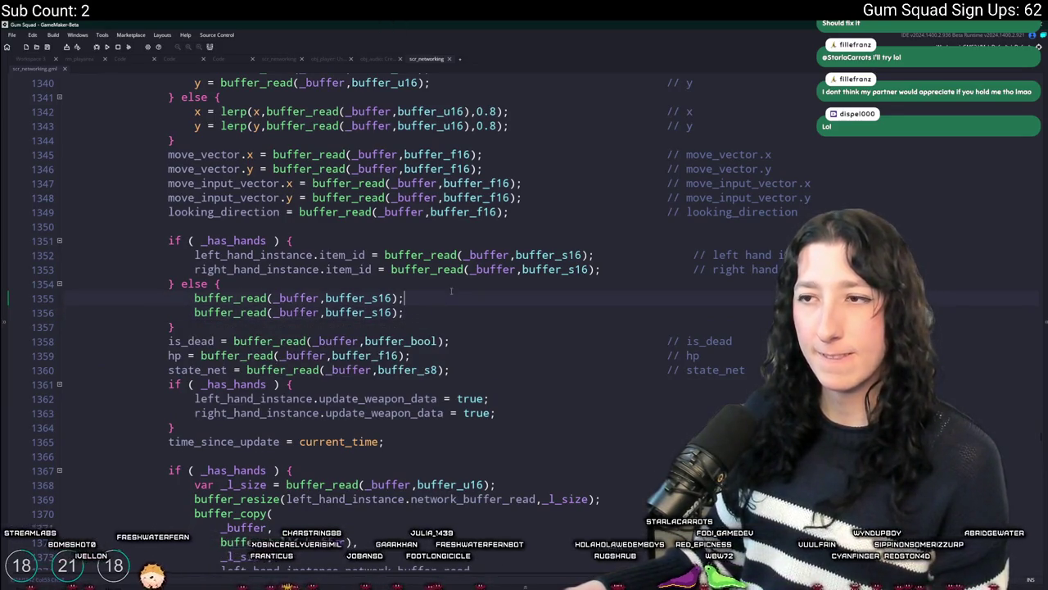
scroll(394, 299, "up", 1)
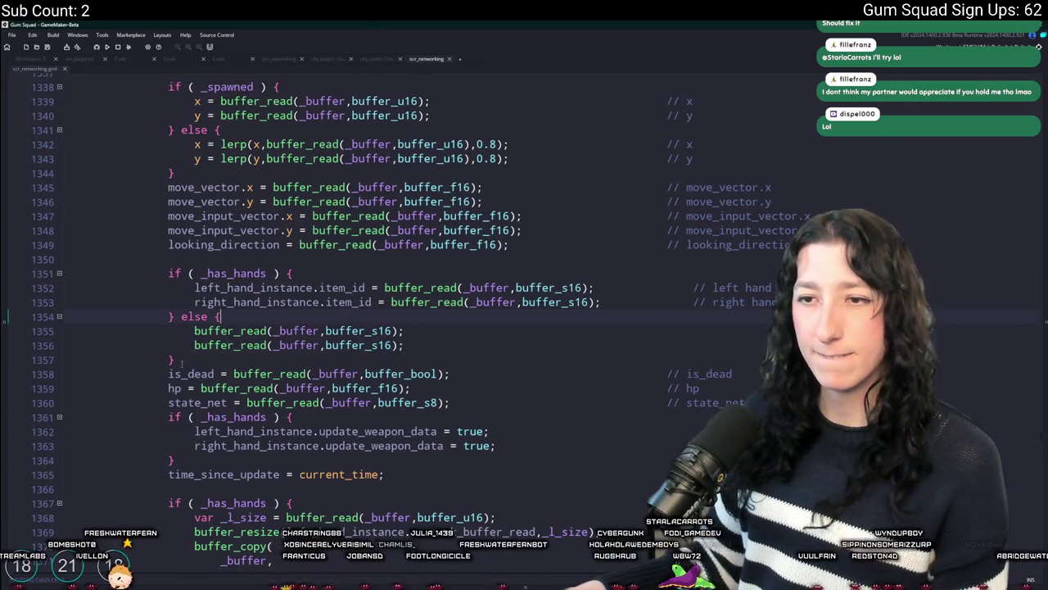
scroll(182, 363, "up", 2)
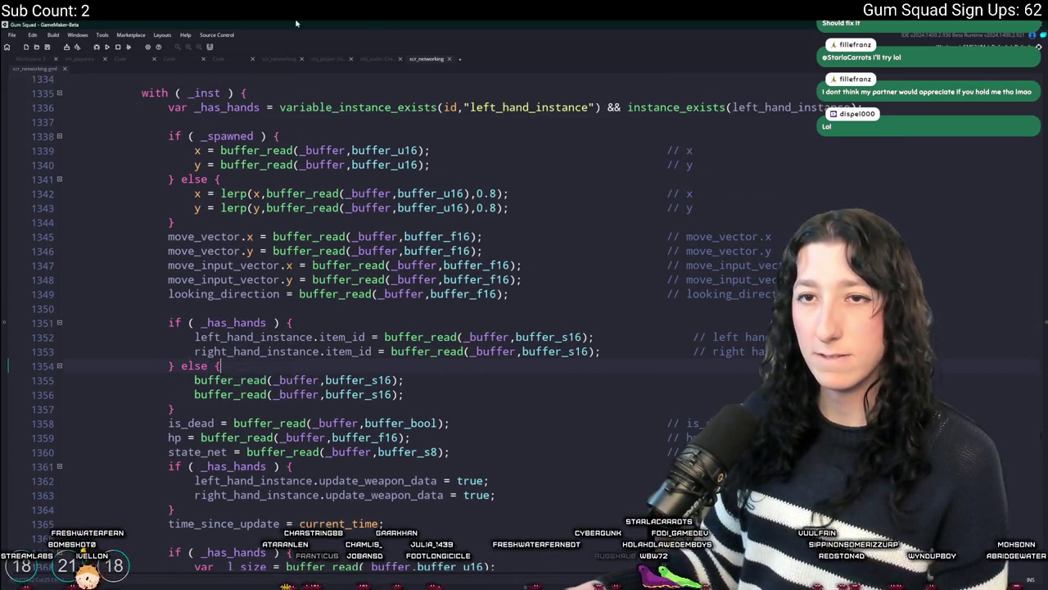
left_click_drag(185, 403, 175, 364)
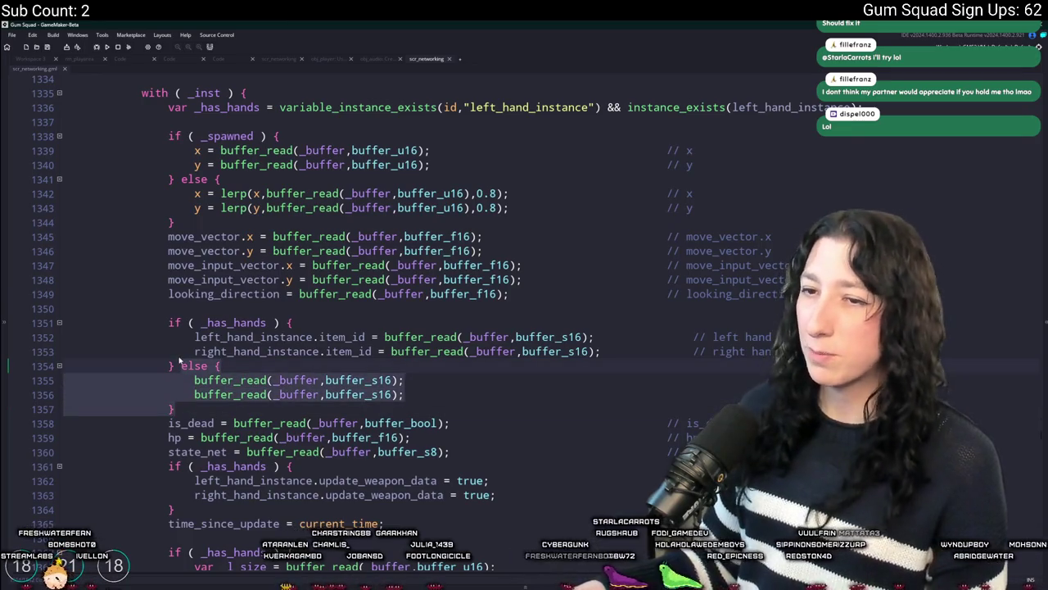
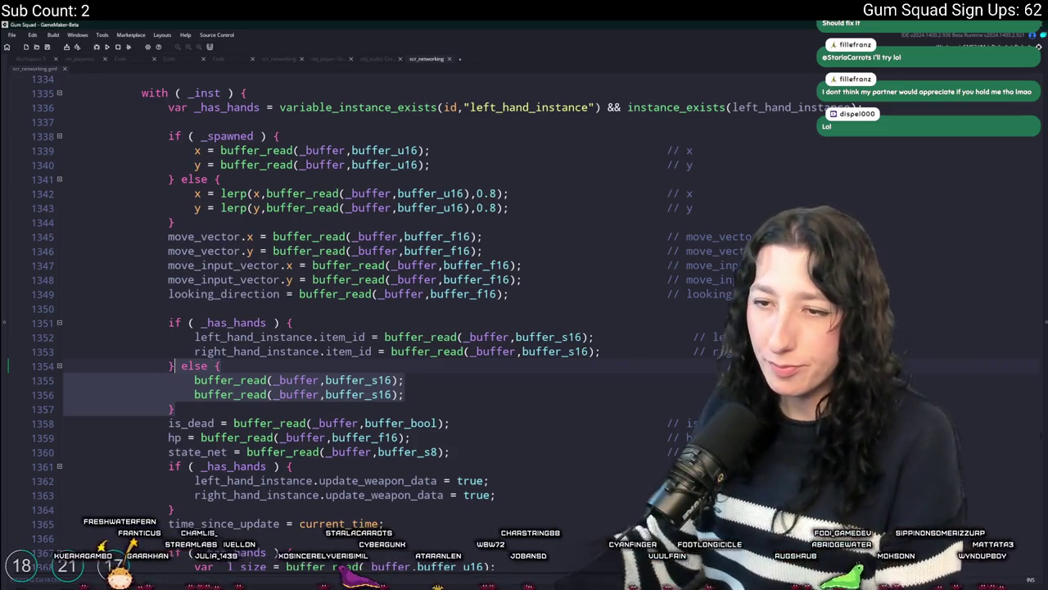
Delete the NpcUpdate handler's else block that reads two placeholder s16 item ids.
mouse_move(175, 408)
left_mouse_down()
mouse_move(188, 379)
mouse_move(174, 368)
left_mouse_up()
key("BackSpace")
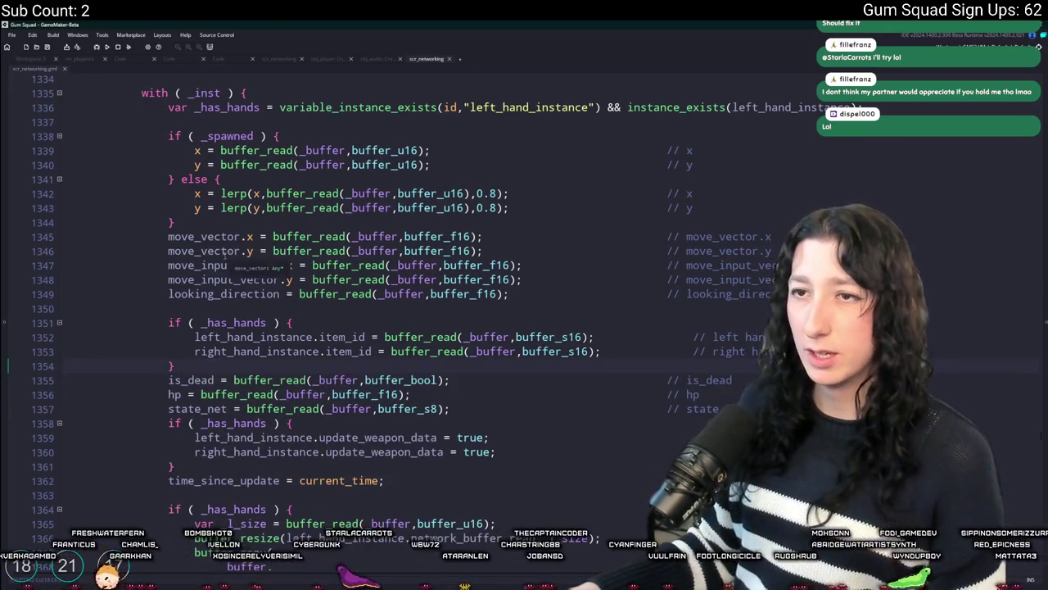
scroll(225, 295, "down", 3)
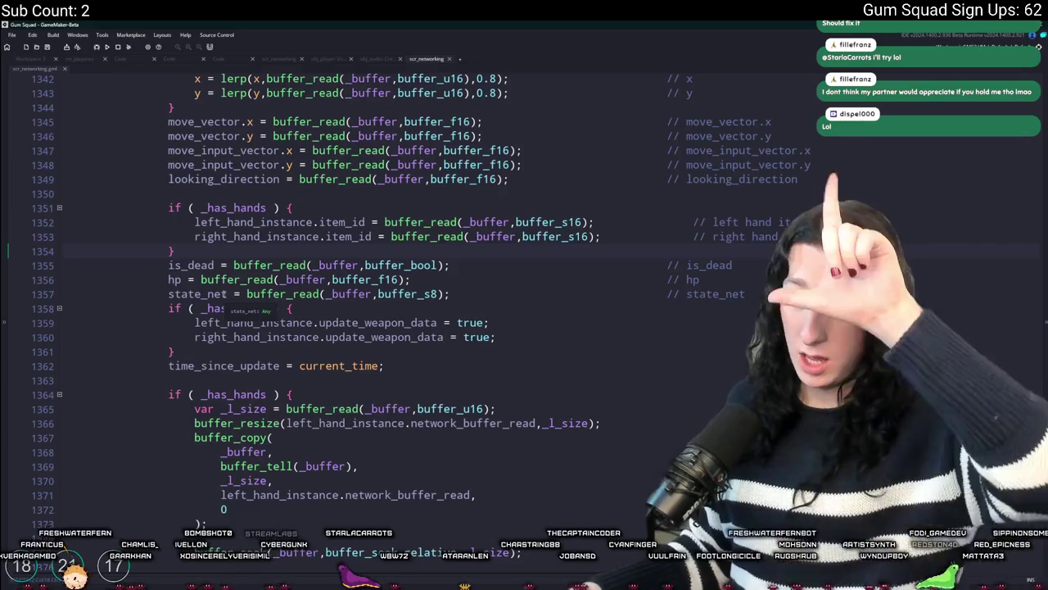
scroll(225, 295, "up", 2)
scroll(335, 130, "up", 8)
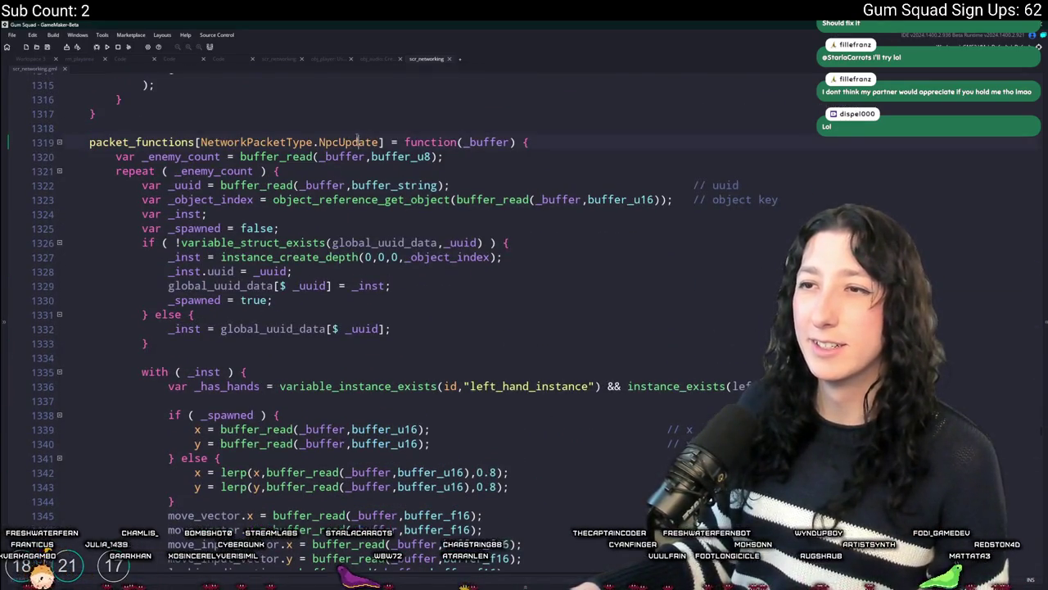
Find NpcUpdate's sender and delete its else block writing two zero s16 values.
double_click(357, 142)
key("ctrl+f")
key("Return")
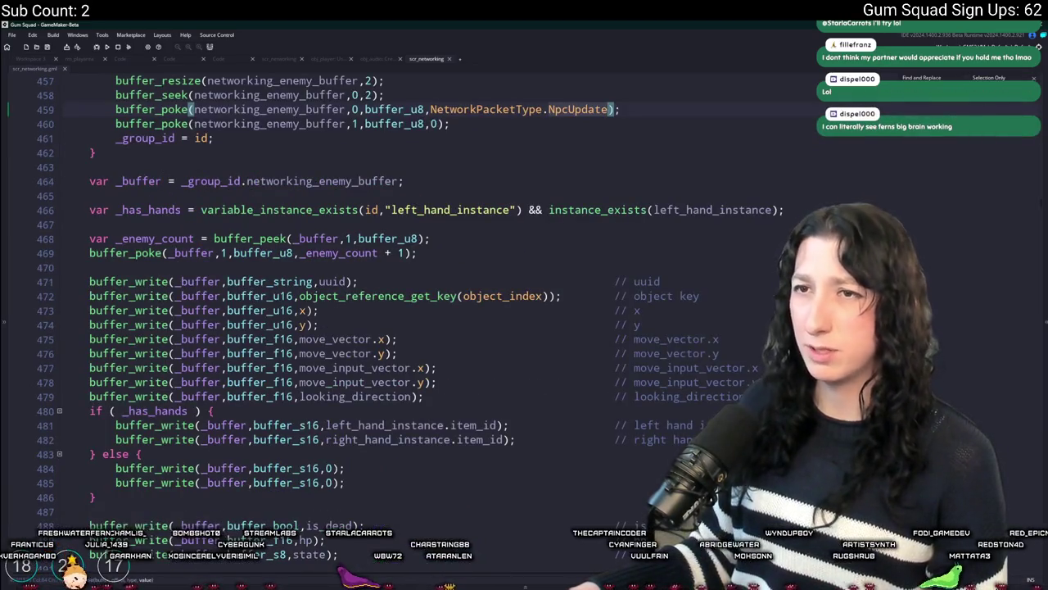
scroll(738, 187, "up", 8)
scroll(739, 186, "down", 6)
scroll(554, 146, "up", 1)
scroll(554, 147, "down", 4)
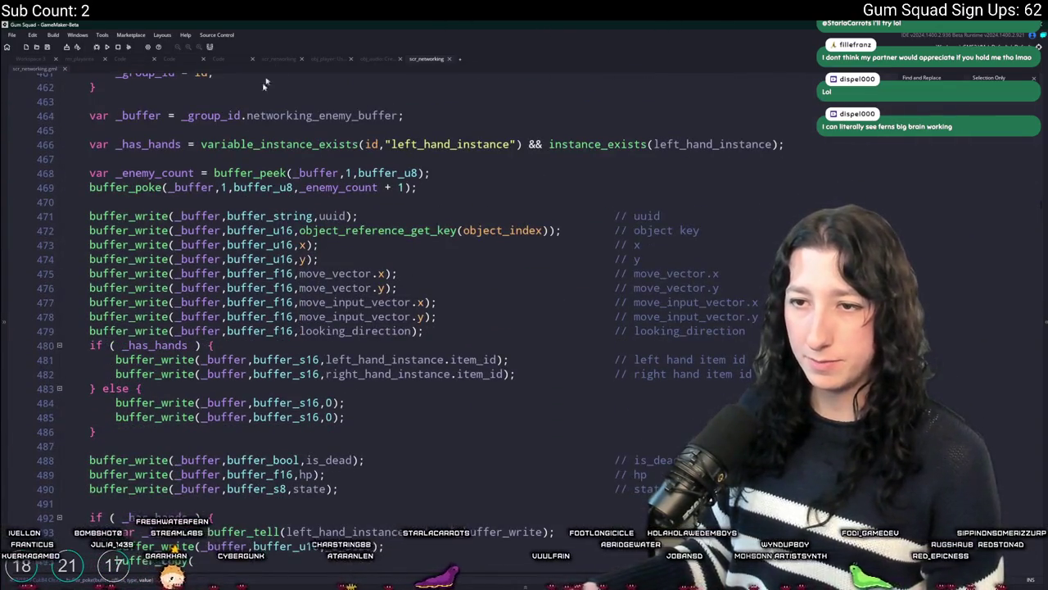
scroll(242, 391, "down", 1)
mouse_move(97, 381)
left_mouse_down()
mouse_move(115, 354)
mouse_move(97, 340)
left_mouse_up()
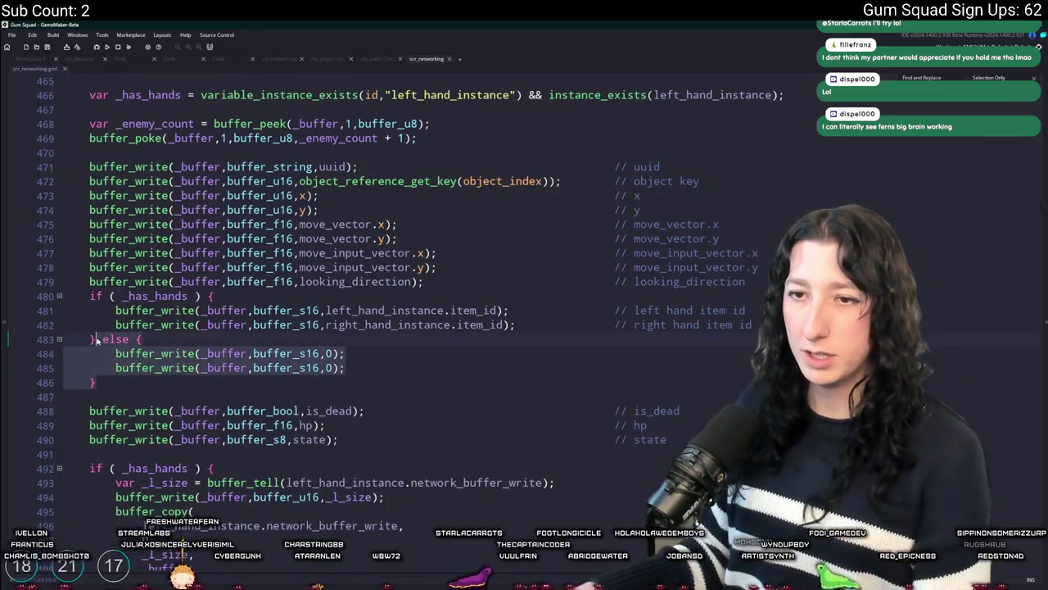
key("BackSpace")
scroll(96, 340, "up", 1)
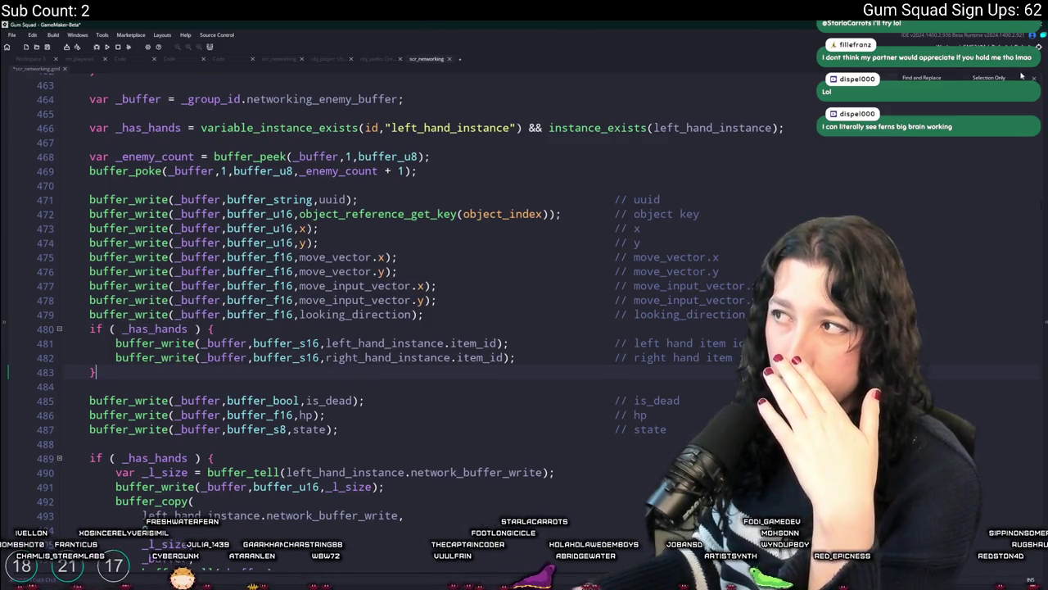
left_click(95, 70)
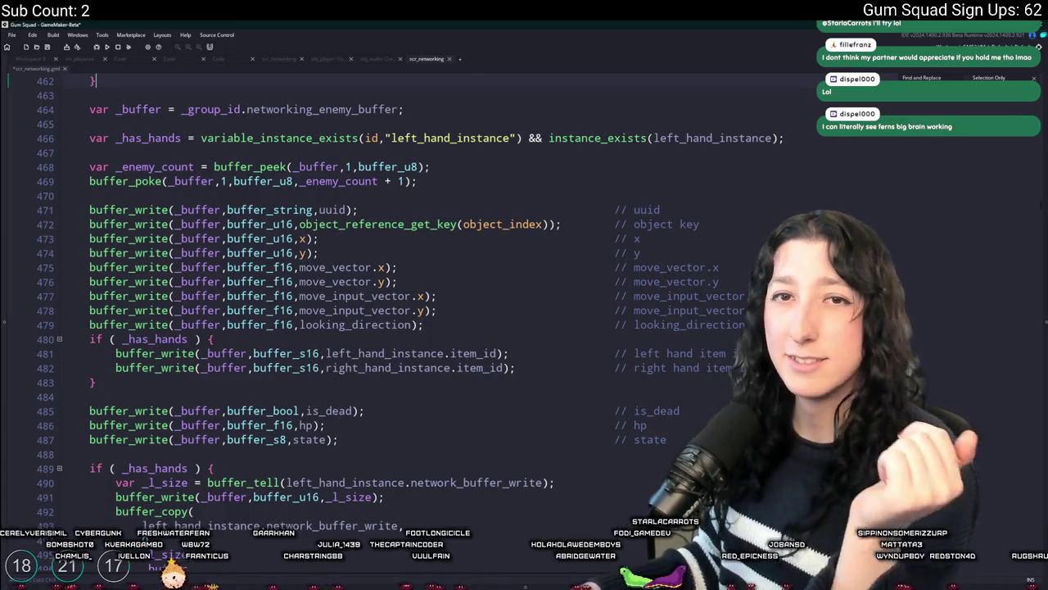
scroll(455, 342, "down", 2)
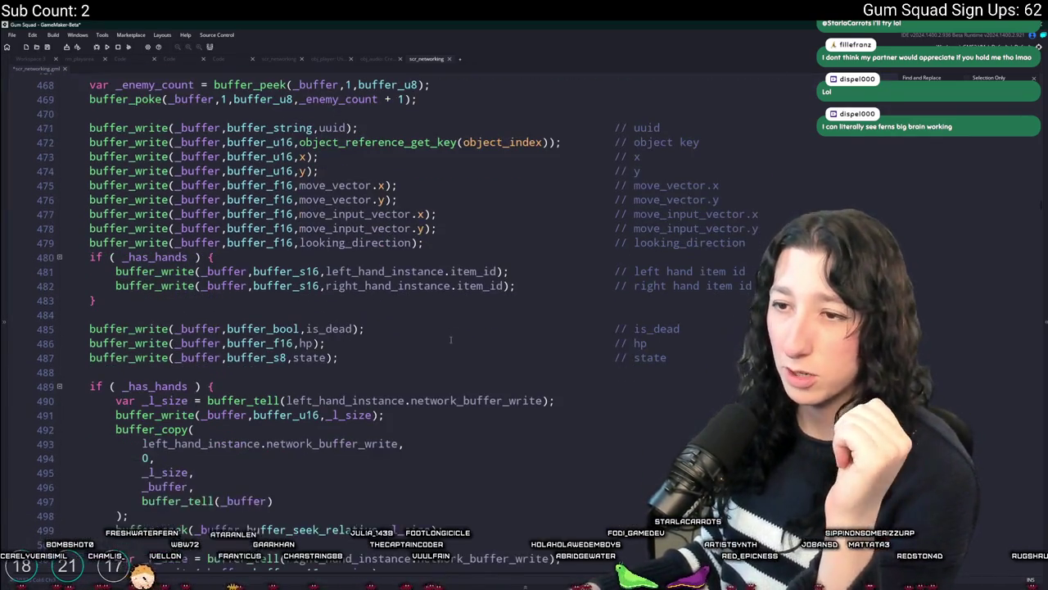
Delete the sender's else block that writes two u16 zero buffer sizes.
scroll(449, 265, "down", 2)
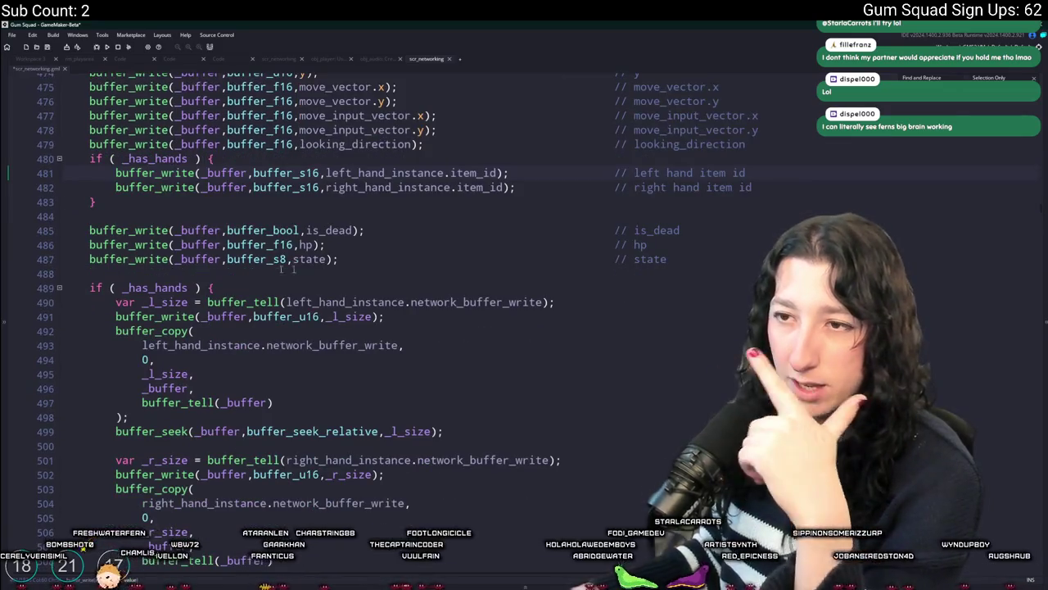
scroll(135, 455, "down", 2)
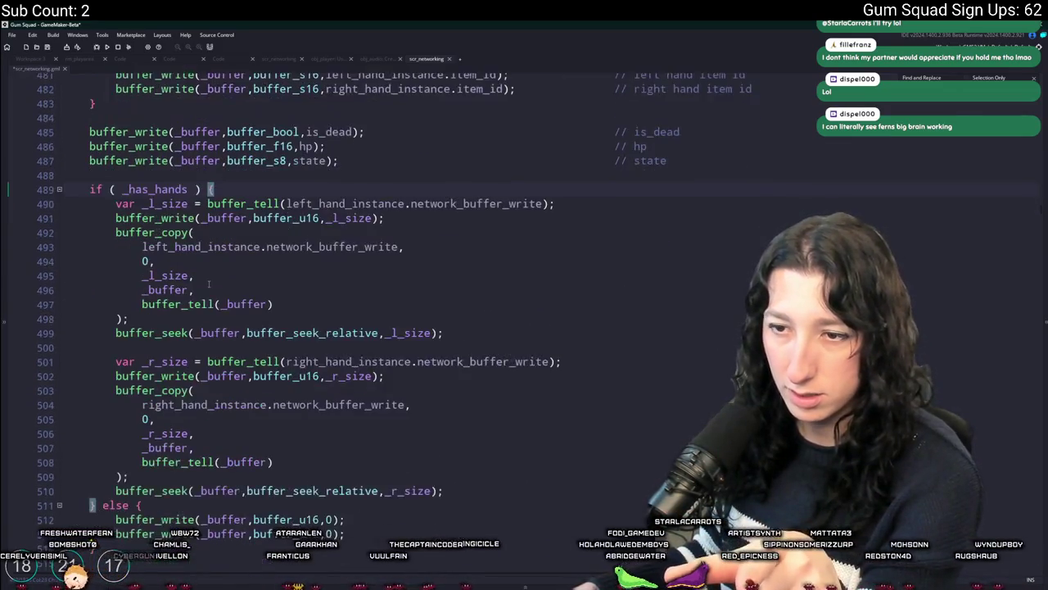
scroll(135, 456, "down", 2)
scroll(135, 455, "up", 2)
scroll(135, 455, "down", 1)
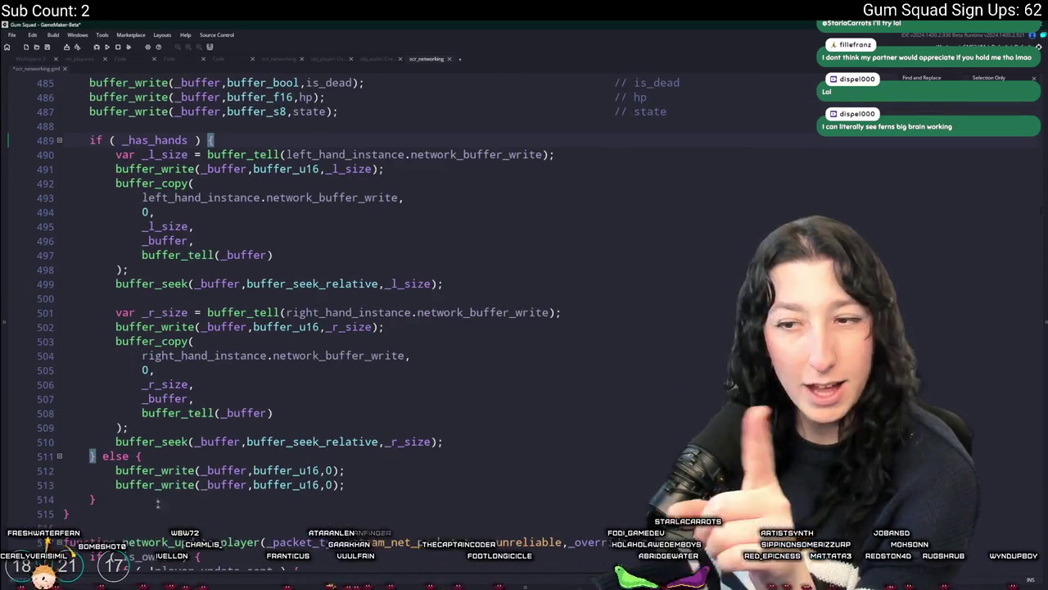
mouse_move(97, 499)
left_mouse_down()
mouse_move(107, 442)
mouse_move(95, 457)
left_mouse_up()
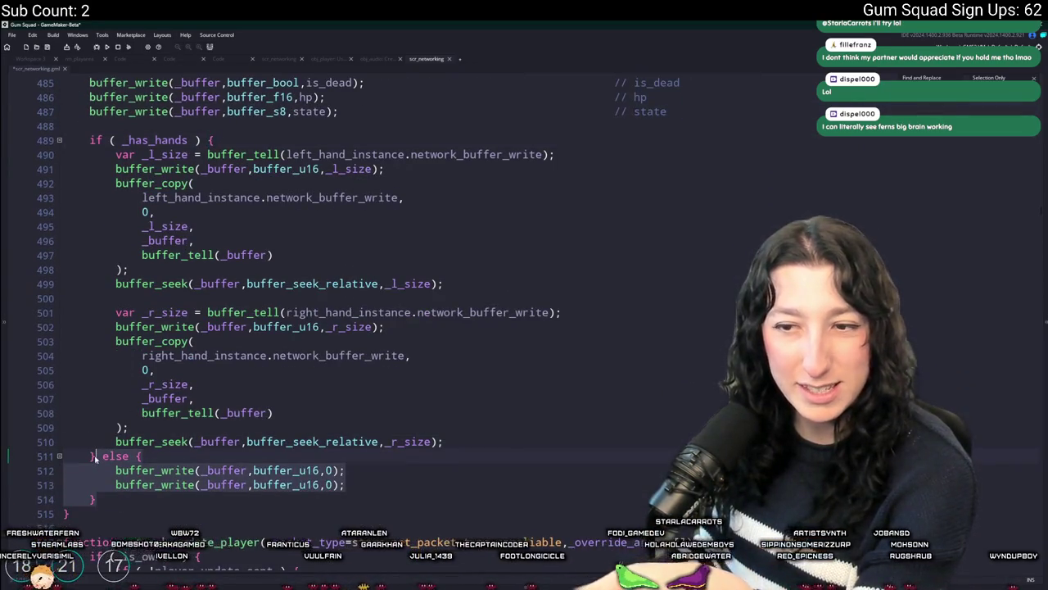
key("BackSpace")
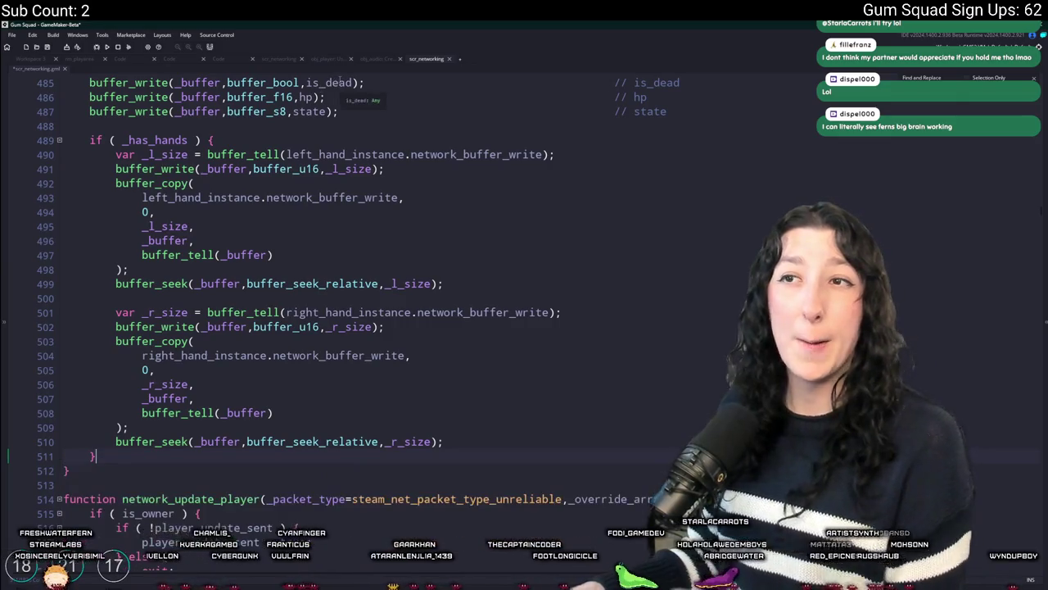
Jump to the NpcUpdate handler and delete its else block reading two u16 sizes.
scroll(347, 95, "up", 10)
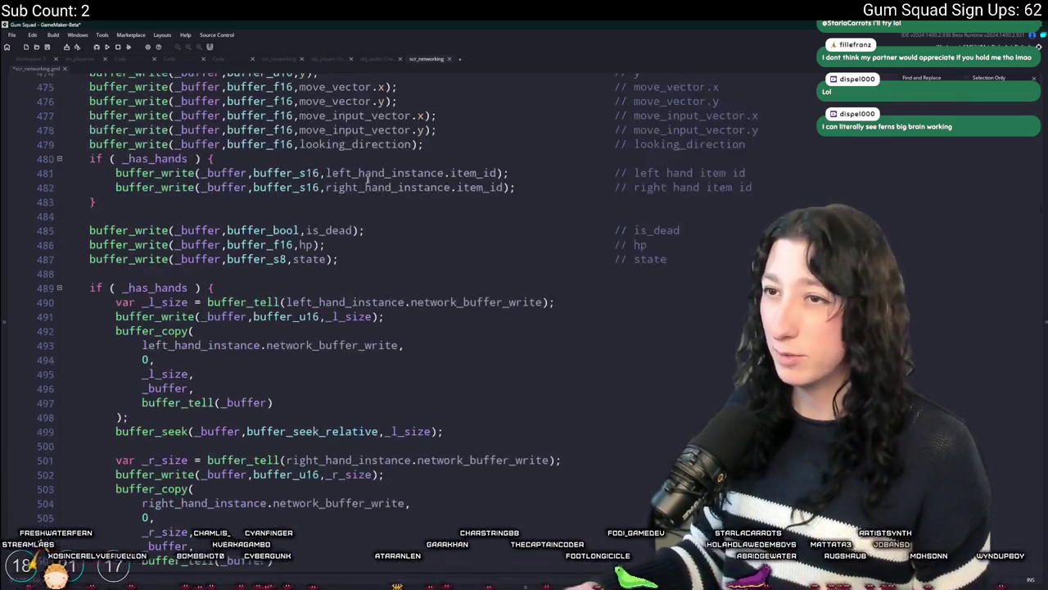
scroll(415, 131, "up", 2)
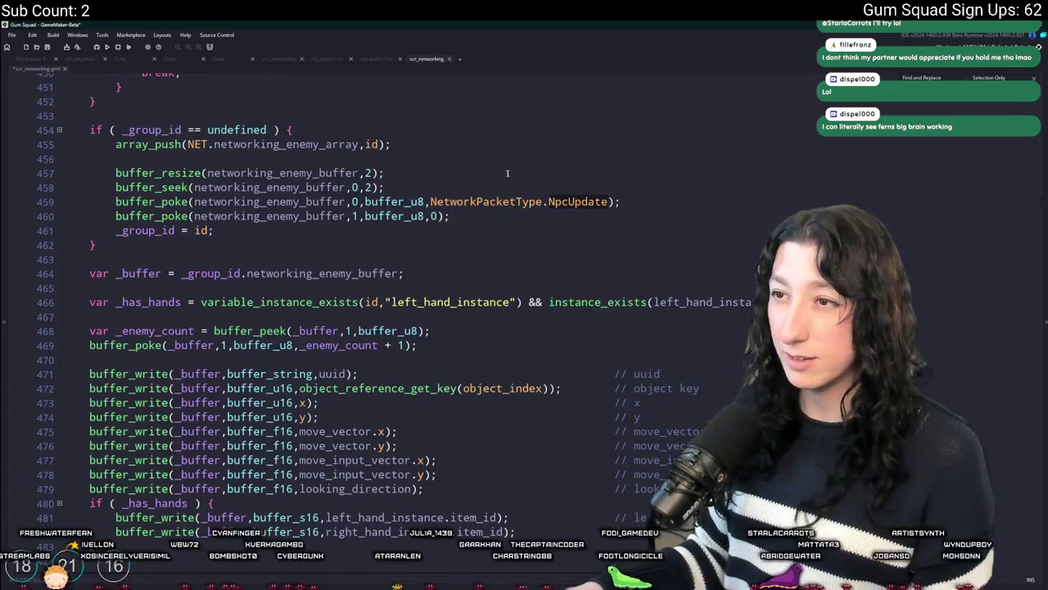
left_click(610, 201)
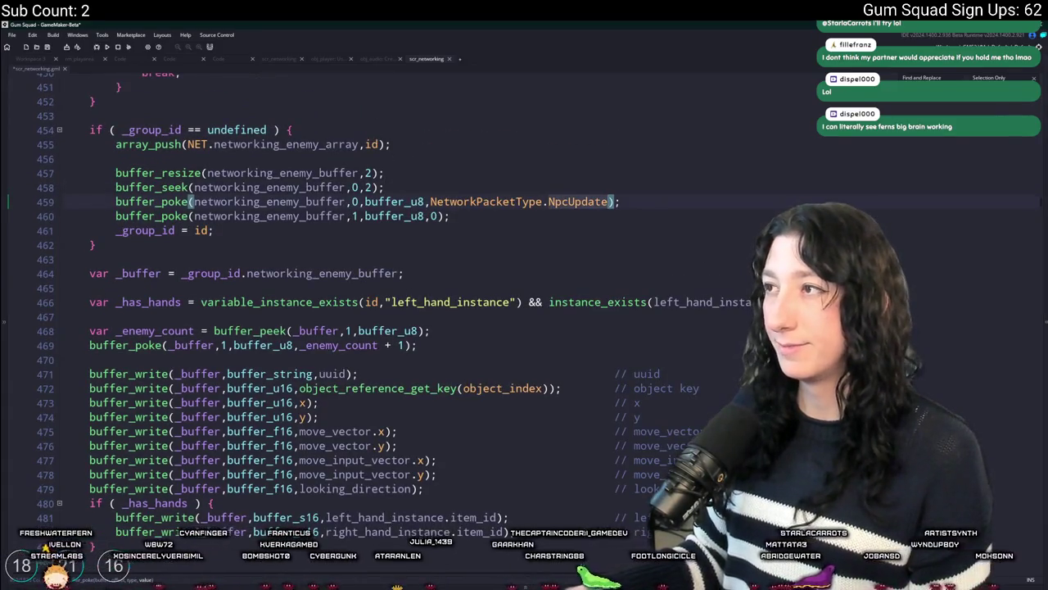
key("Return")
key("Return")
scroll(354, 394, "down", 11)
scroll(353, 394, "down", 5)
left_click_drag(169, 471, 174, 426)
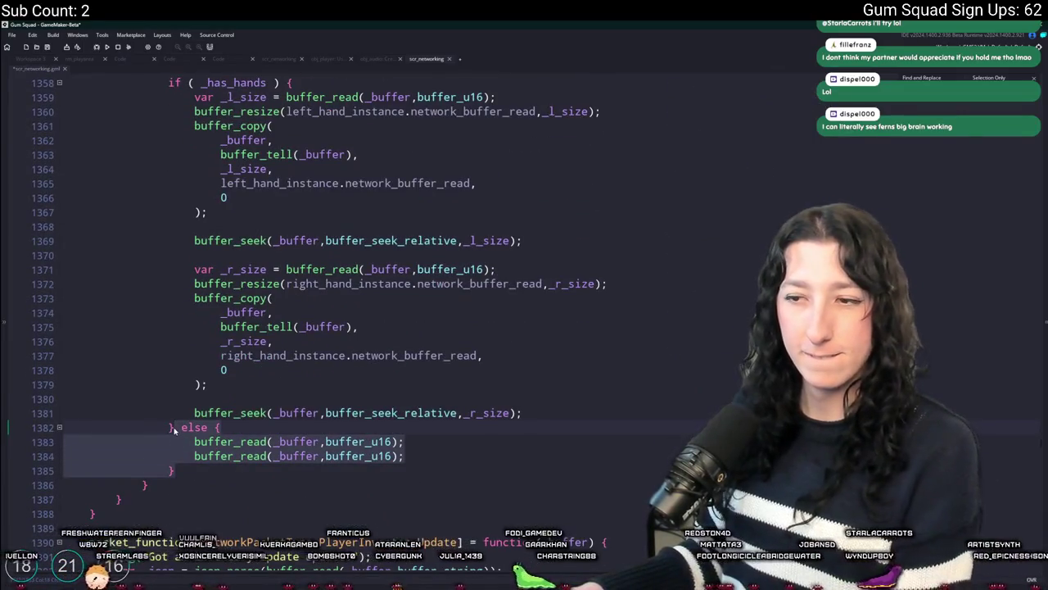
key("Delete")
scroll(267, 344, "up", 3)
left_click(268, 369)
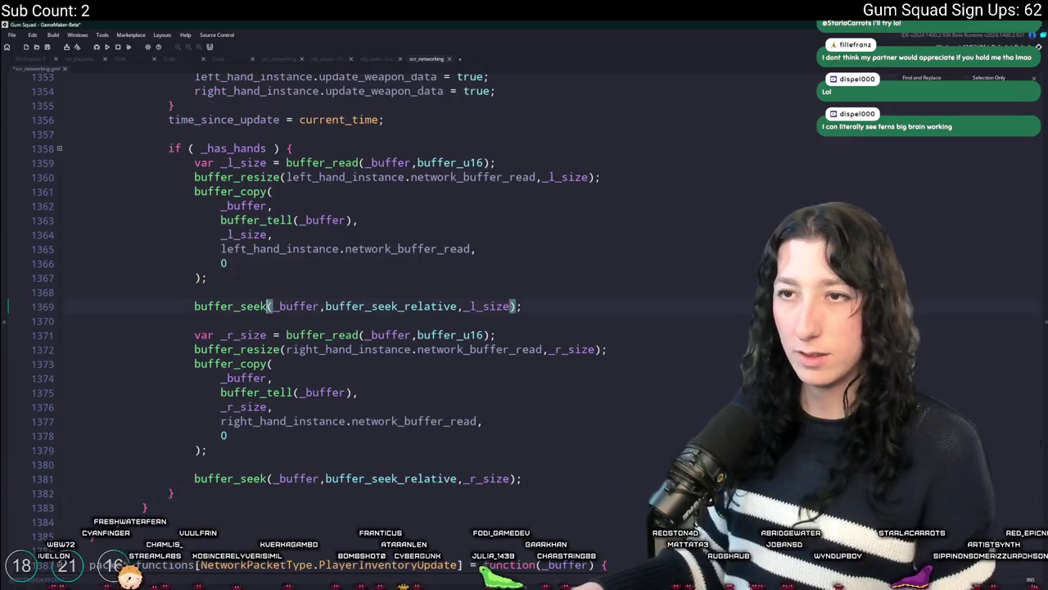
scroll(267, 303, "up", 2)
scroll(267, 304, "up", 5)
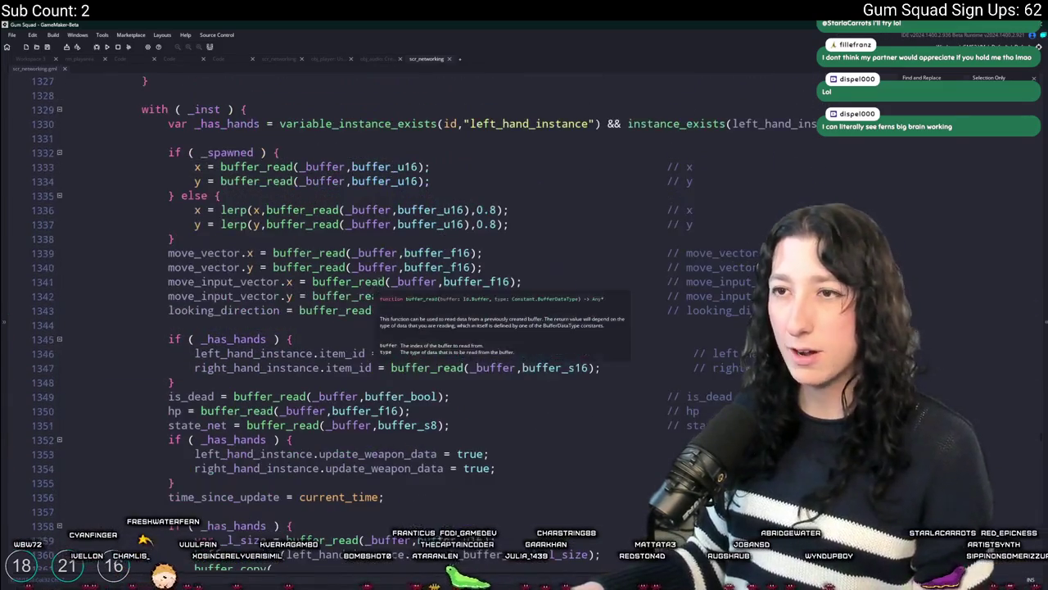
Insert a new line after var _spawned = false; in the NpcUpdate handler.
left_click(631, 210)
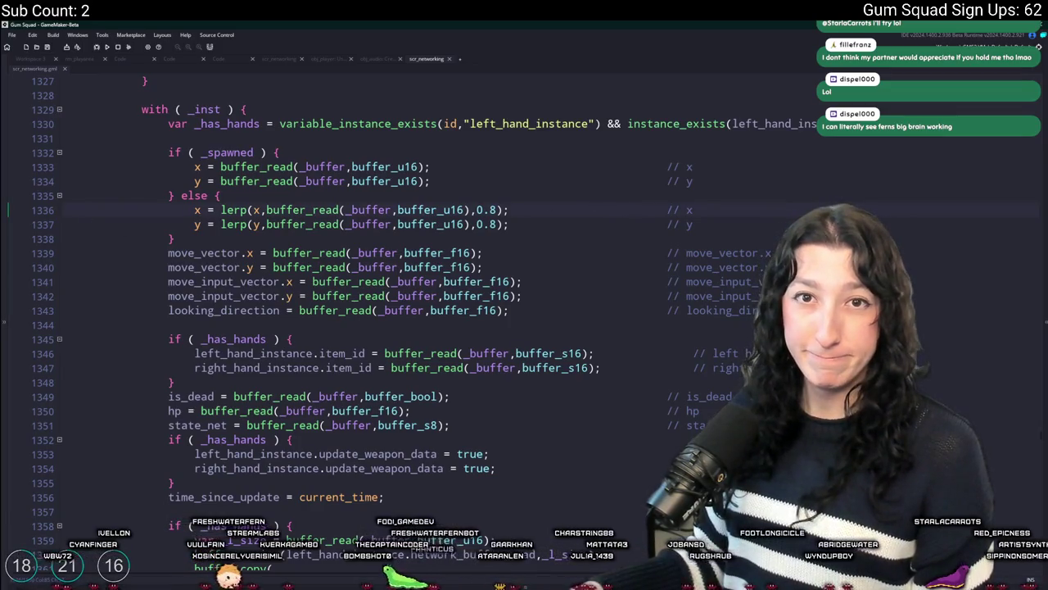
scroll(259, 252, "up", 5)
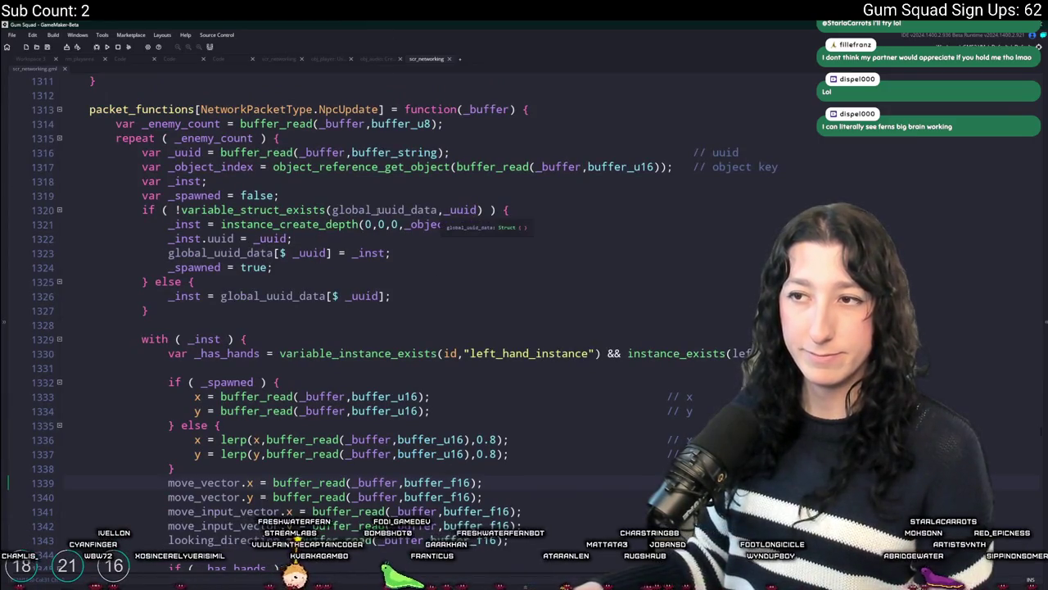
left_click(211, 168)
left_click(529, 223)
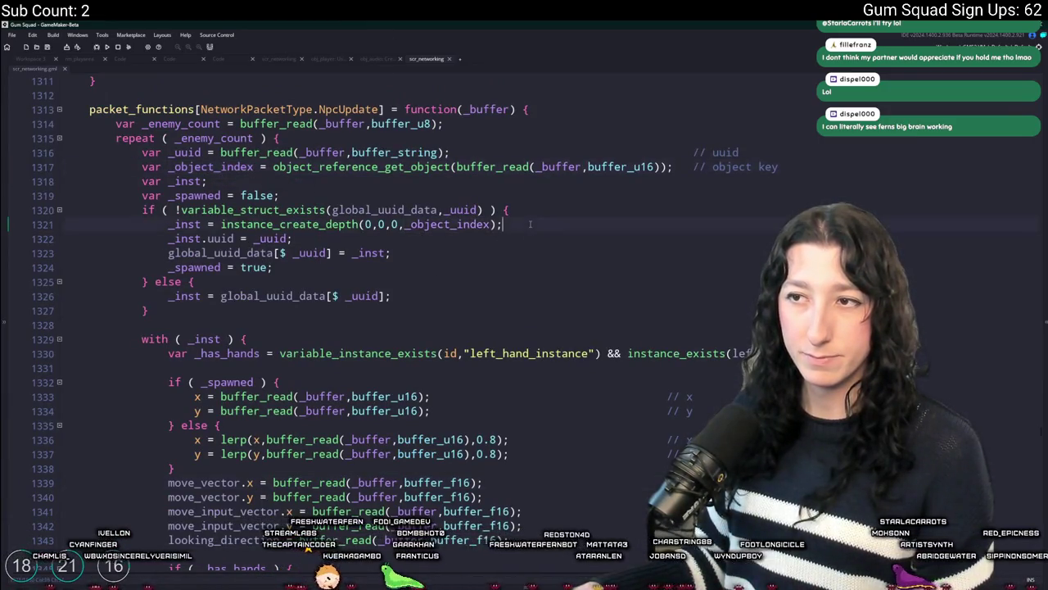
left_click(478, 245)
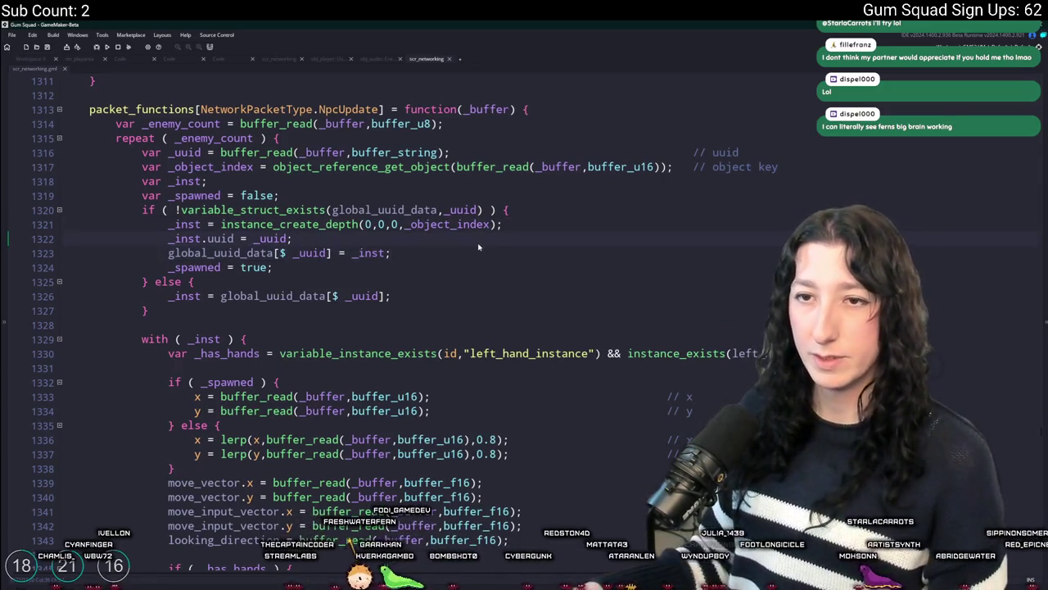
key("Return")
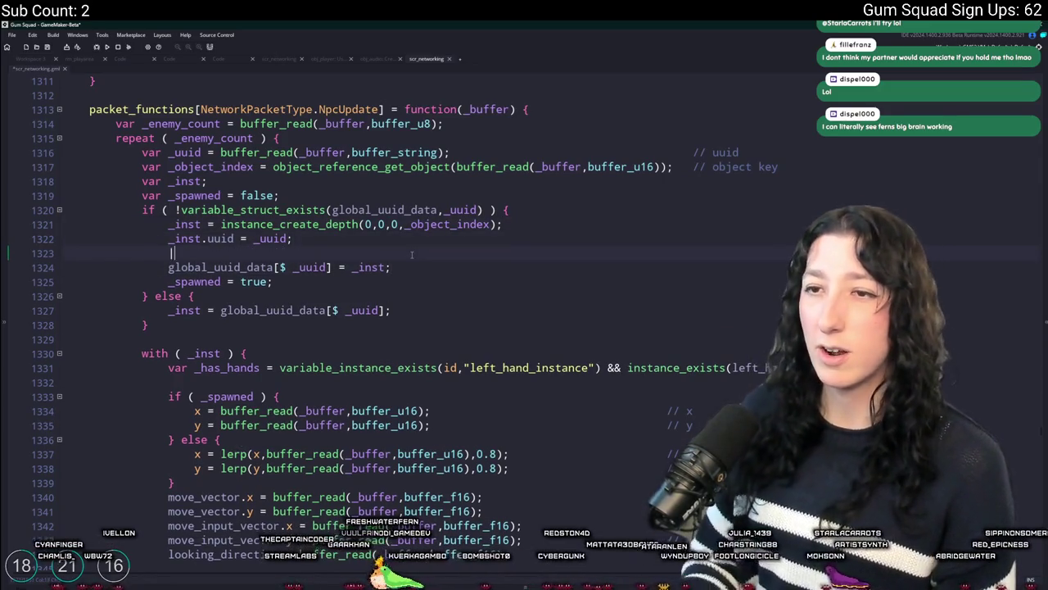
key("ctrl+z")
key("Return")
type("log(obje")
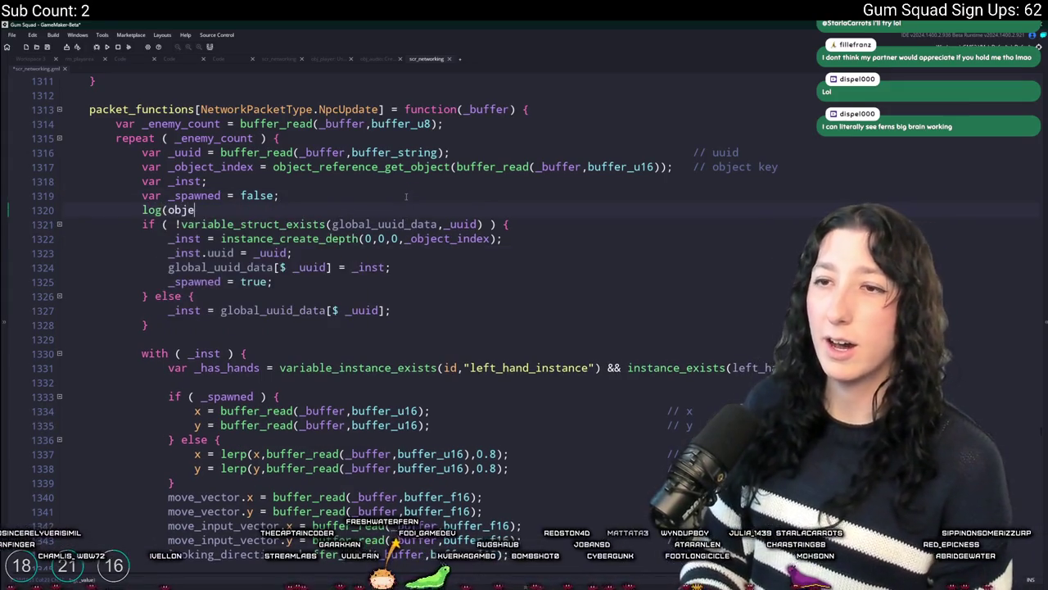
Add log(object_reference_get_object(_object_index)); there and save scr_networking.gml.
type("ct_refere")
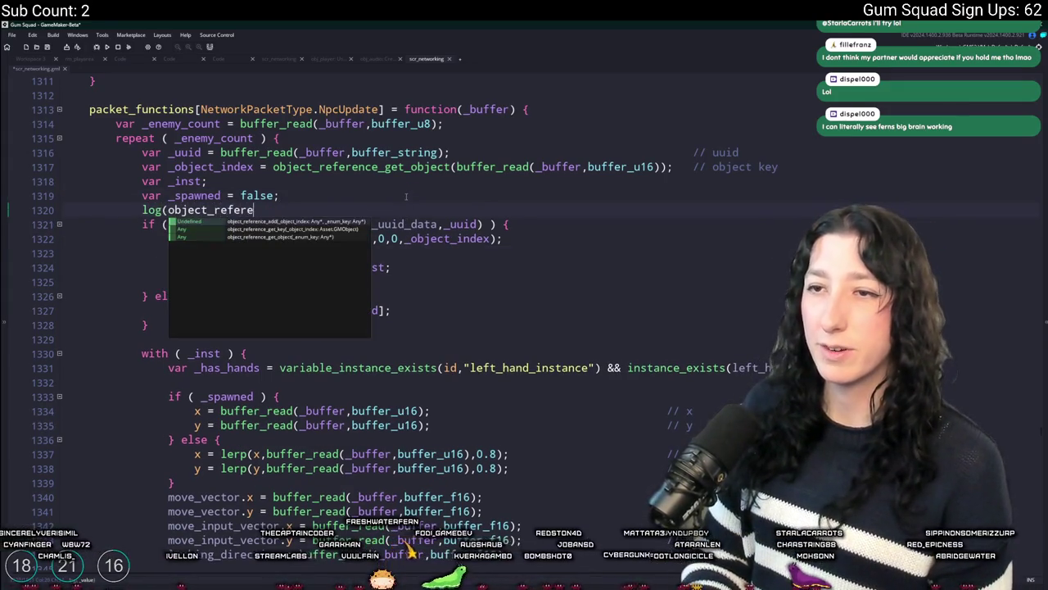
key("Down")
key("Down")
key("Return")
type("_object_index)")
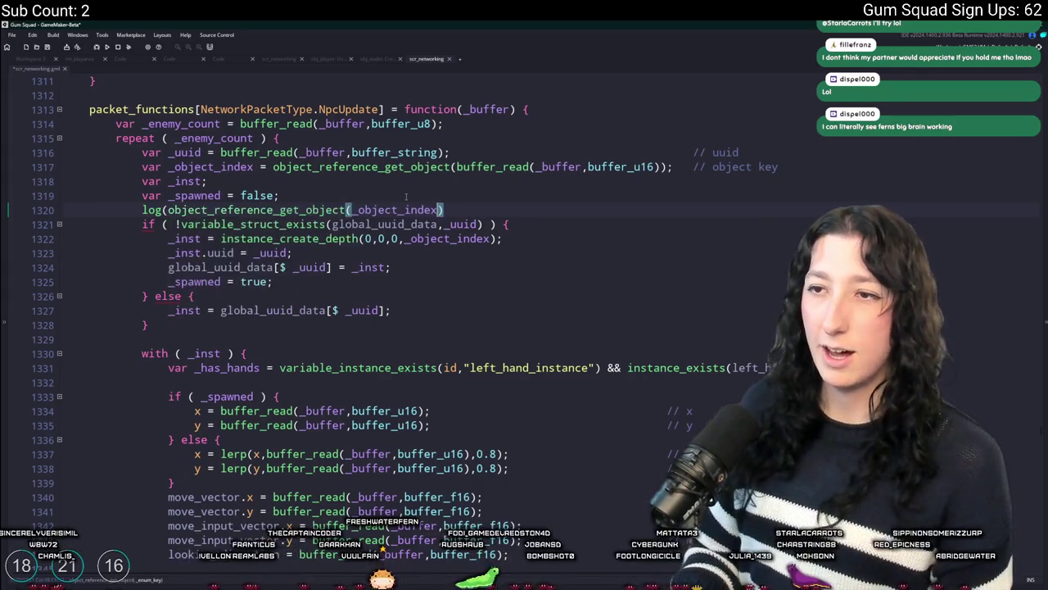
type(");")
key("ctrl+s")
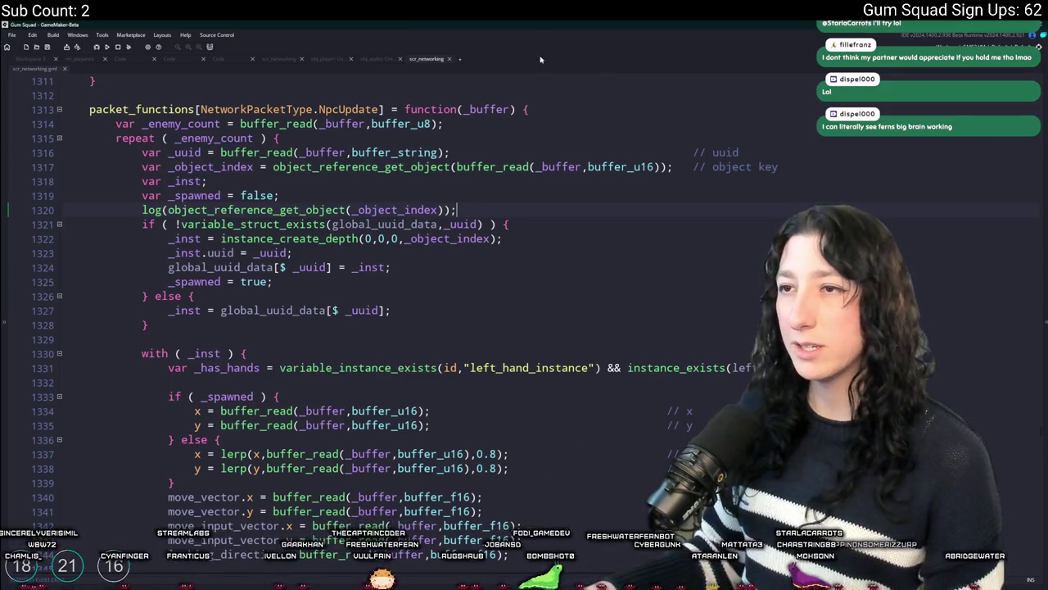
key("alt+Tab")
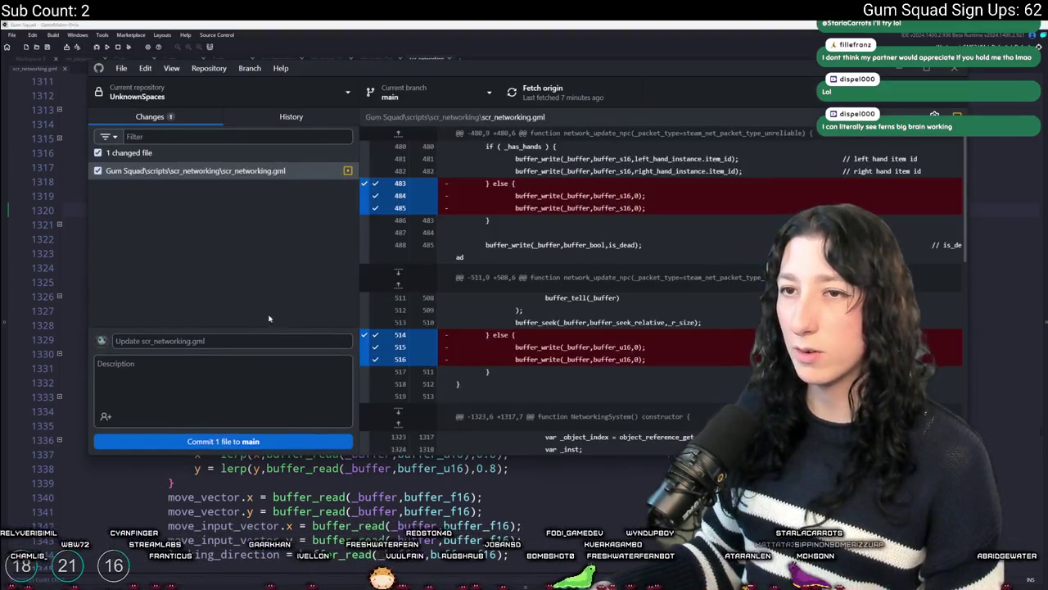
Commit the scr_networking.gml change to main and push it to origin.
left_click(229, 440)
key("ctrl+p")
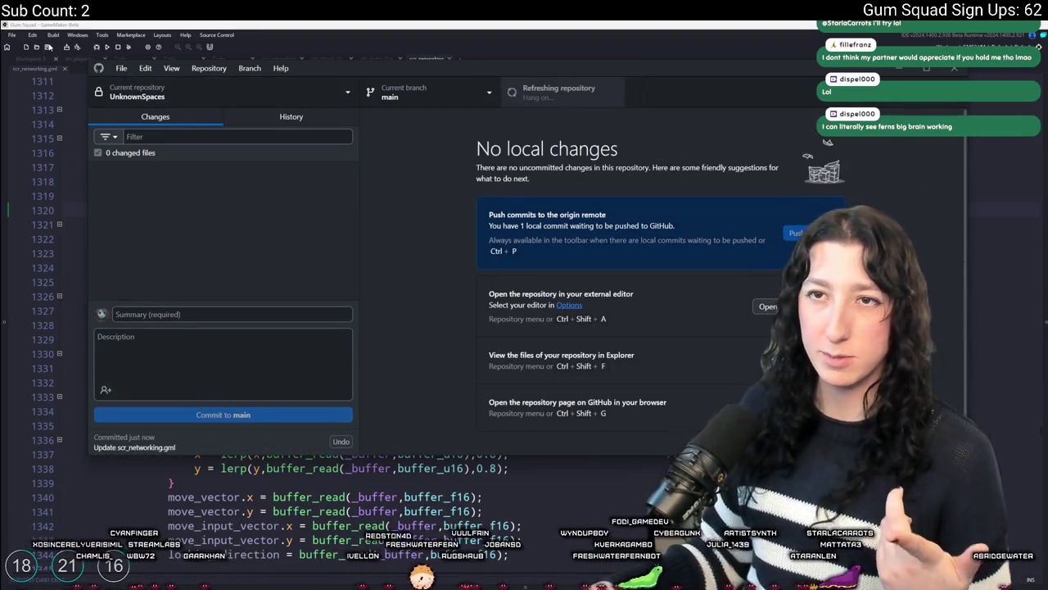
key("alt+Tab")
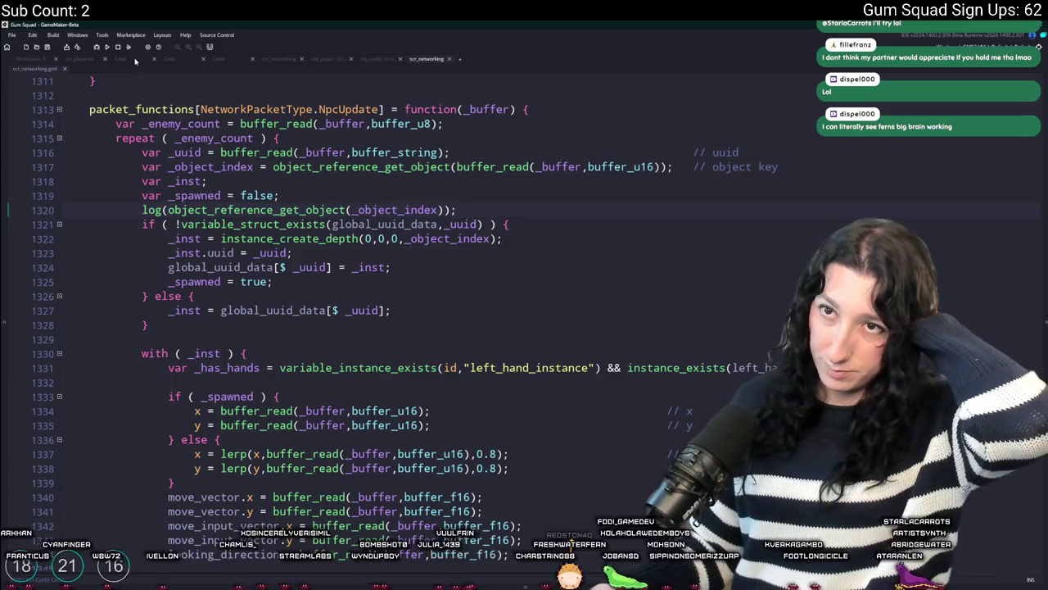
Run Gum Squad and create a lobby for a new WarmStar world.
left_click(105, 46)
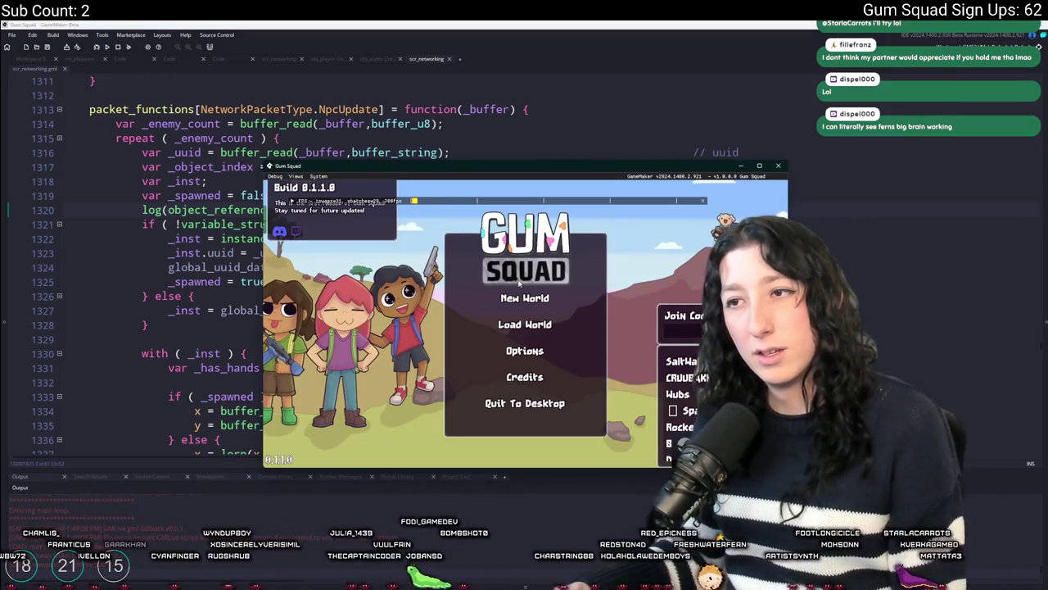
left_click(530, 303)
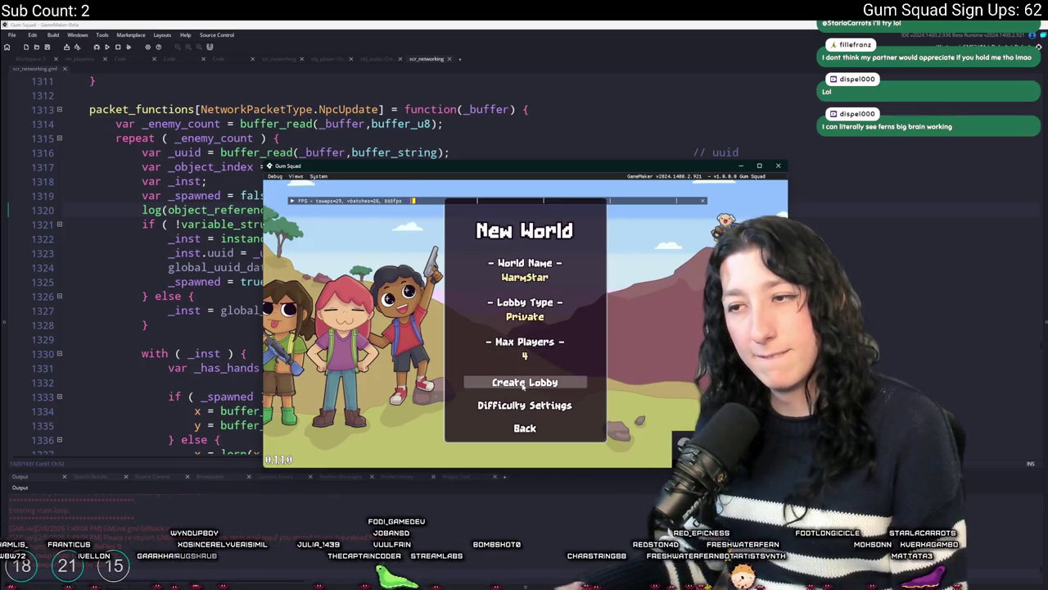
left_click(531, 380)
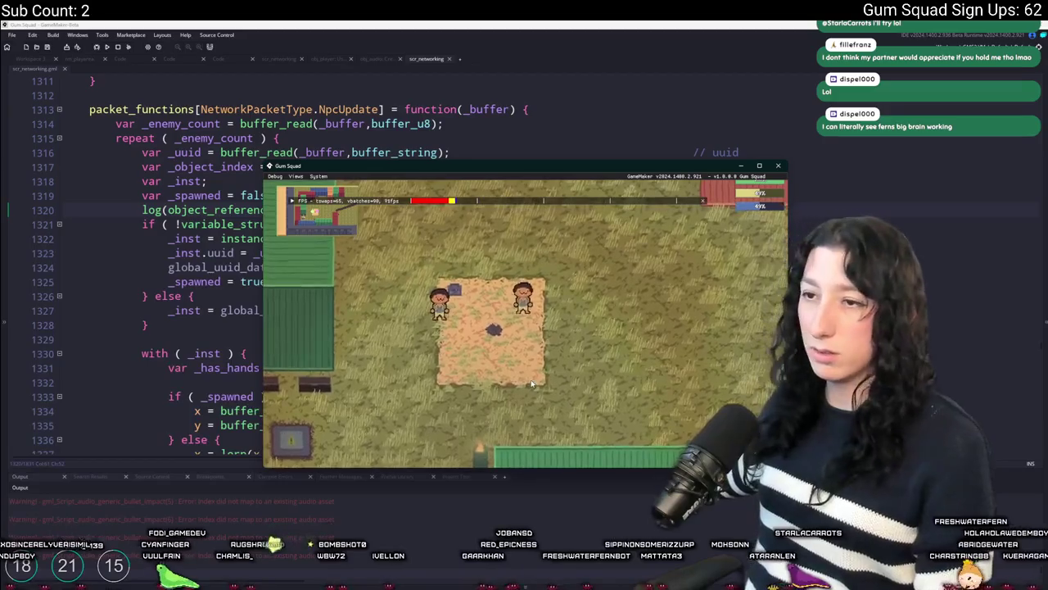
Set Player and Enemy Damage to 0% in the Difficulty menu and resume.
key("Escape")
left_click(528, 351)
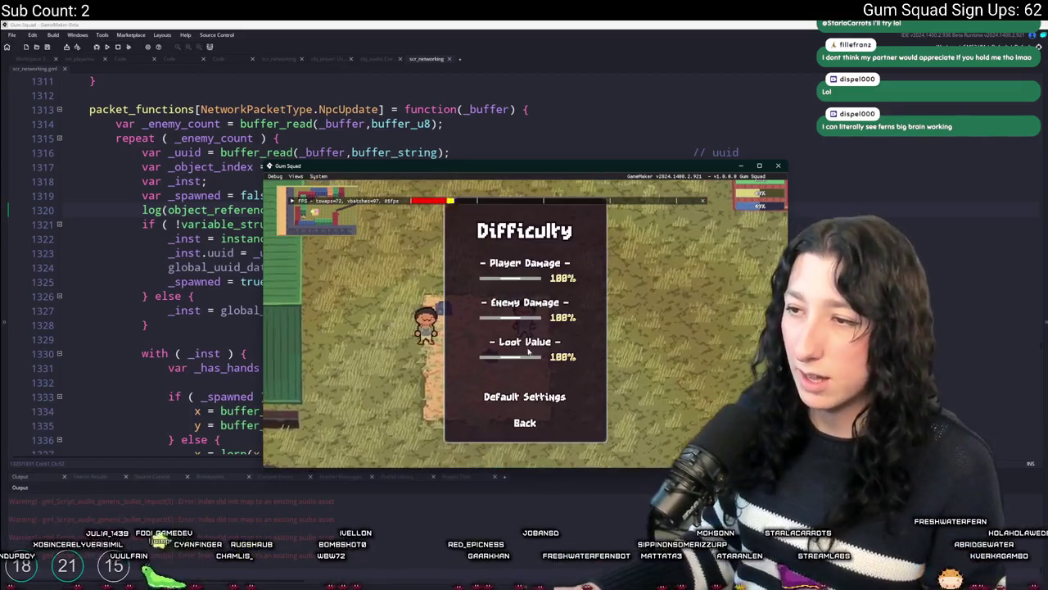
left_click(504, 316)
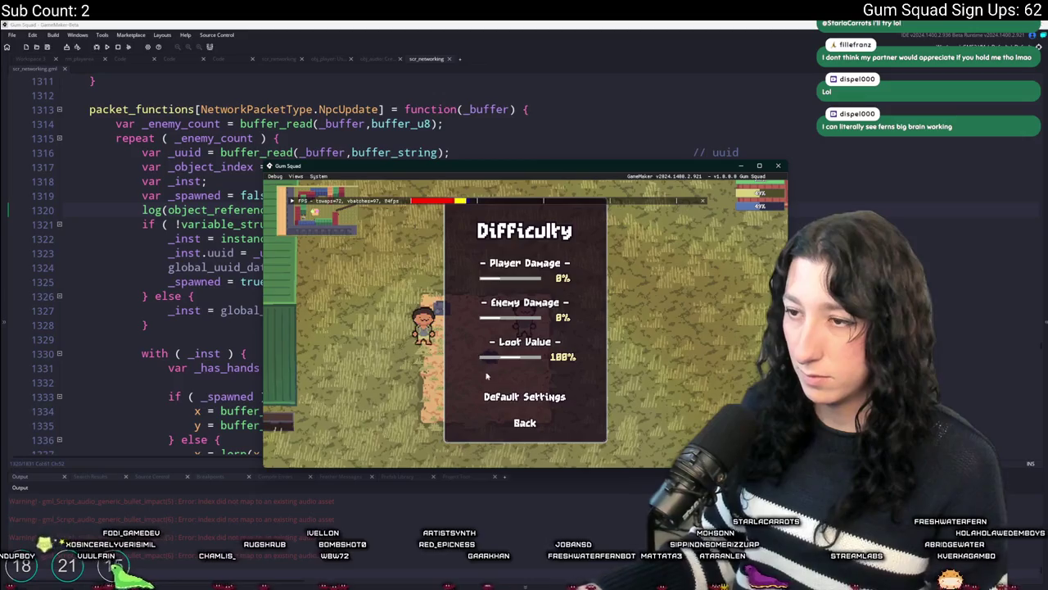
left_click(525, 424)
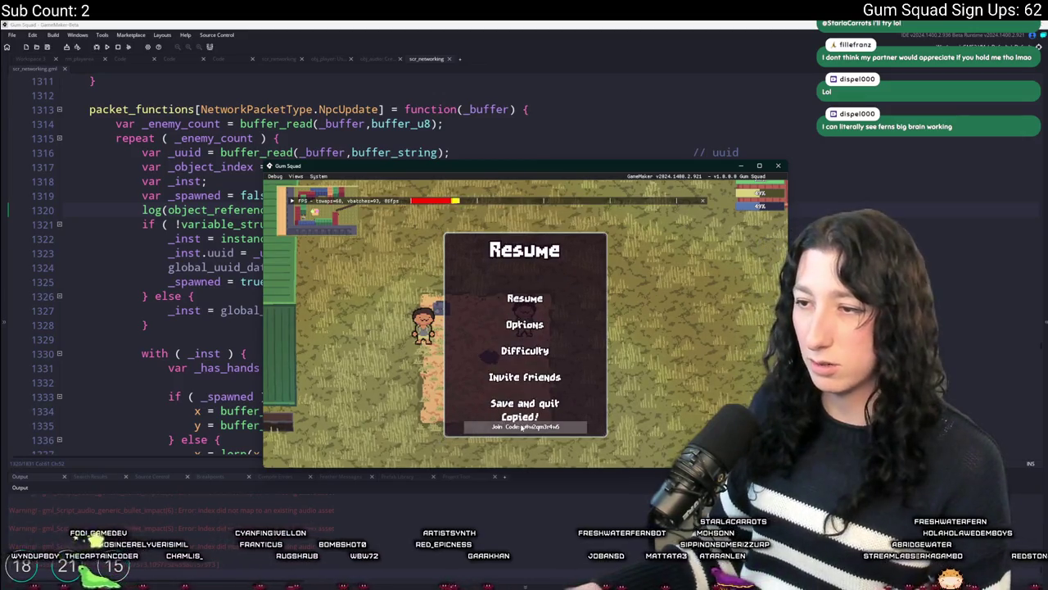
left_click(525, 298)
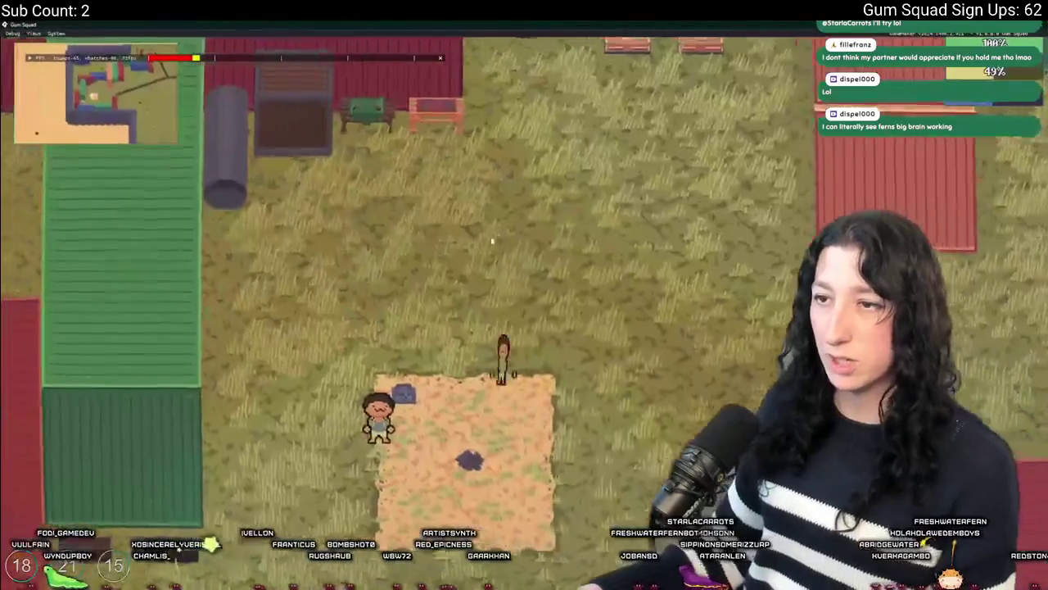
Run across the map past the containers, enemies, sandy area and desert.
key("a")
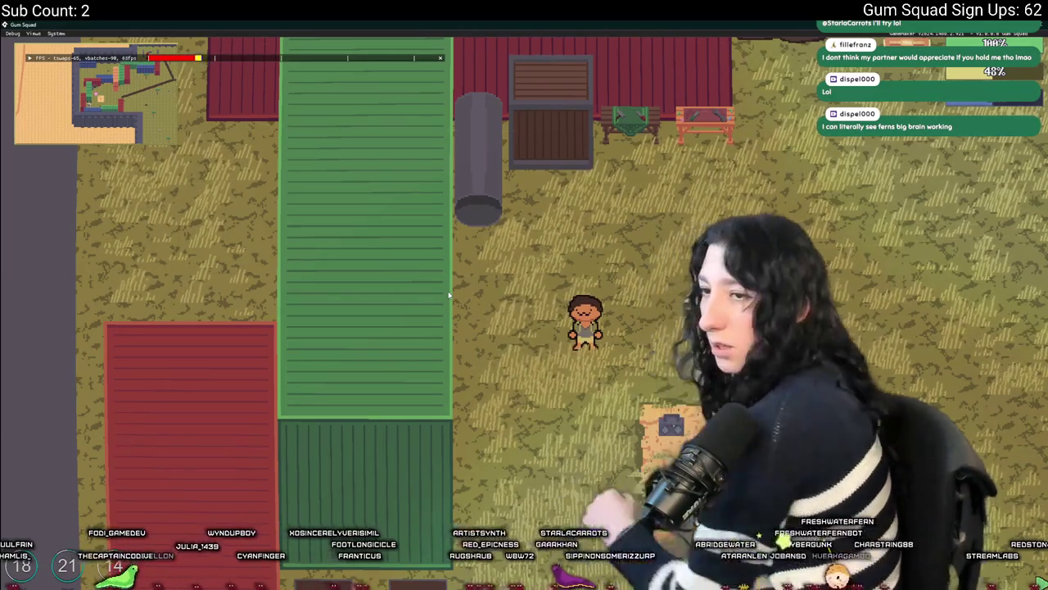
key("d")
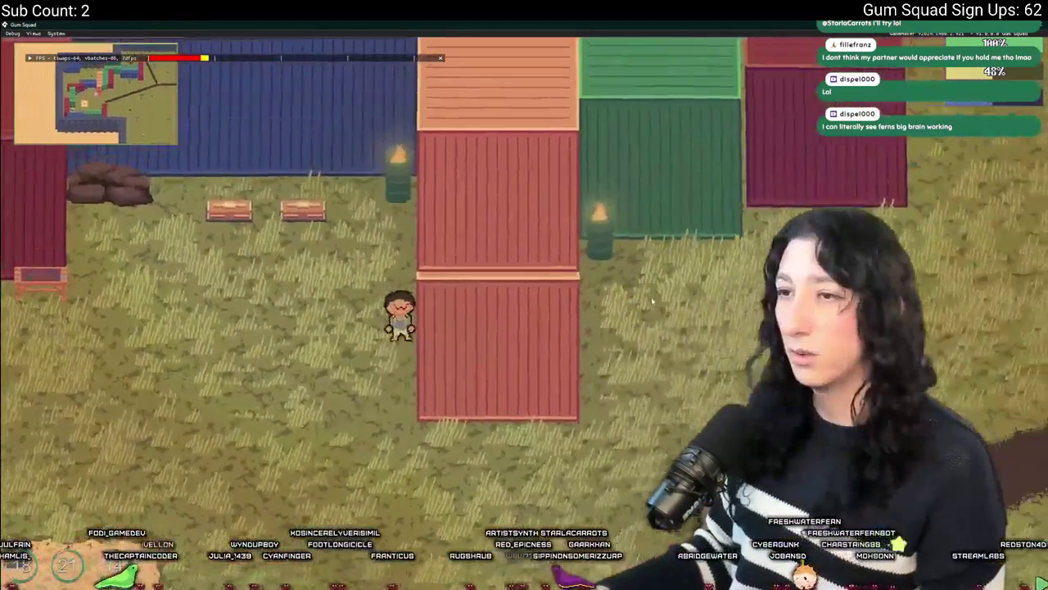
key("s")
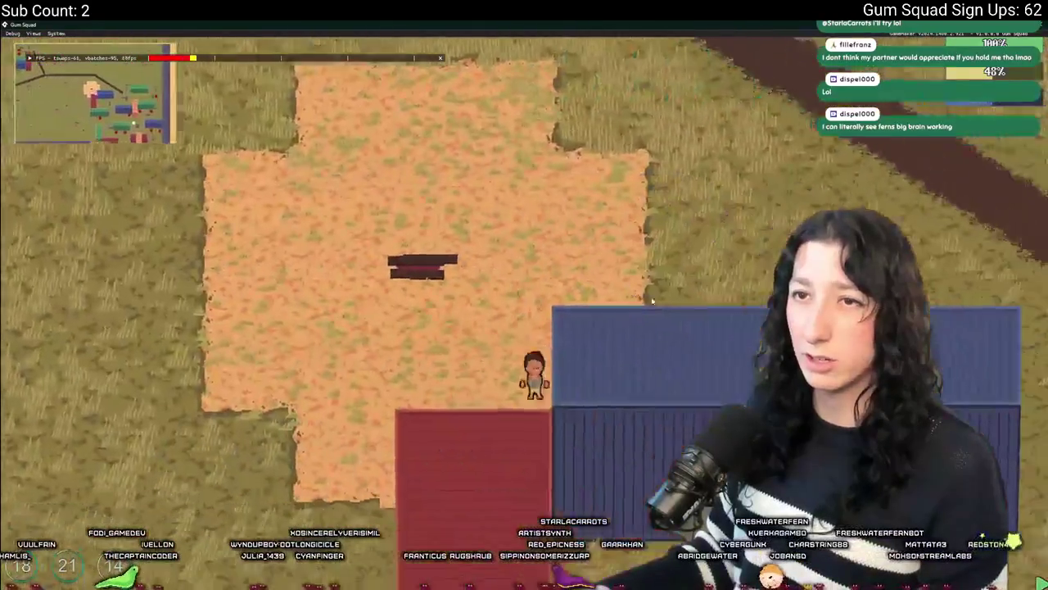
key("d")
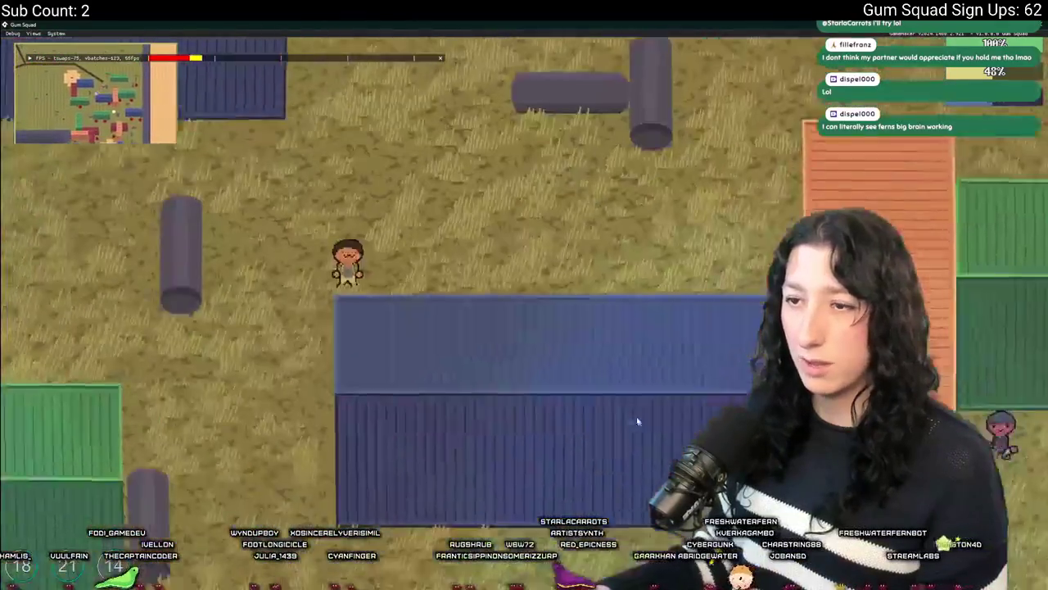
key("s")
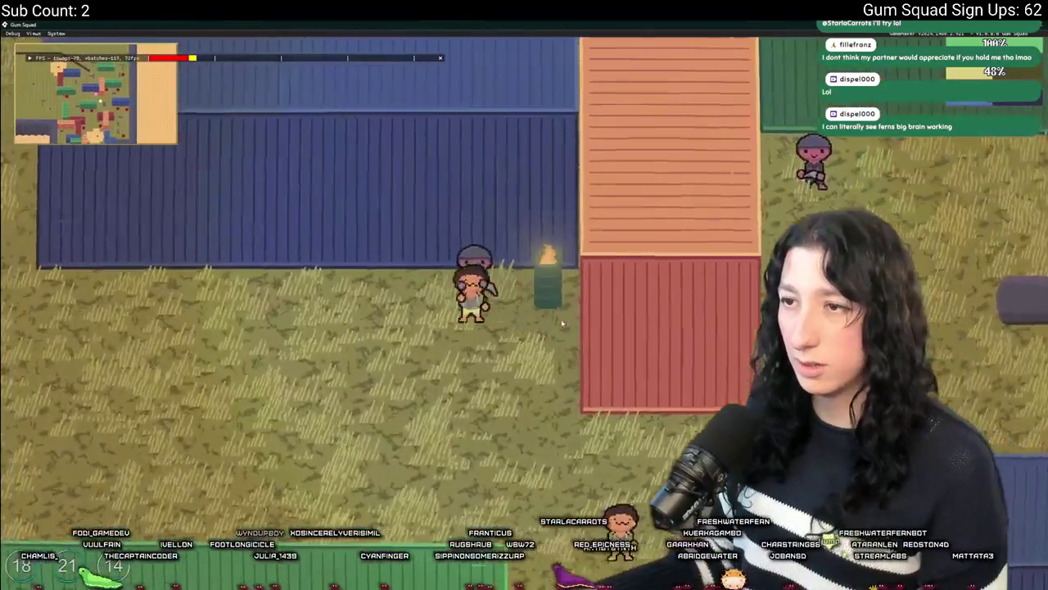
key("s")
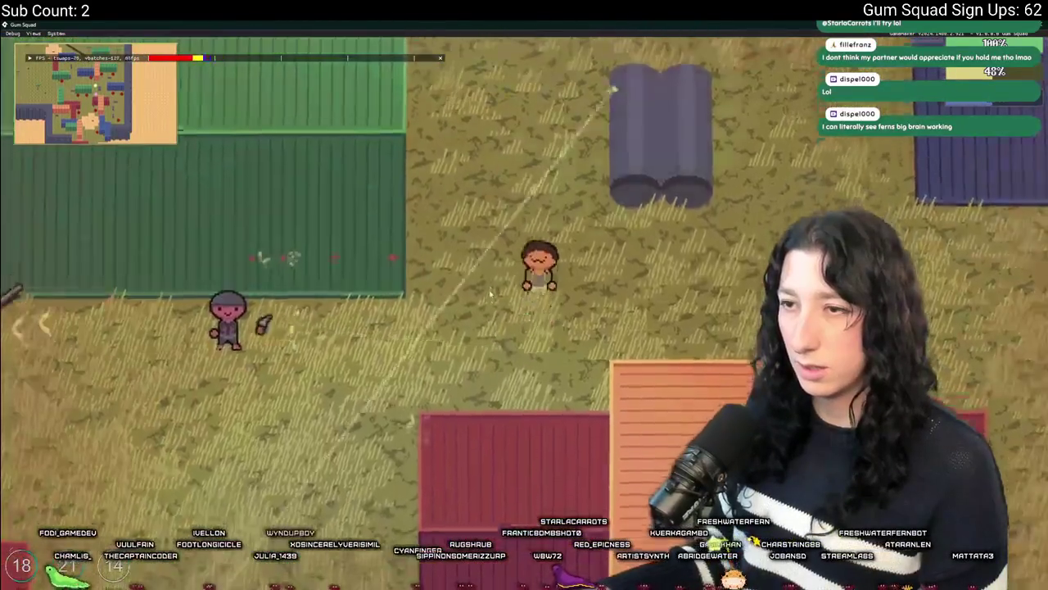
key("d")
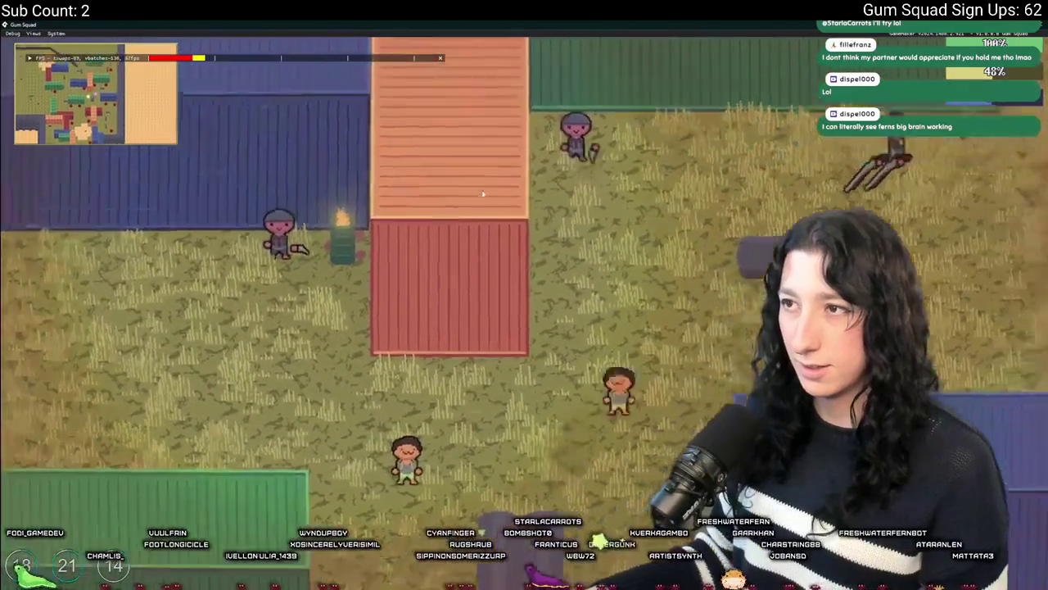
key("w")
key("a")
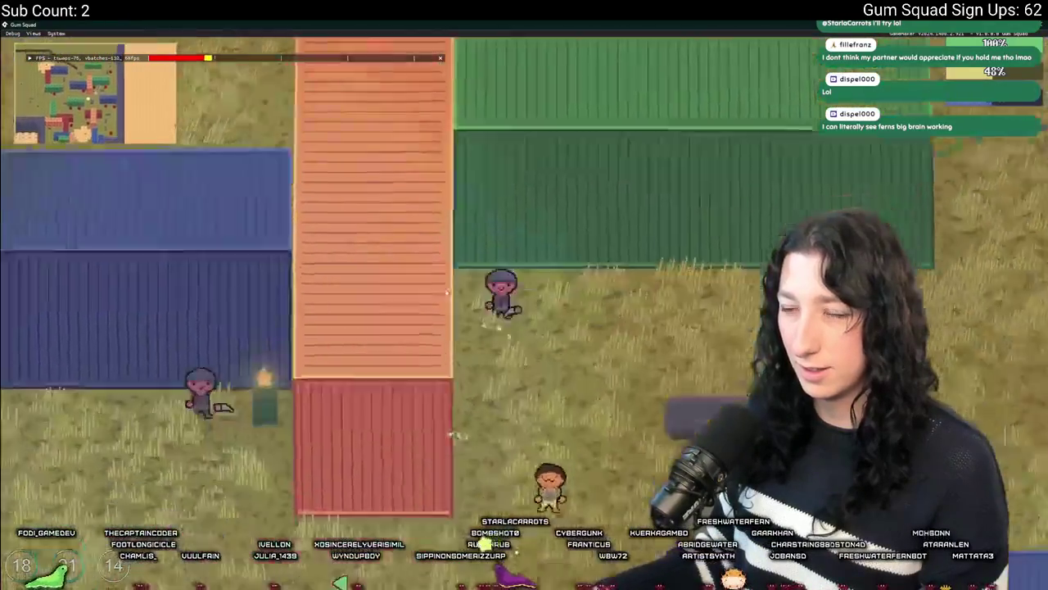
key("s")
key("a")
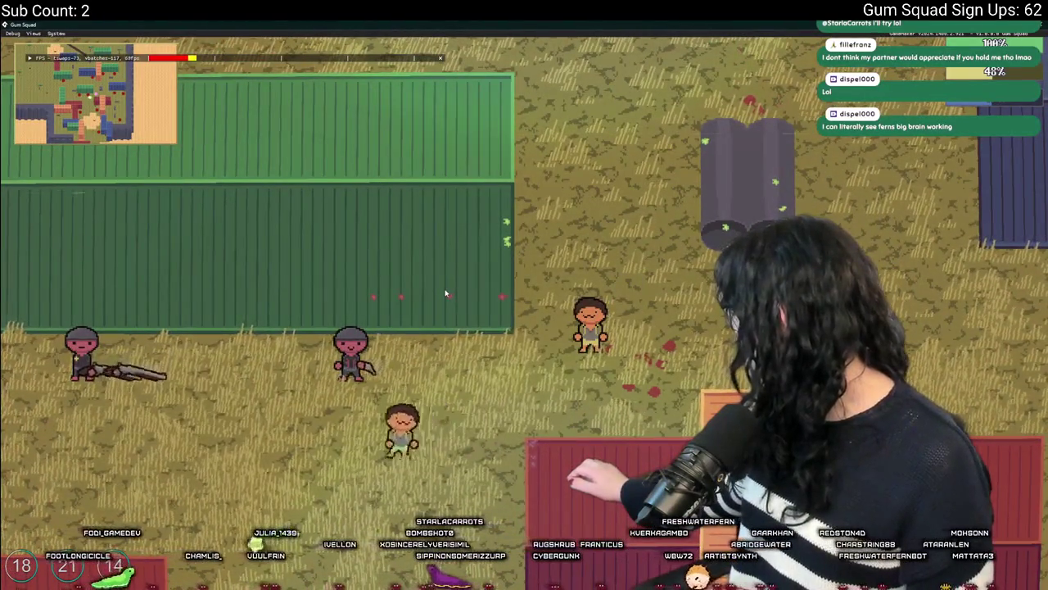
key("s")
key("a")
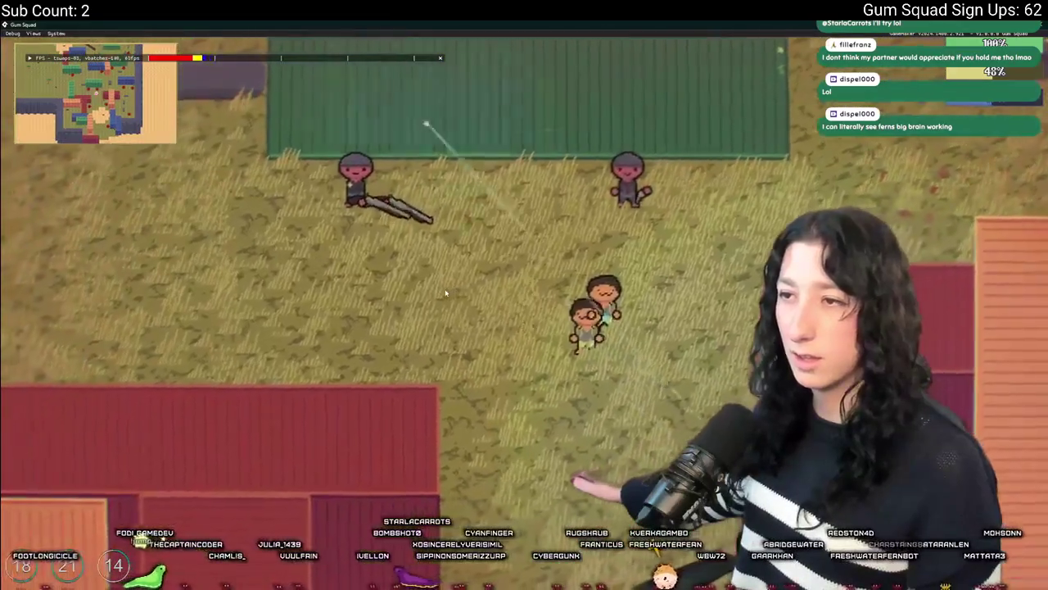
key("a")
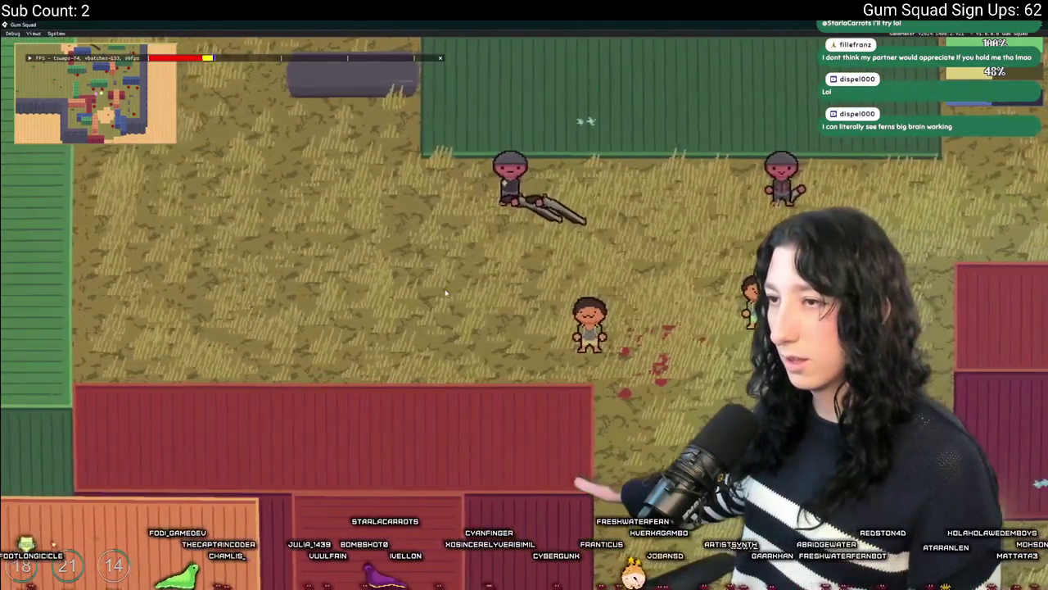
key("d")
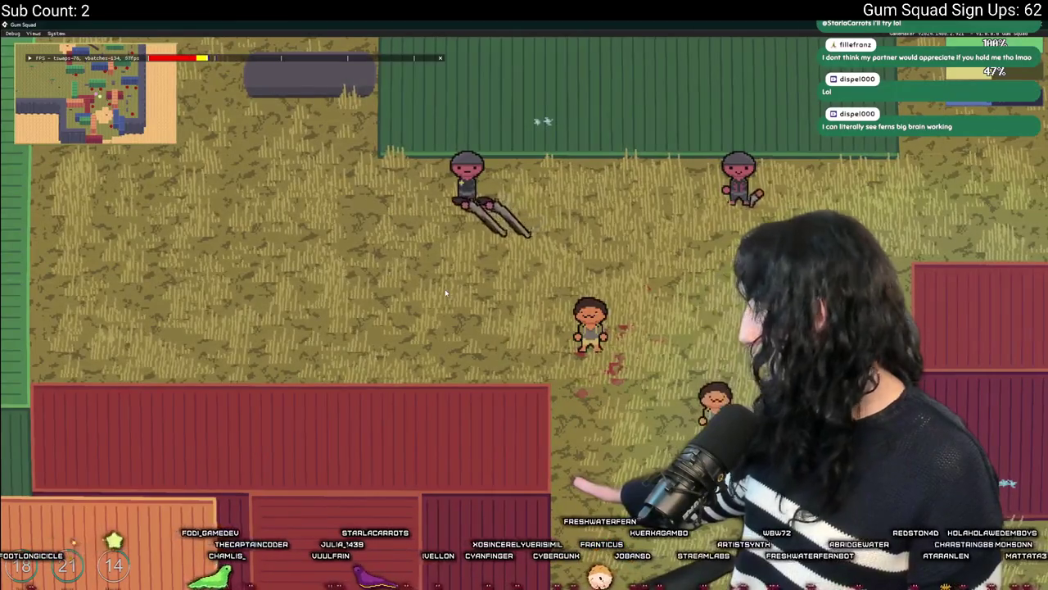
key("s")
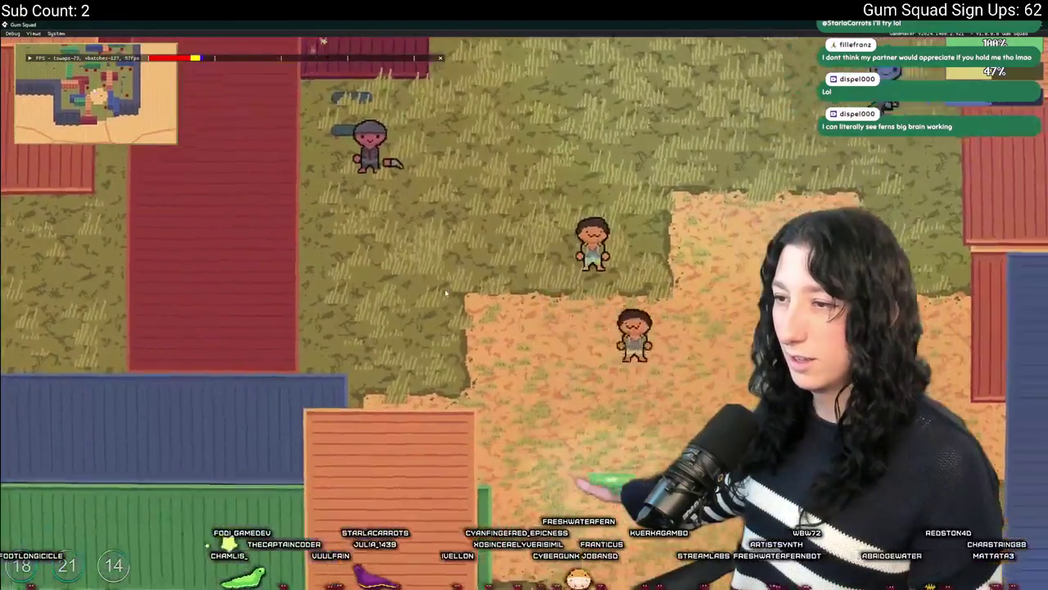
key("d")
key("s")
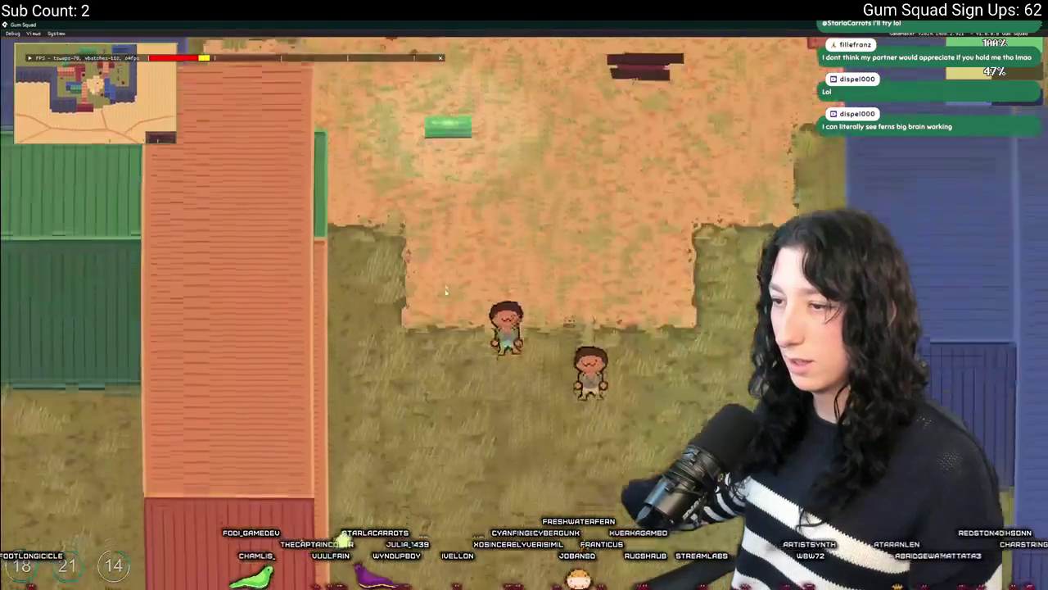
key("s")
key("d")
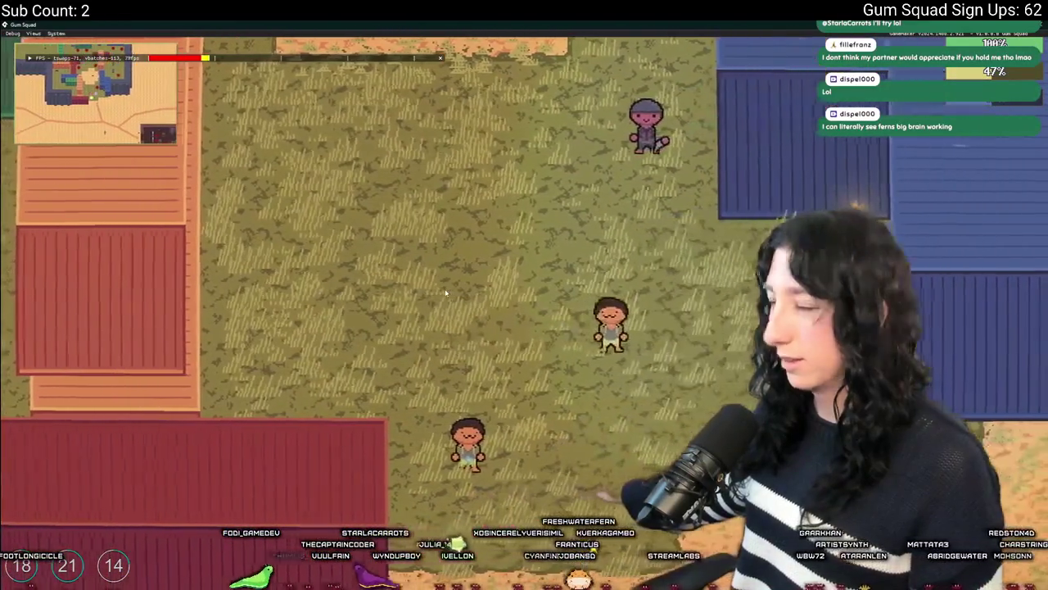
key("a")
key("s")
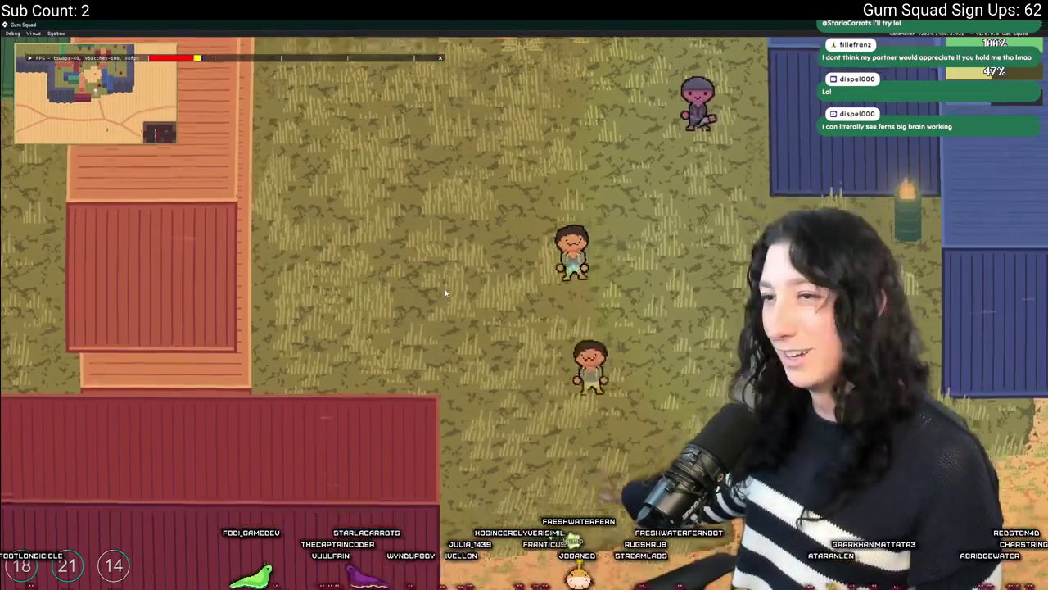
key("a")
key("w")
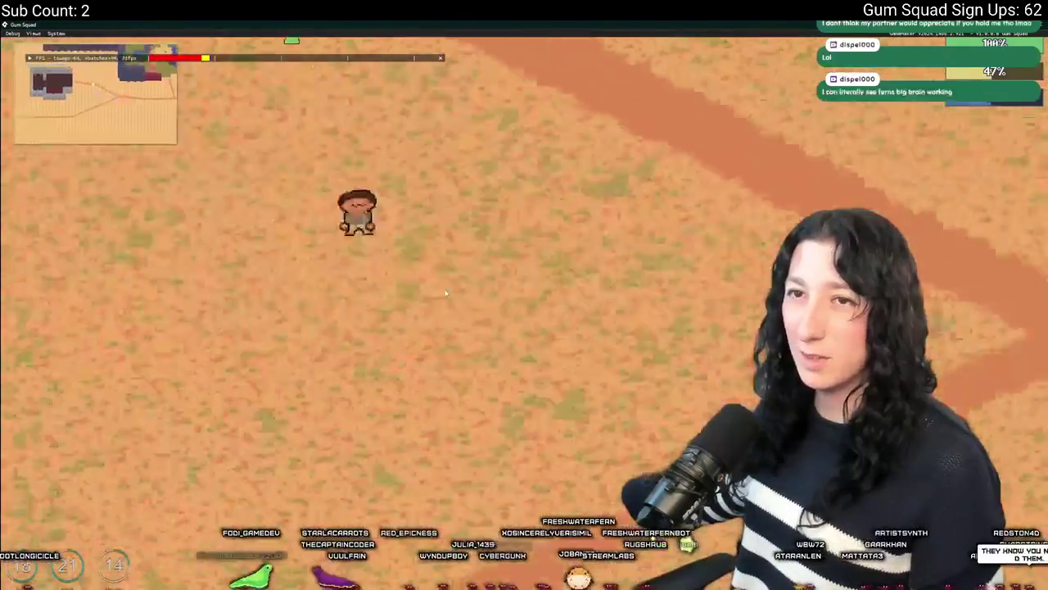
key("w")
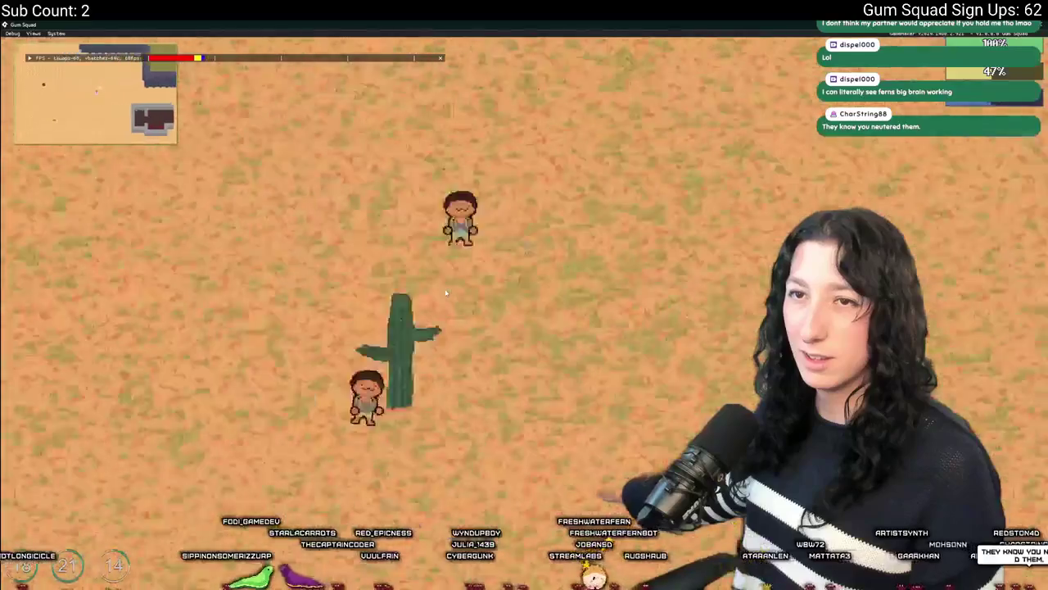
key("s")
key("a")
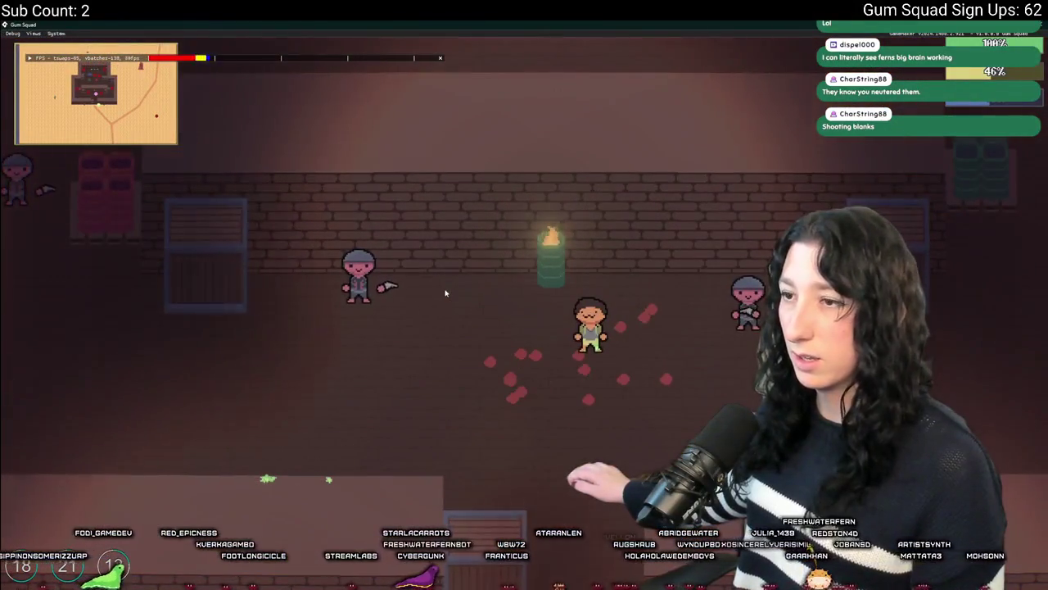
Walk through the doorway into the brick-walled room with NPCs, then pause.
key("s")
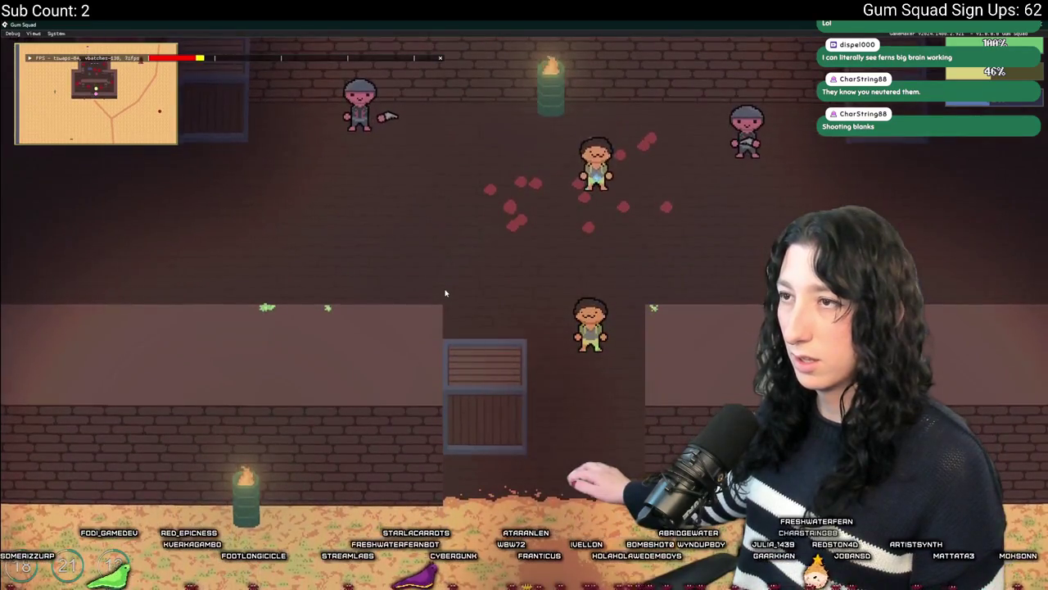
key("s")
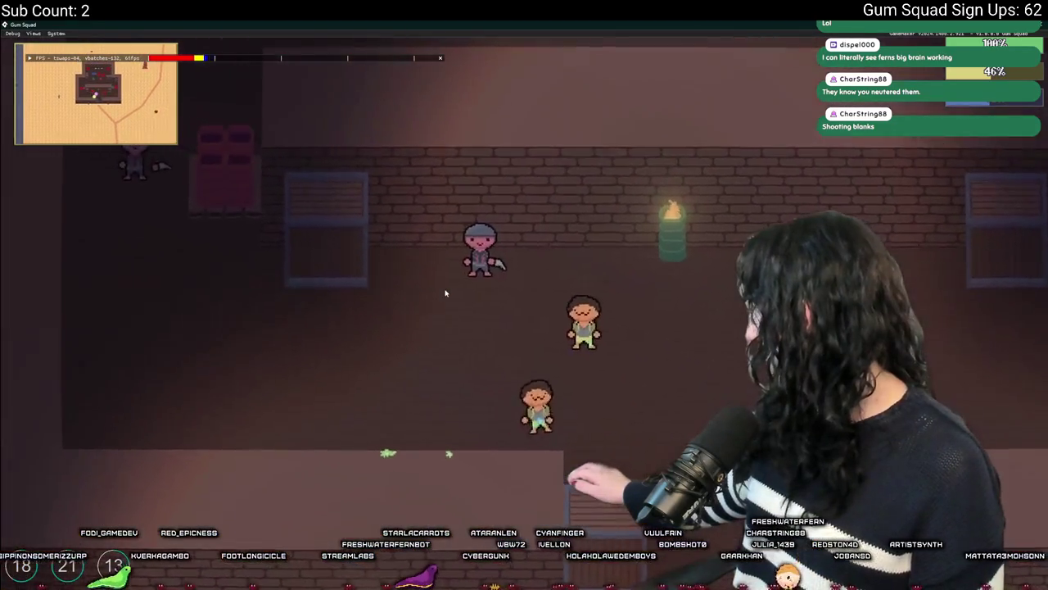
key("s")
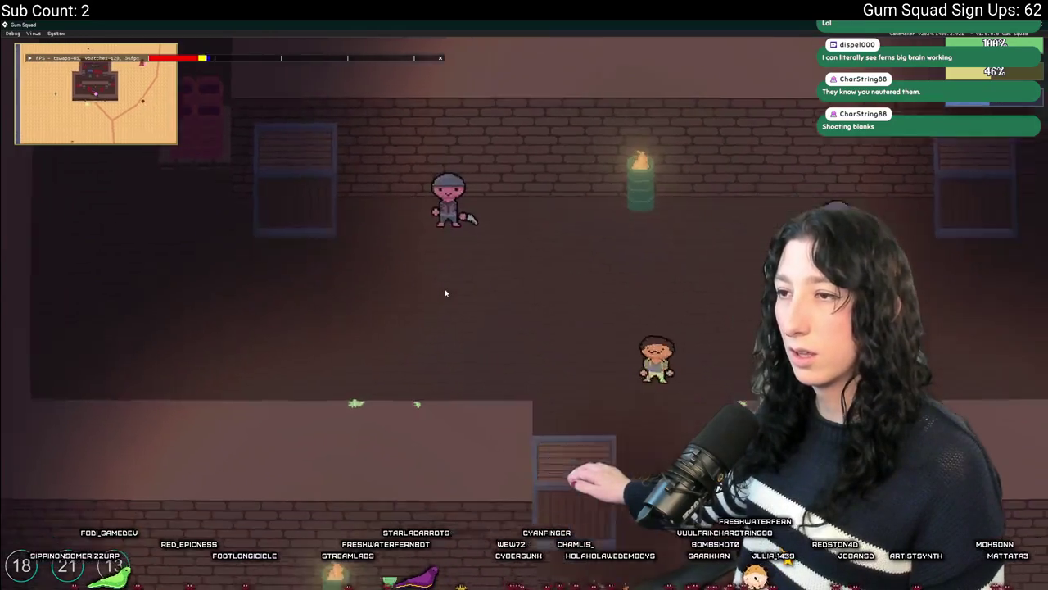
key("w")
key("w")
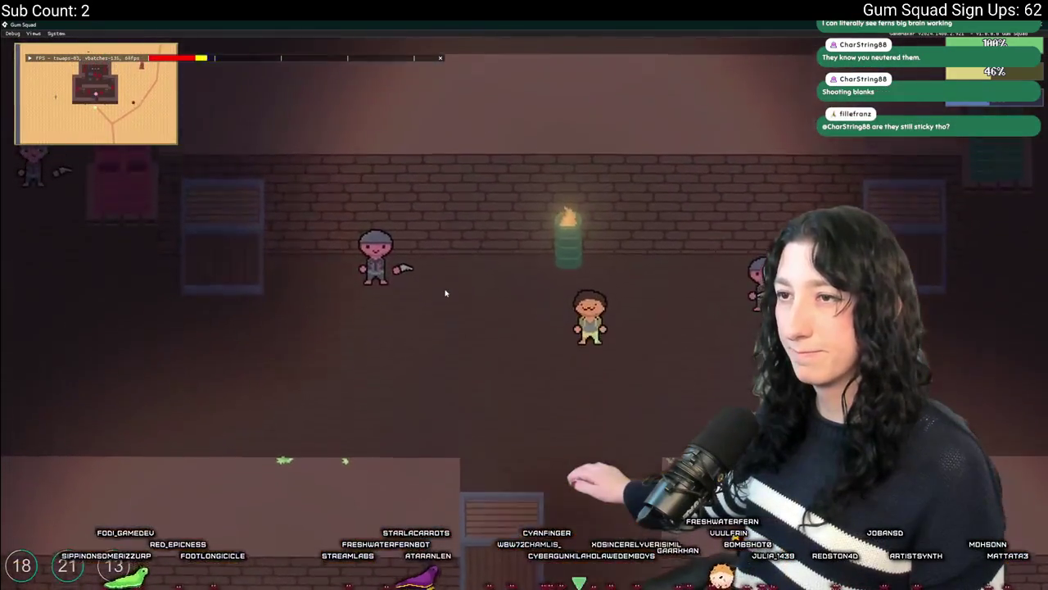
key("Escape")
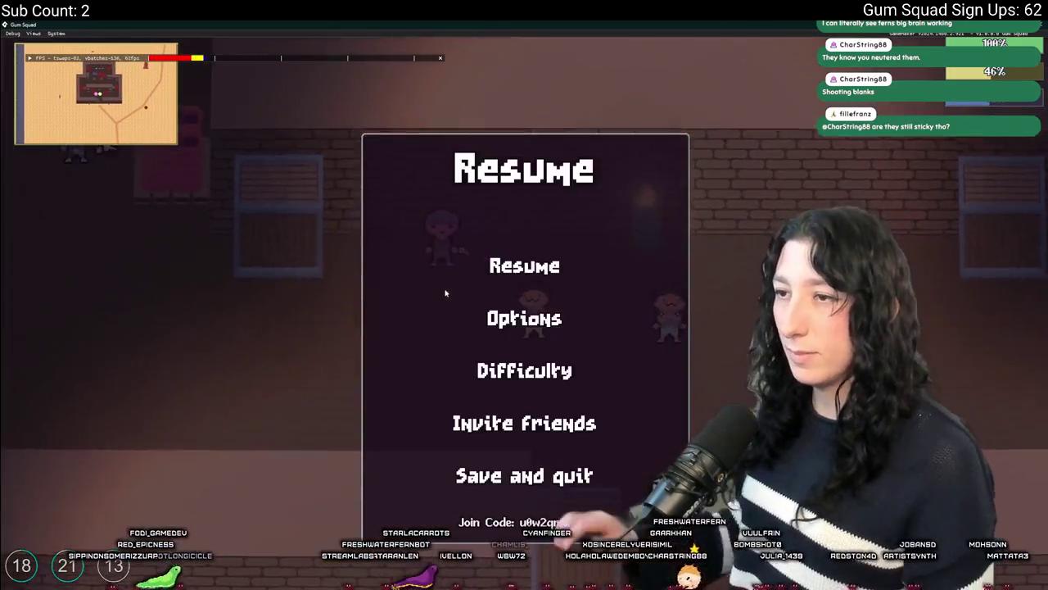
Quit to the main menu, close scr_networking in GameMaker, and open the asset search.
key("Return")
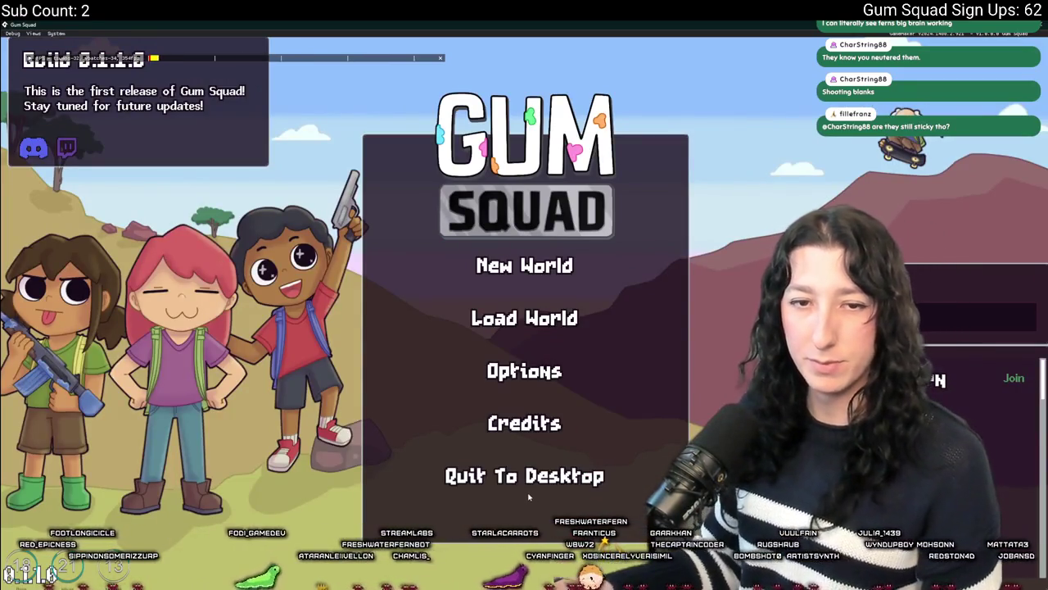
key("alt+Tab")
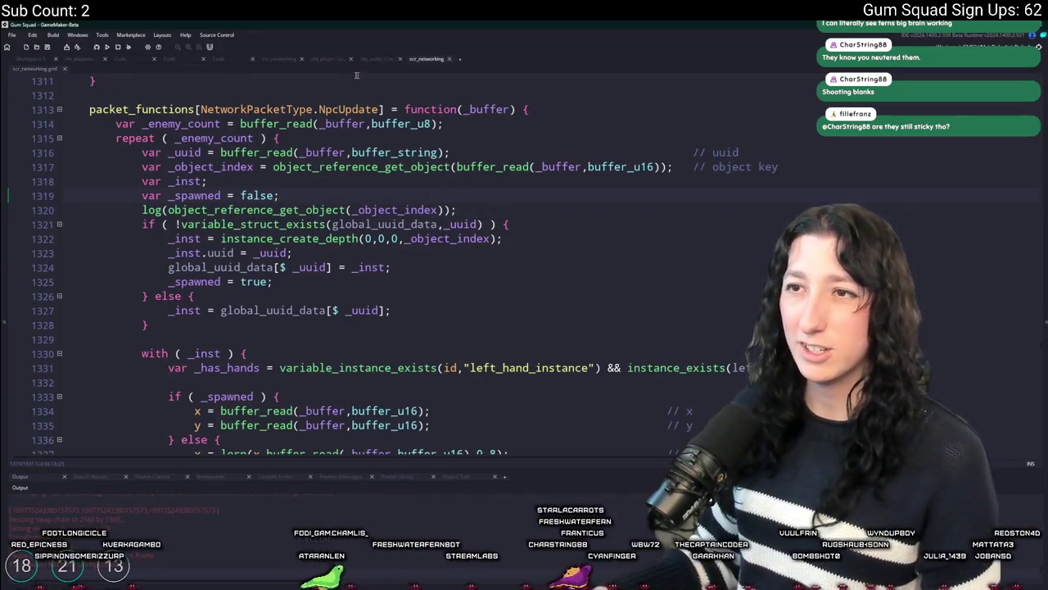
middle_click(425, 58)
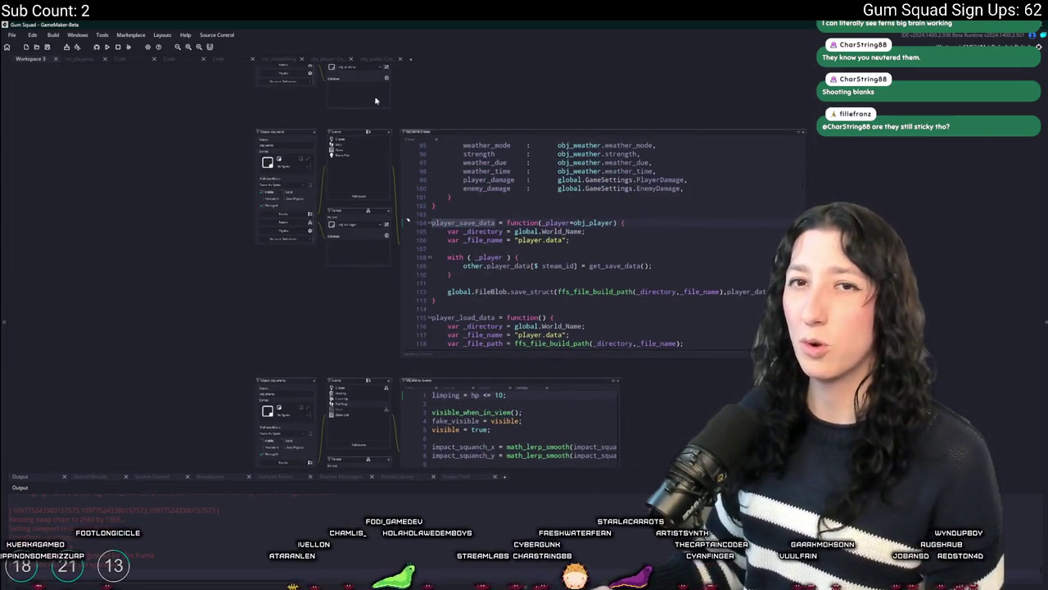
key("ctrl+t")
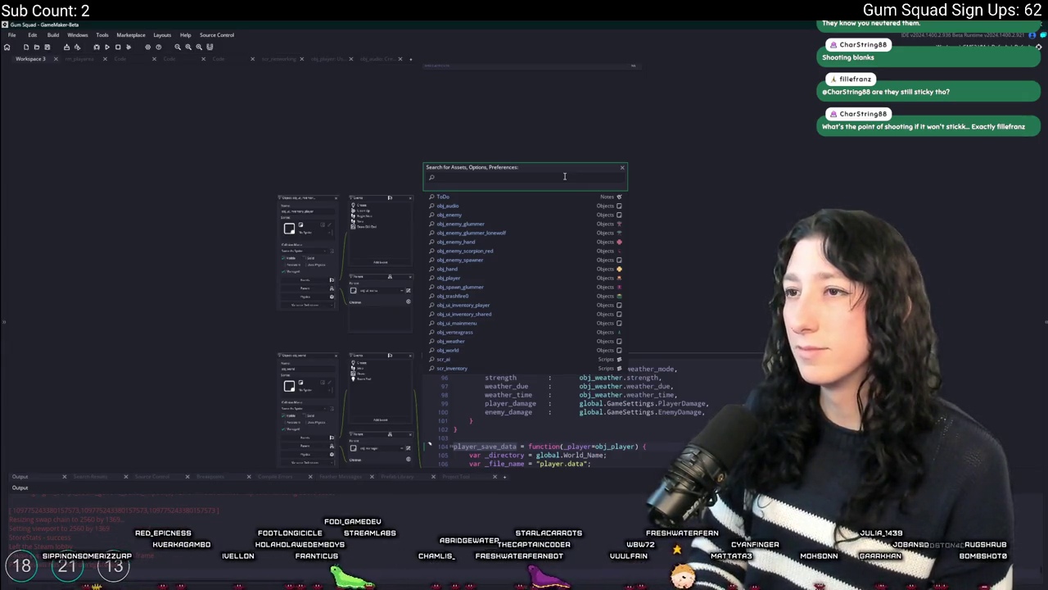
Uncomment the draw_text and draw_path lines in obj_enemy_glummer's Draw event and rerun.
type("obj_enemy")
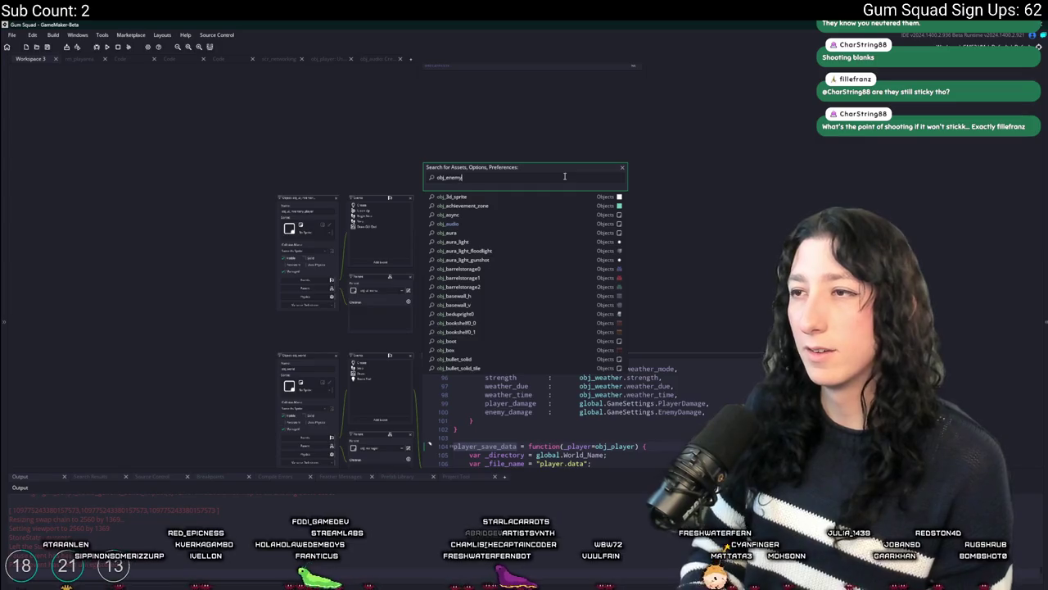
key("Return")
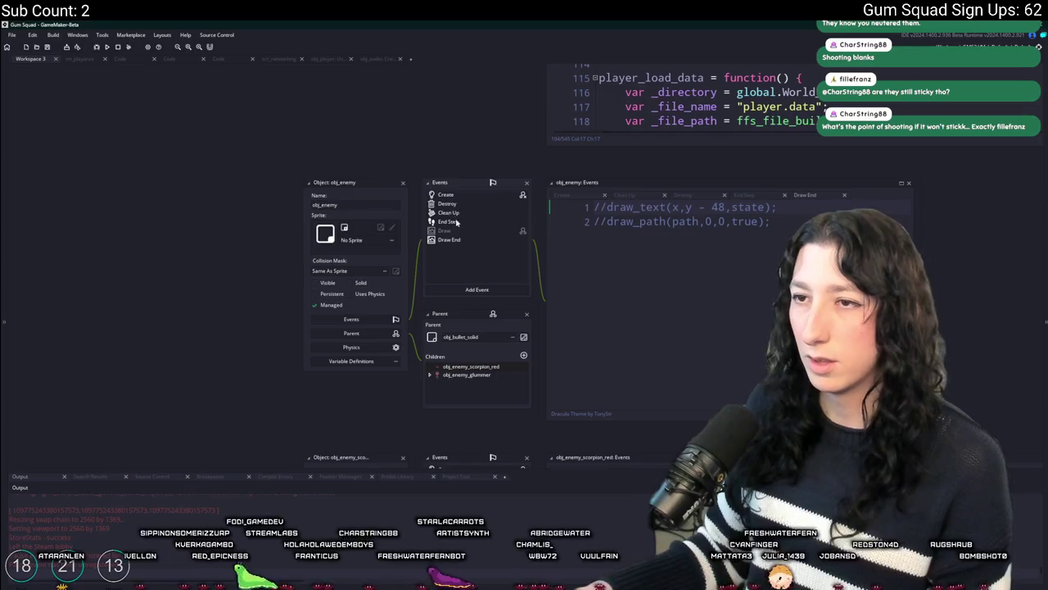
left_click_drag(444, 149, 403, 124)
key("ctrl+t")
type("glummer")
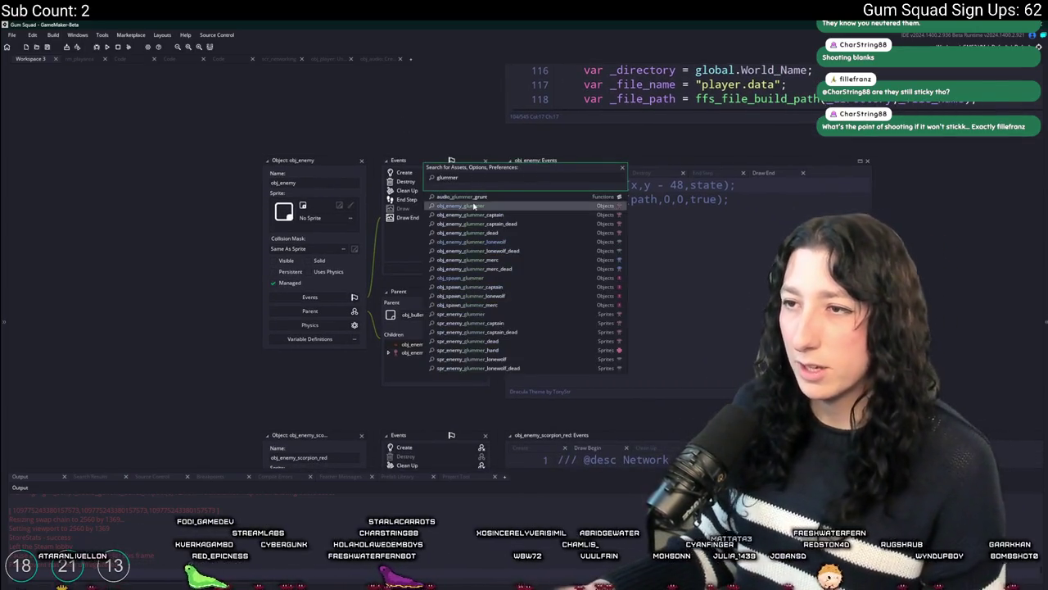
left_click(423, 202)
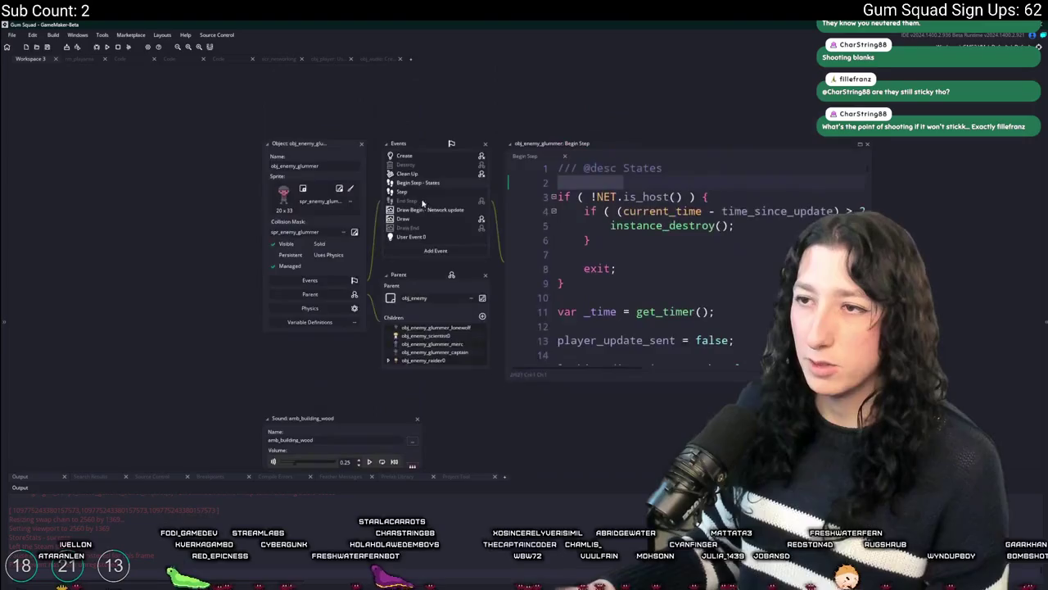
left_click(413, 229)
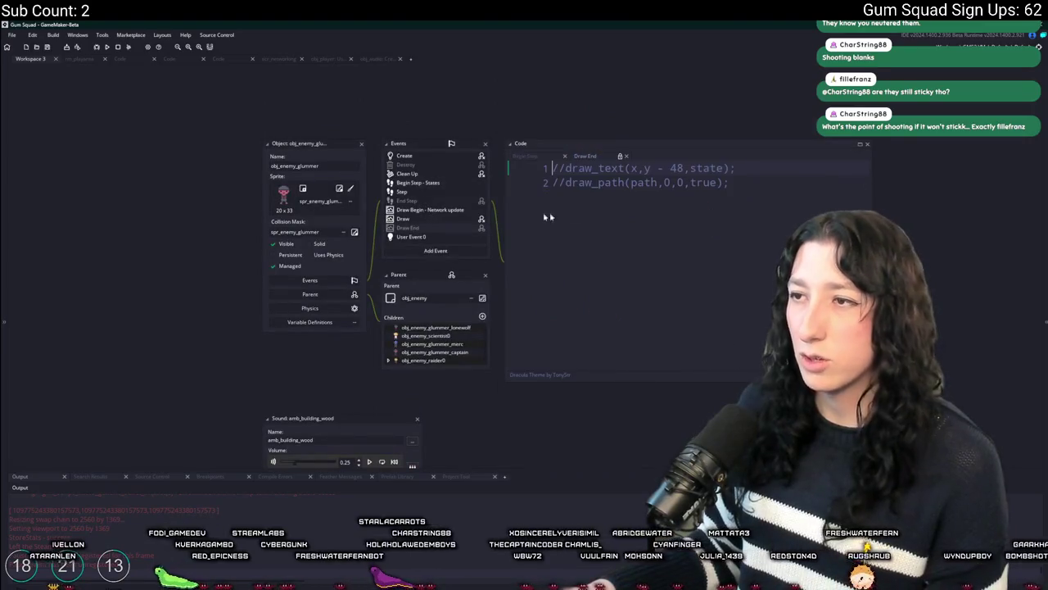
left_click(426, 220)
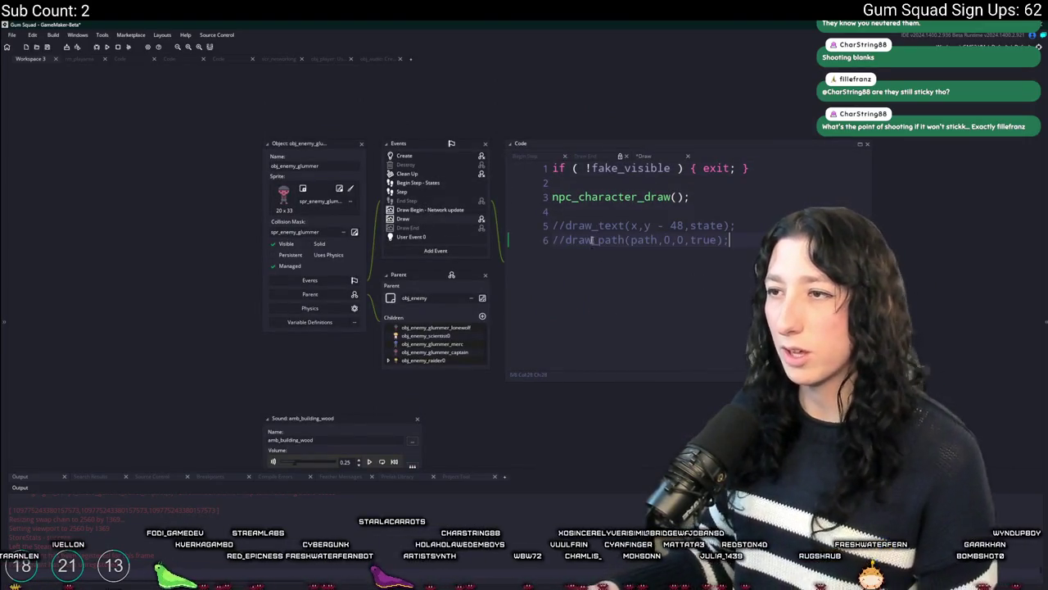
key("ctrl+k")
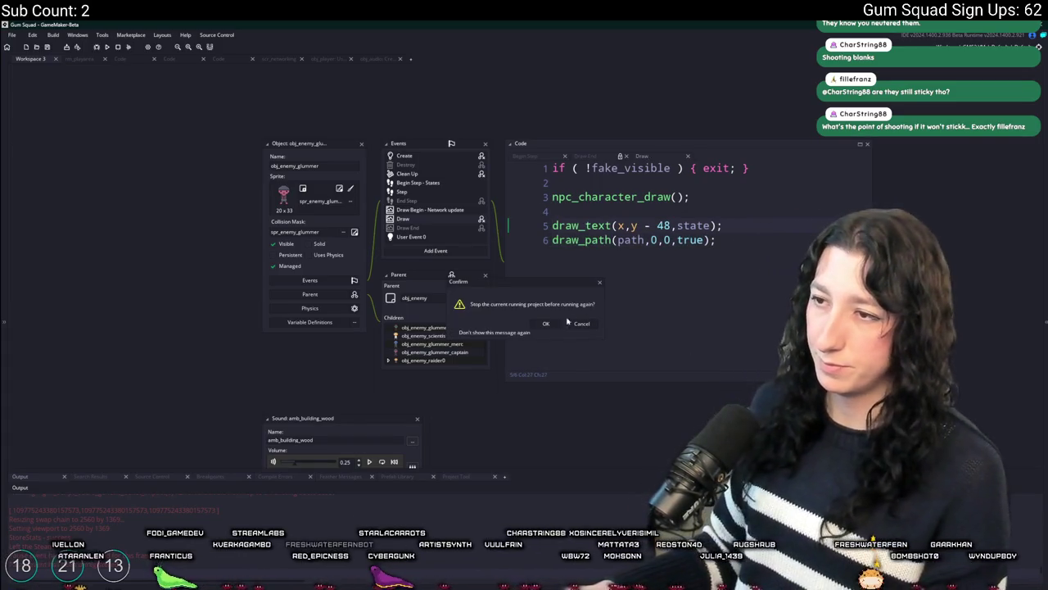
left_click(554, 322)
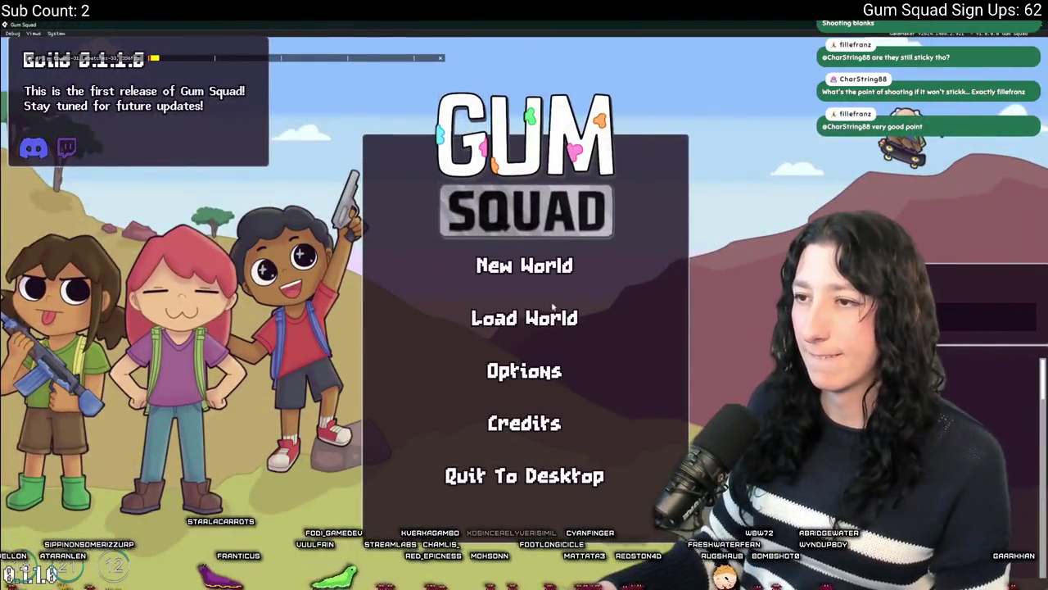
Load the bottom saved world, WarmStar, as a Friends Only lobby.
left_click(553, 307)
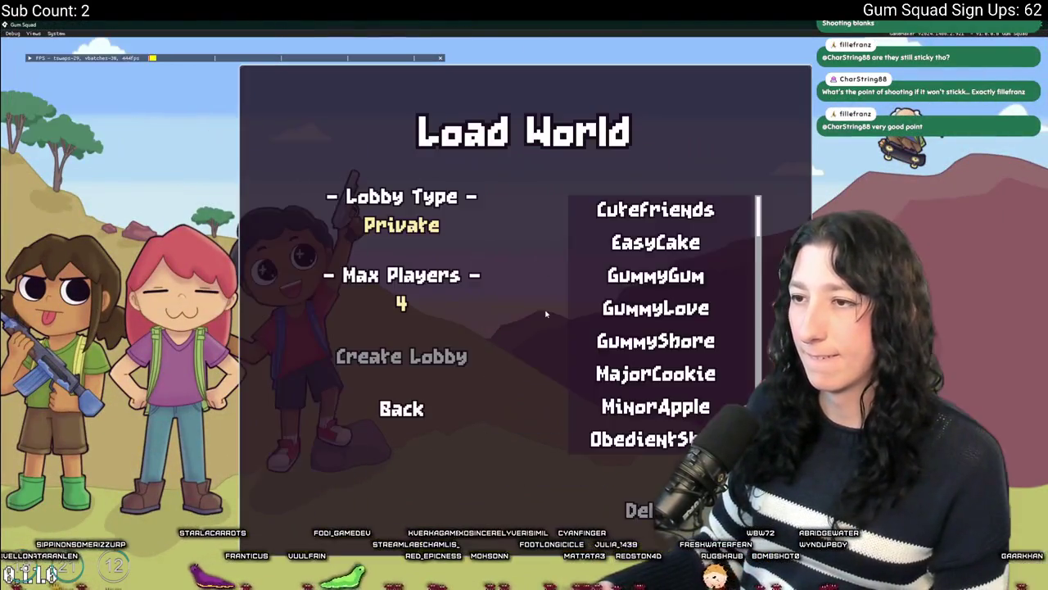
scroll(655, 307, "down", 2)
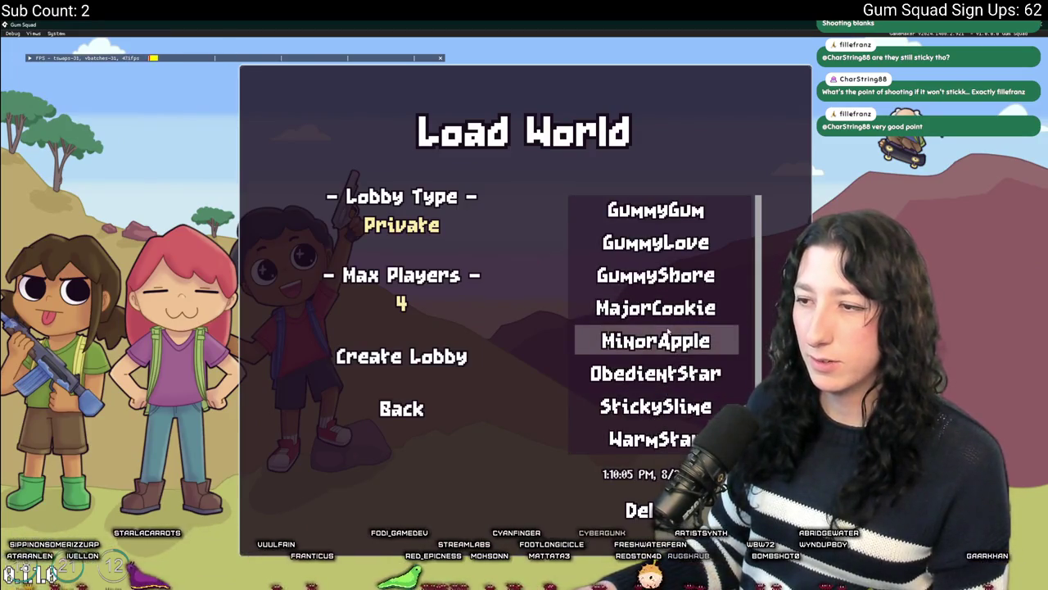
scroll(655, 307, "up", 2)
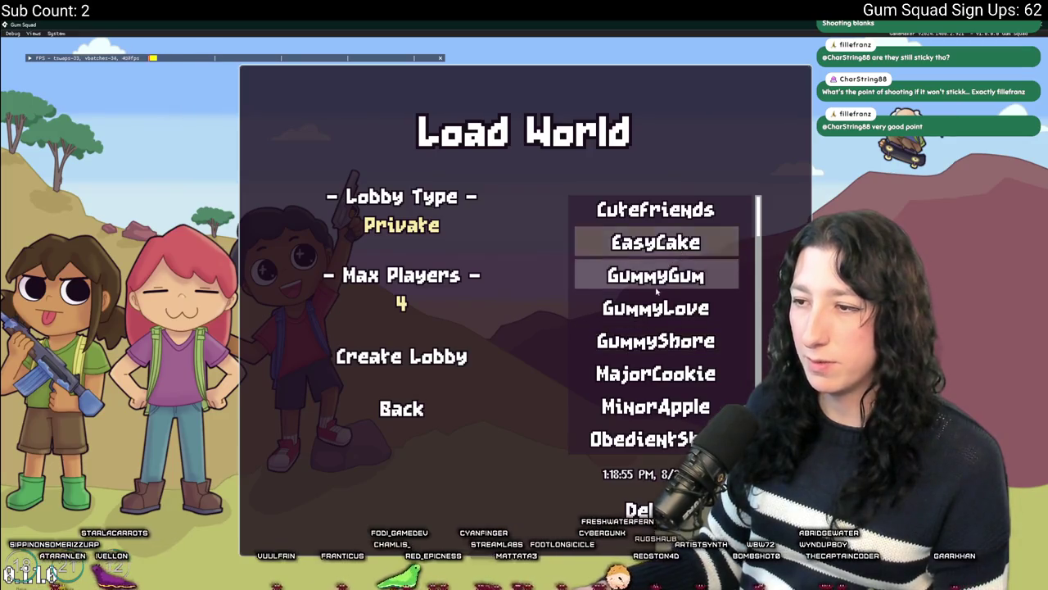
scroll(655, 307, "down", 2)
left_click(647, 438)
left_click(409, 228)
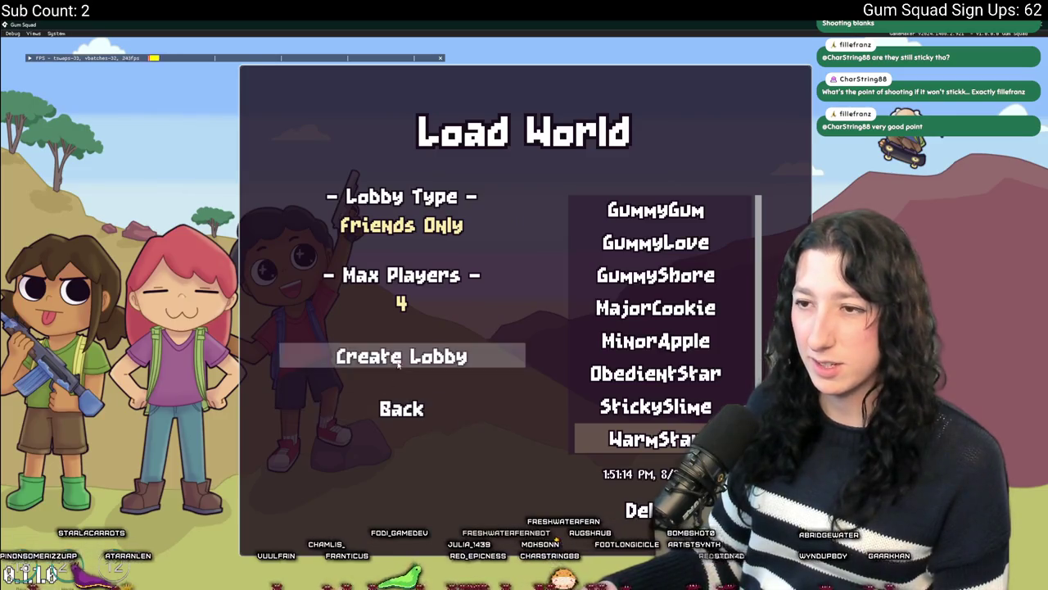
left_click(398, 360)
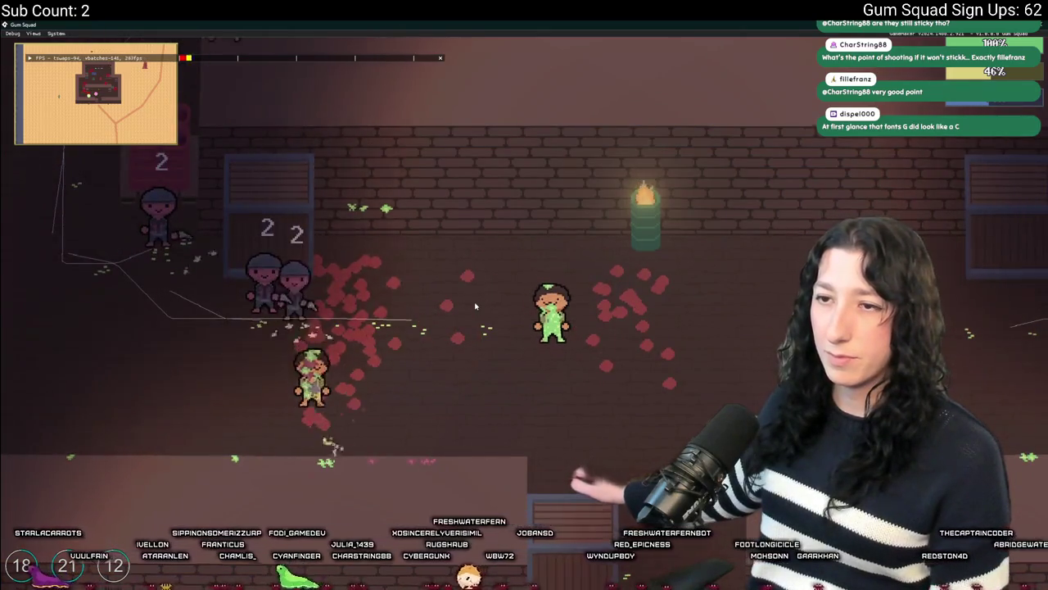
Walk down through the doorway watching enemy state labels and paths, then close the game.
key("s")
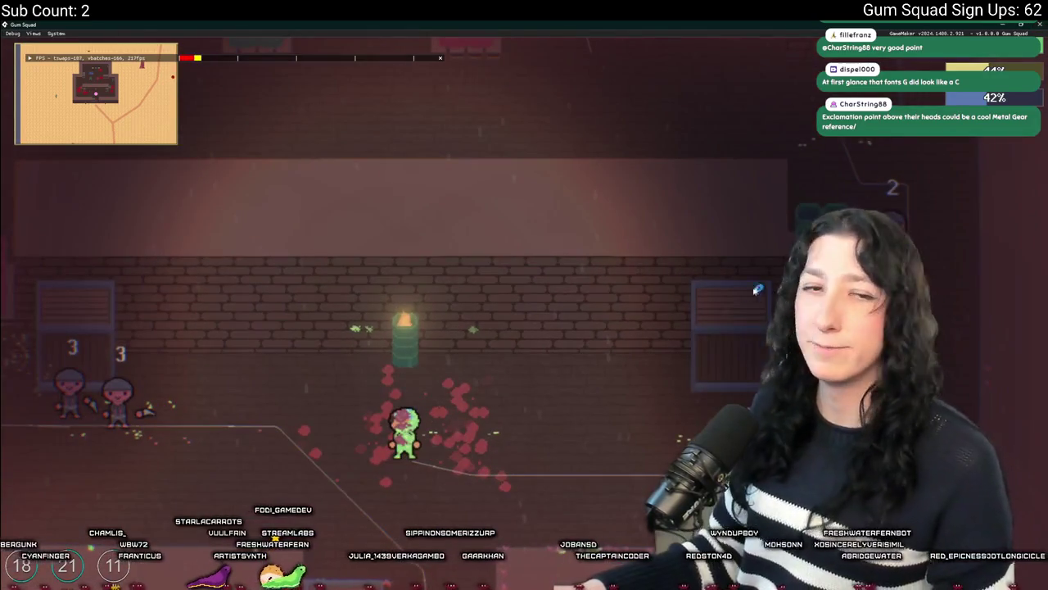
key("Escape")
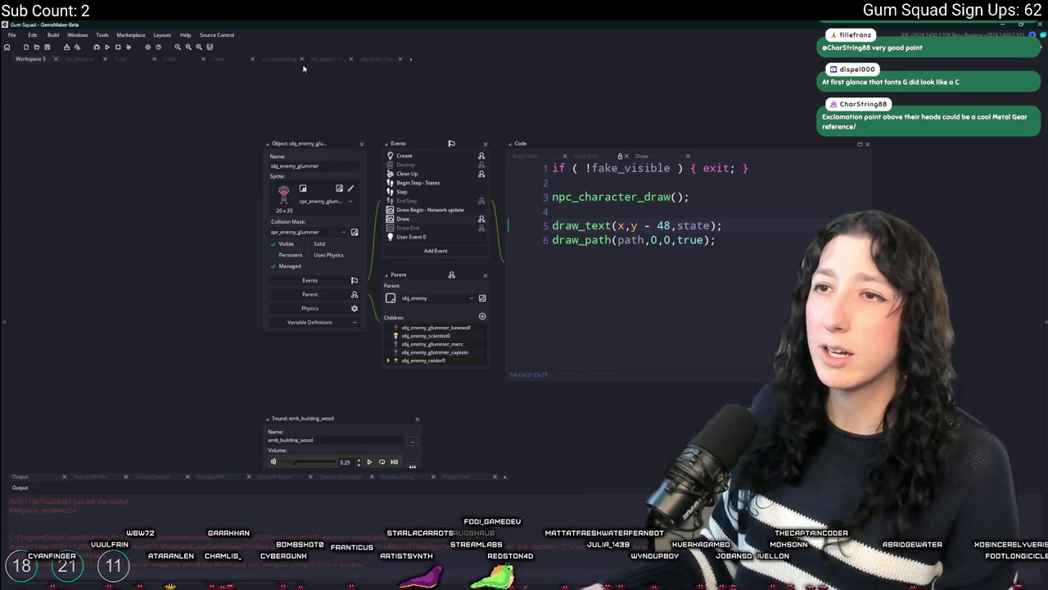
Inspect the definition of object_reference_get_object from the scr_networking script.
left_click(288, 60)
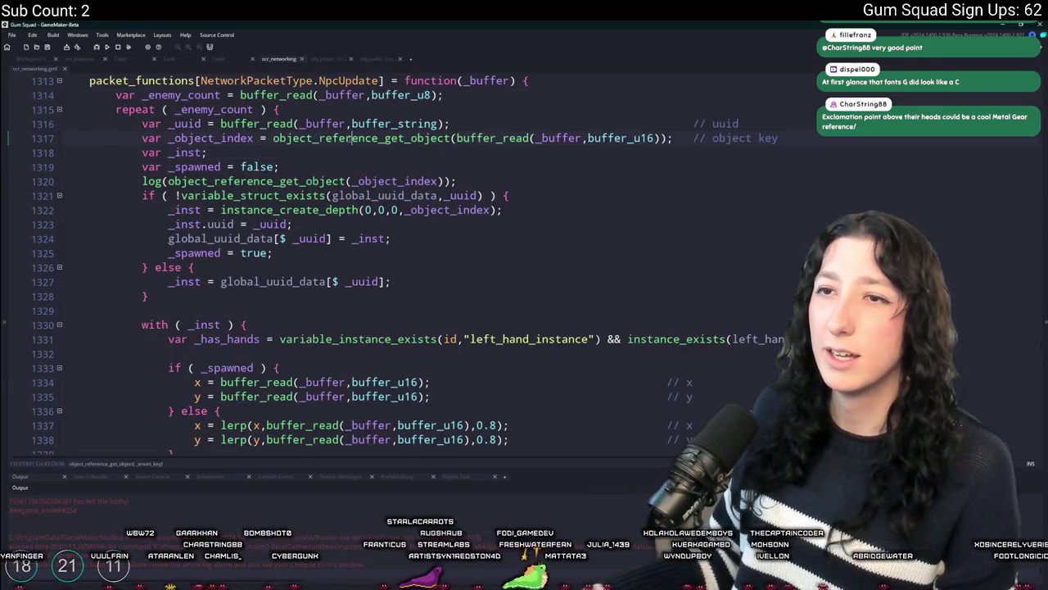
mouse_move(270, 176)
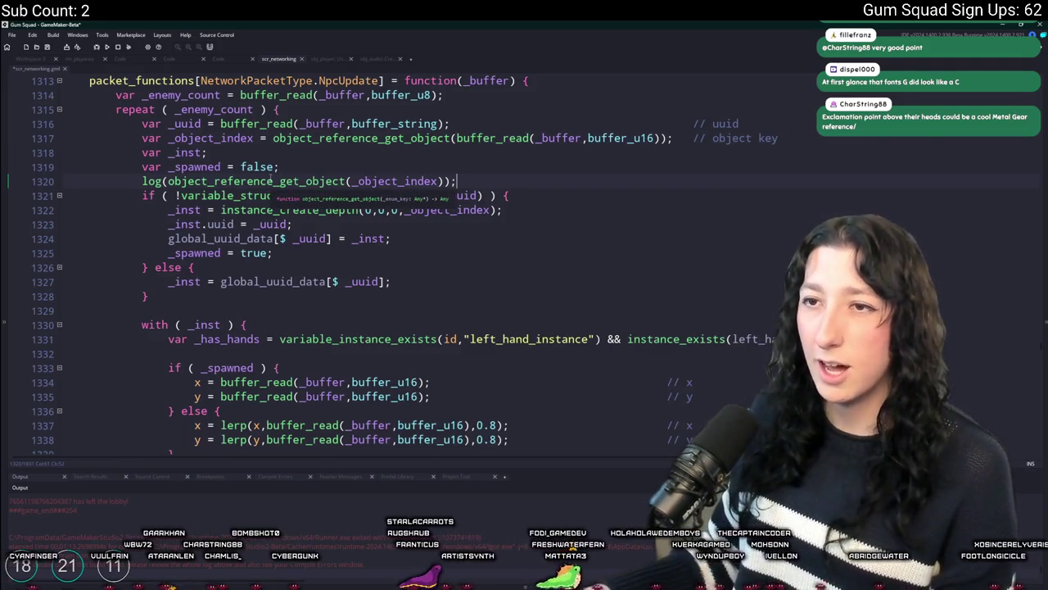
middle_click(271, 177)
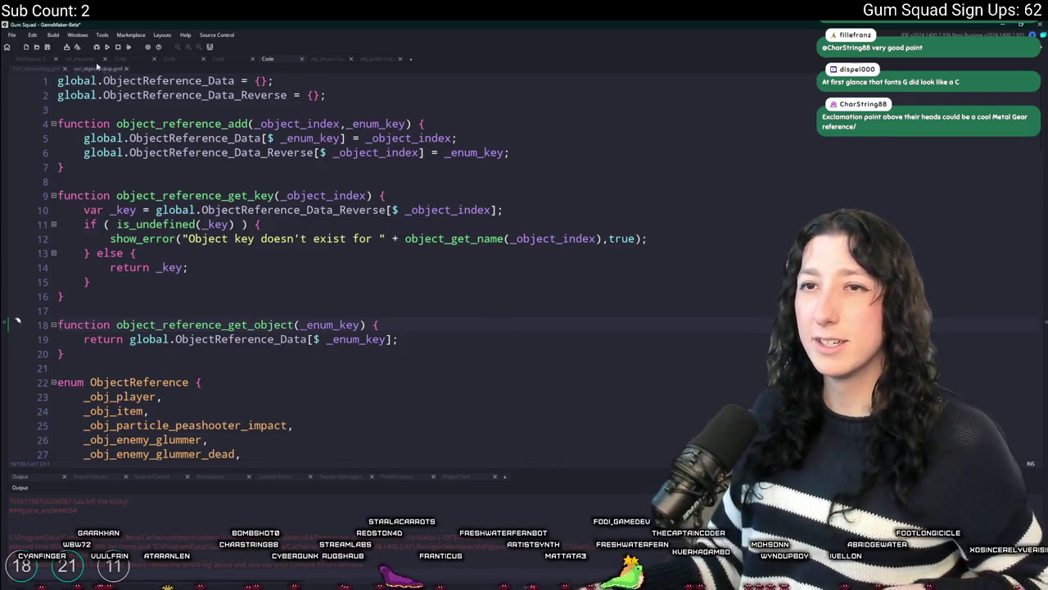
double_click(97, 68)
left_click(173, 71)
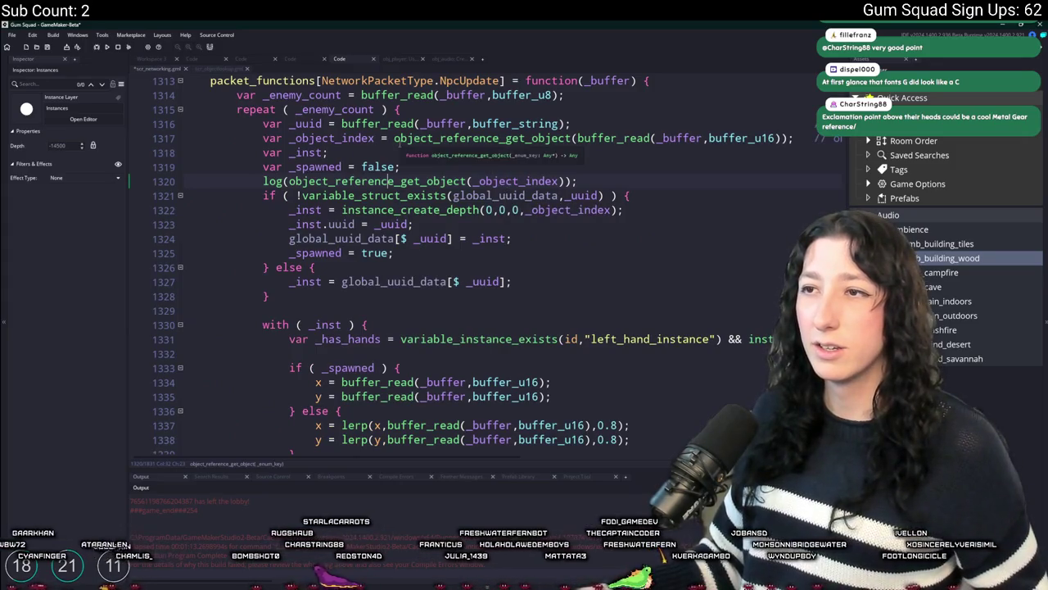
Change the line 1320 log call to log(object_get_name(_object_index)) using autocomplete.
double_click(344, 137)
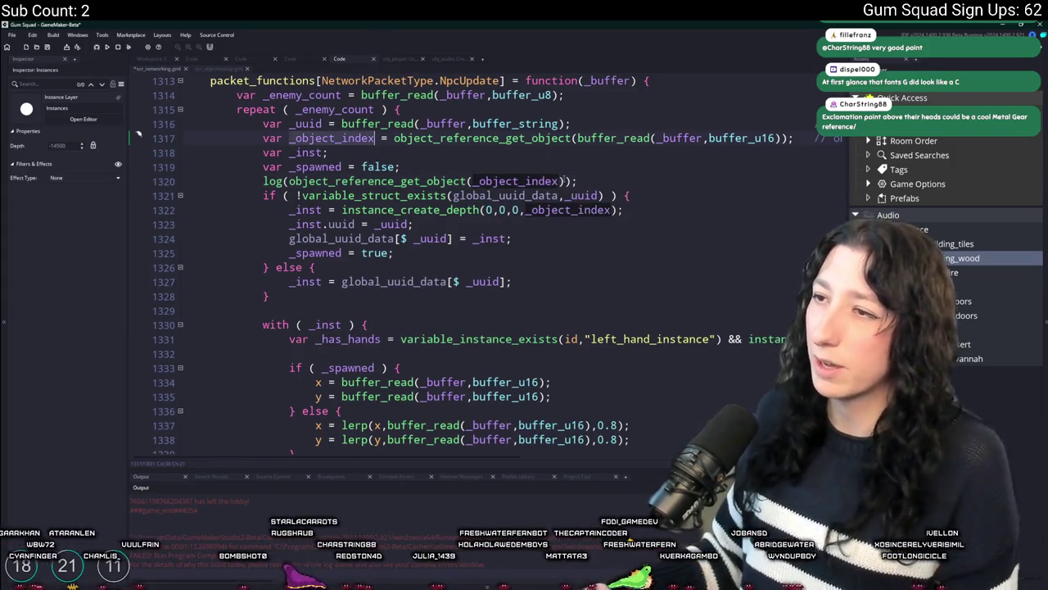
left_click(468, 181)
key("ctrl+BackSpace")
key("ctrl+BackSpace")
key("ctrl+BackSpace")
type("gg")
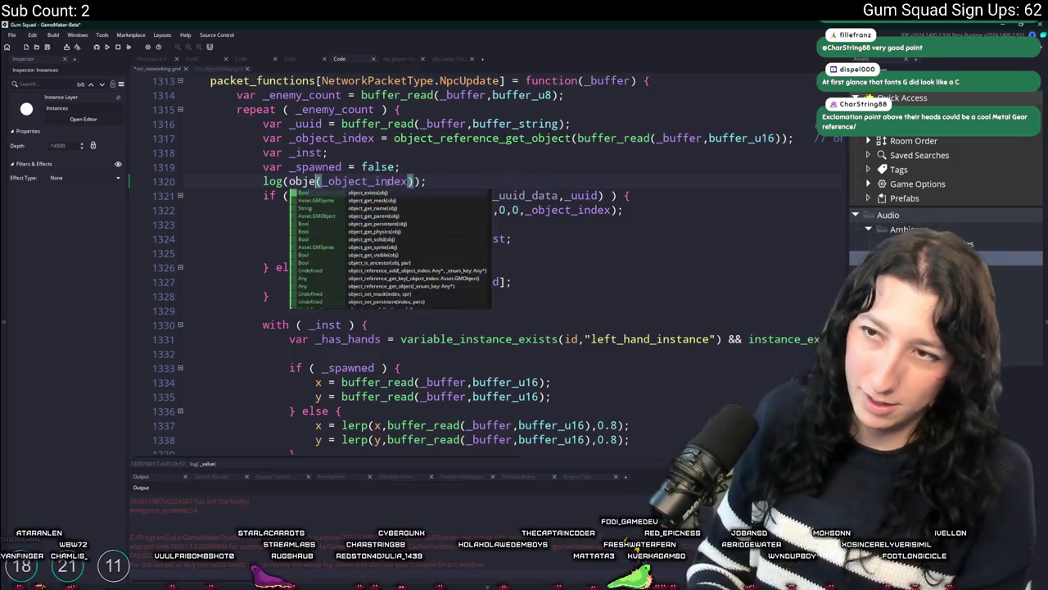
type("t_n")
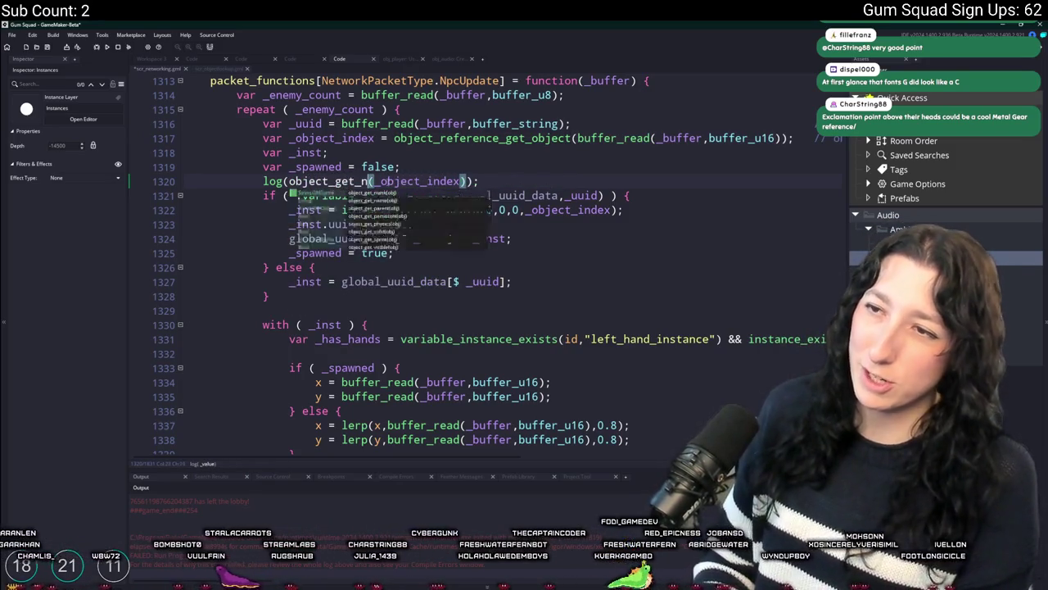
key("Return")
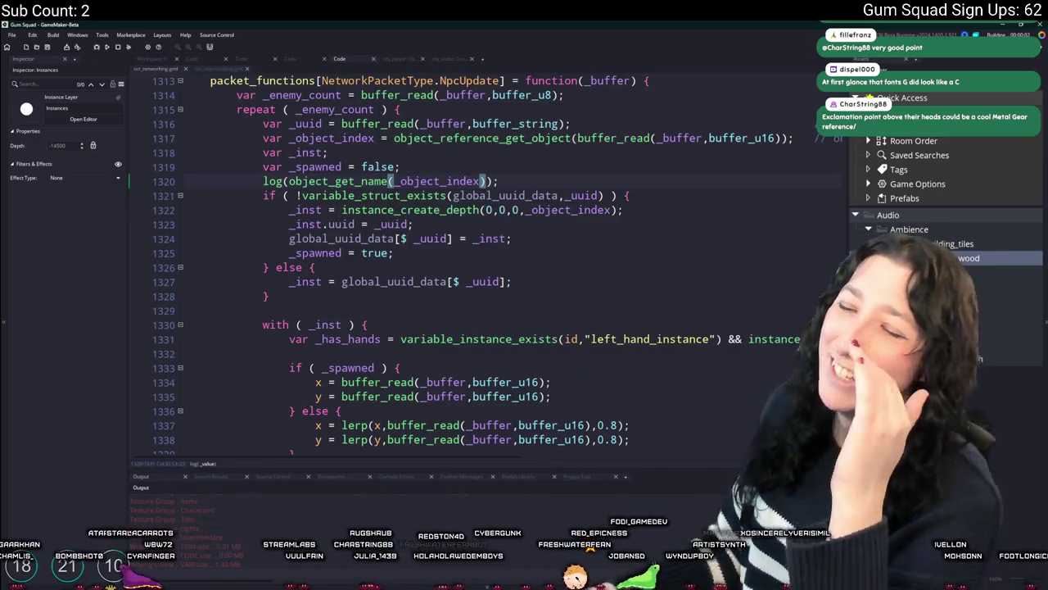
key("alt+Tab")
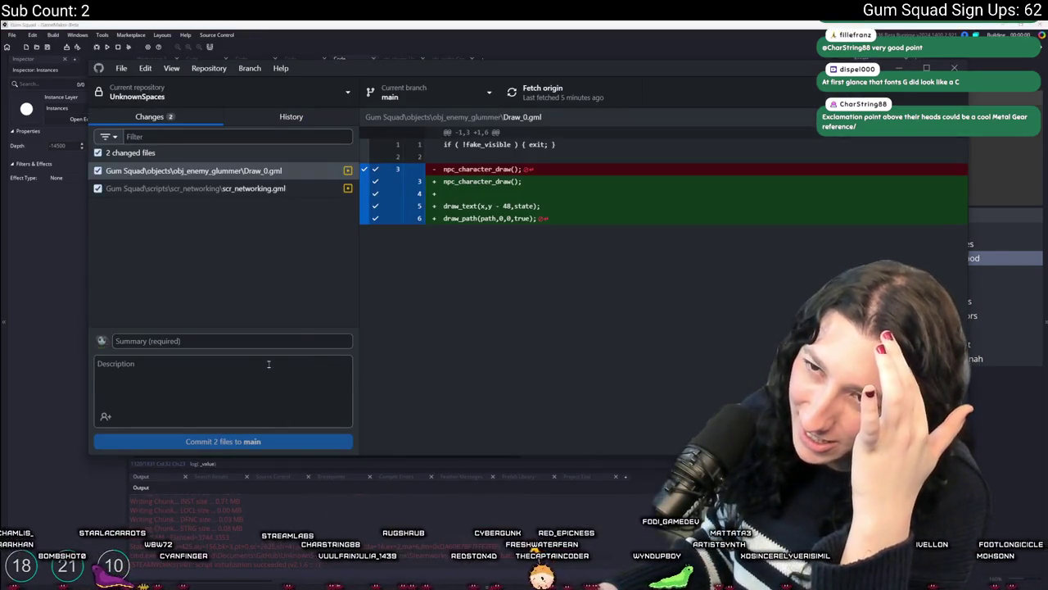
Commit scr_networking.gml and Draw_0.gml to main as 'TEST' and push to origin.
left_click(300, 188)
left_click(299, 170)
left_click(275, 339)
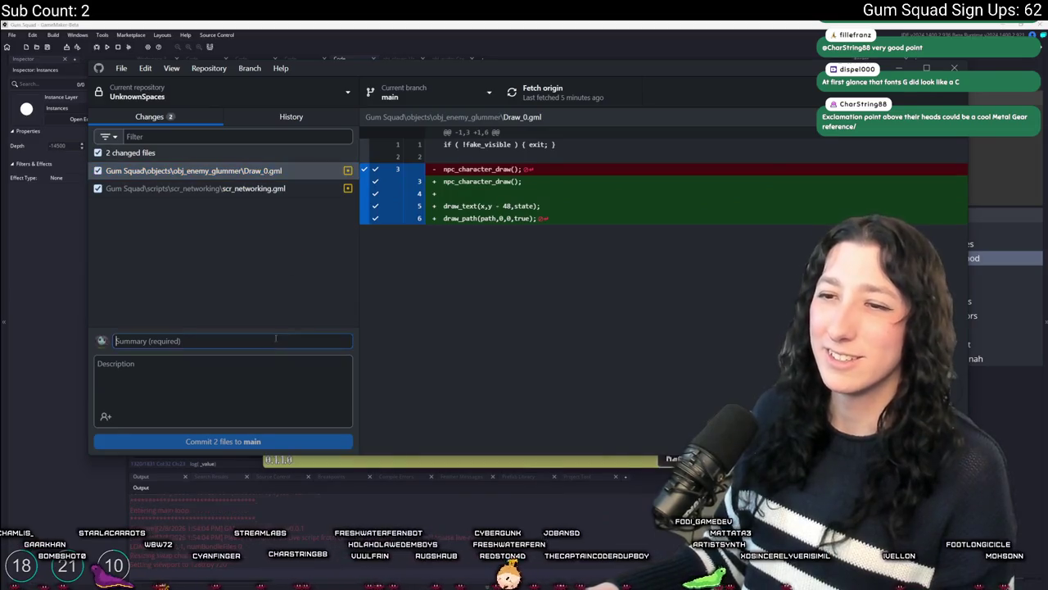
type("TEST")
key("ctrl+Return")
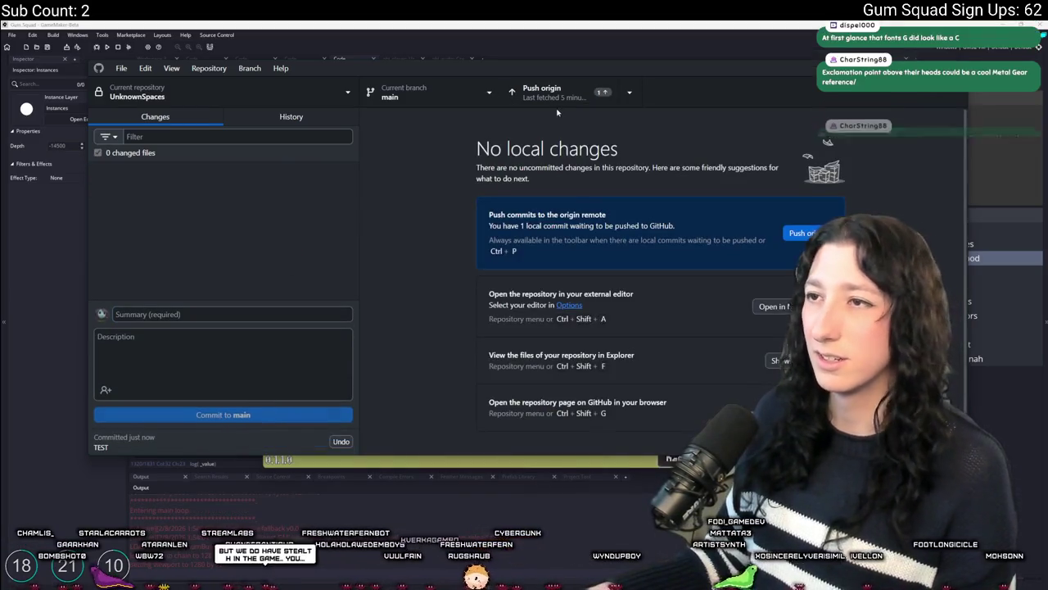
left_click(558, 97)
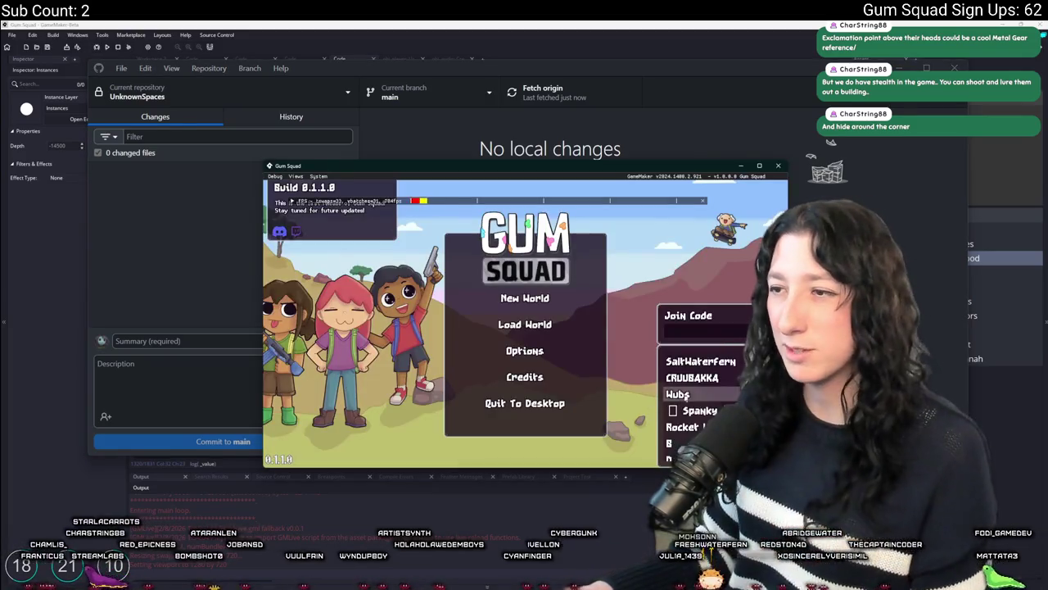
Create a lobby for a new world and maximize the game window.
left_click(541, 299)
left_click(538, 386)
left_click_drag(596, 179, 519, 24)
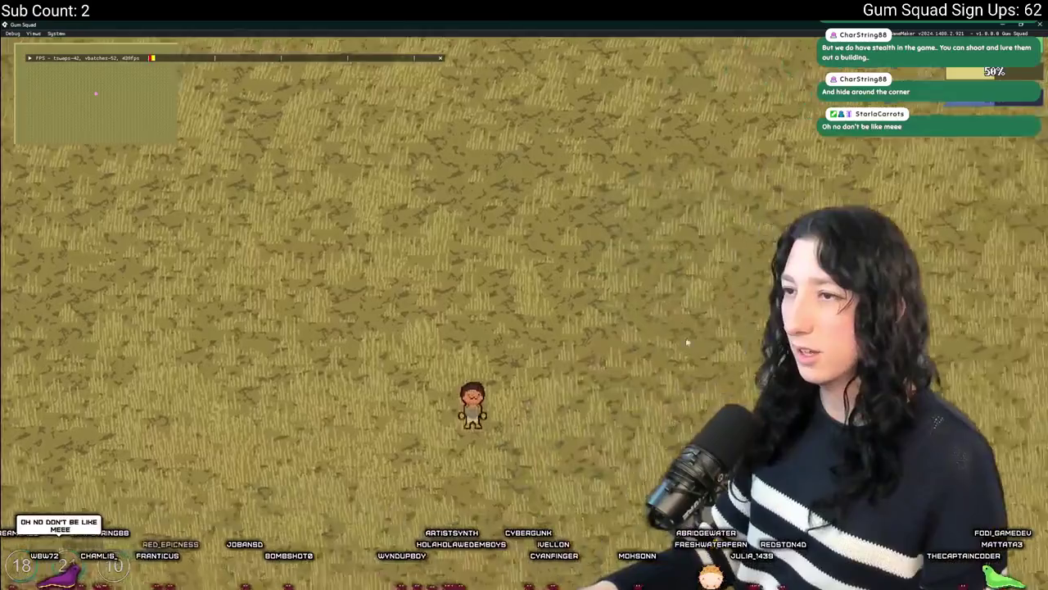
Save and quit, then host the WarmStar world as a Friends Only lobby.
key("Escape")
left_click(524, 472)
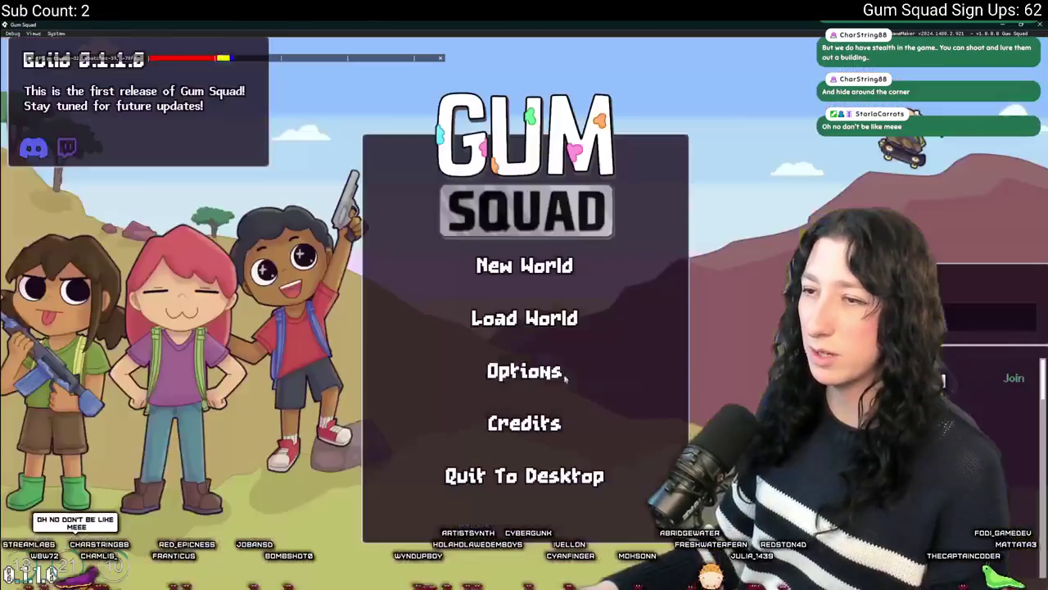
left_click(558, 322)
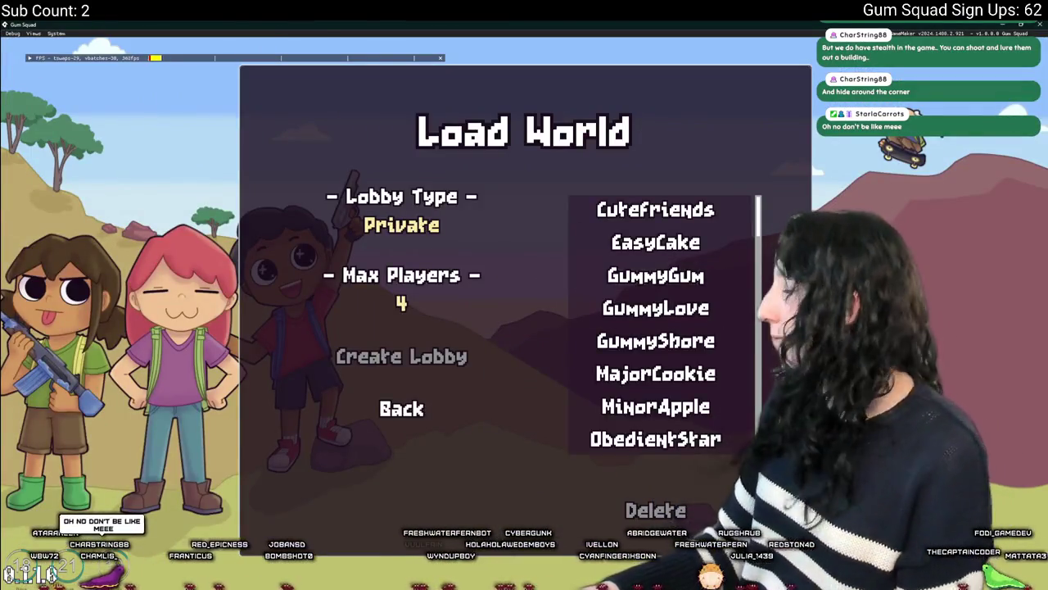
scroll(761, 229, "down", 3)
left_click(651, 439)
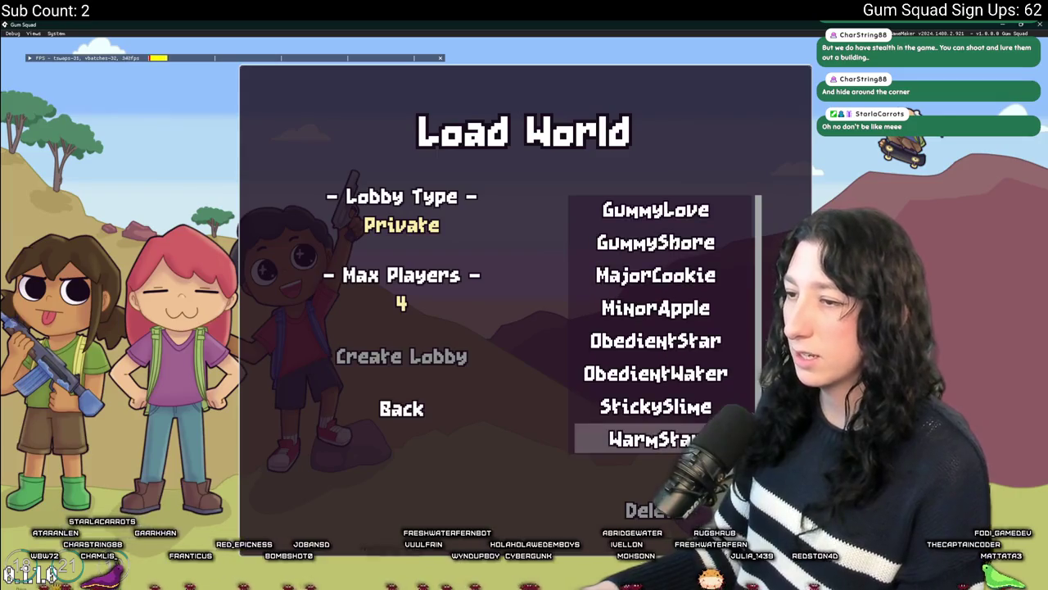
left_click(442, 225)
left_click(407, 361)
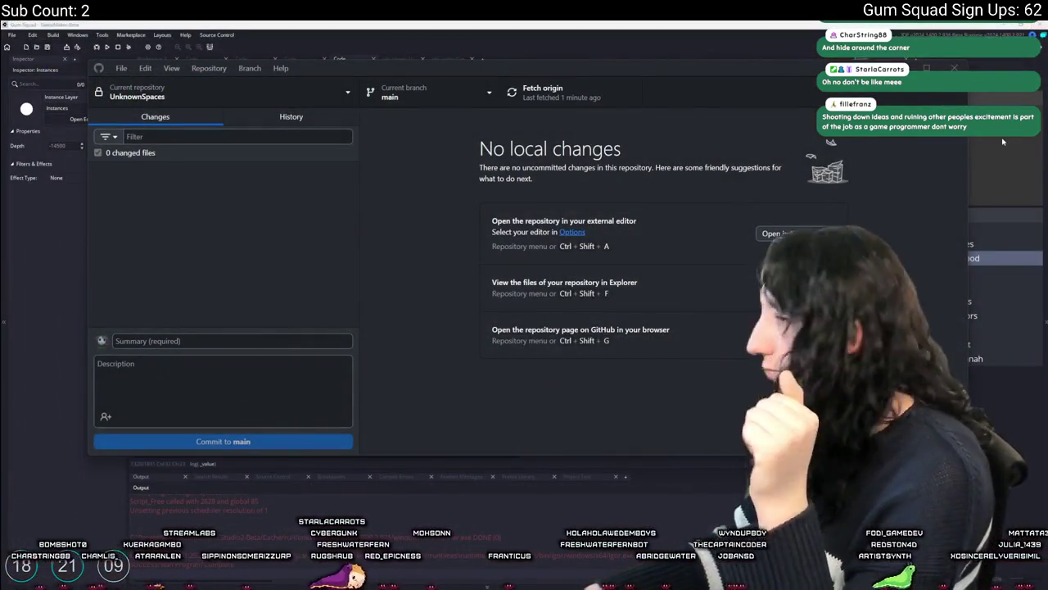
left_click(459, 209)
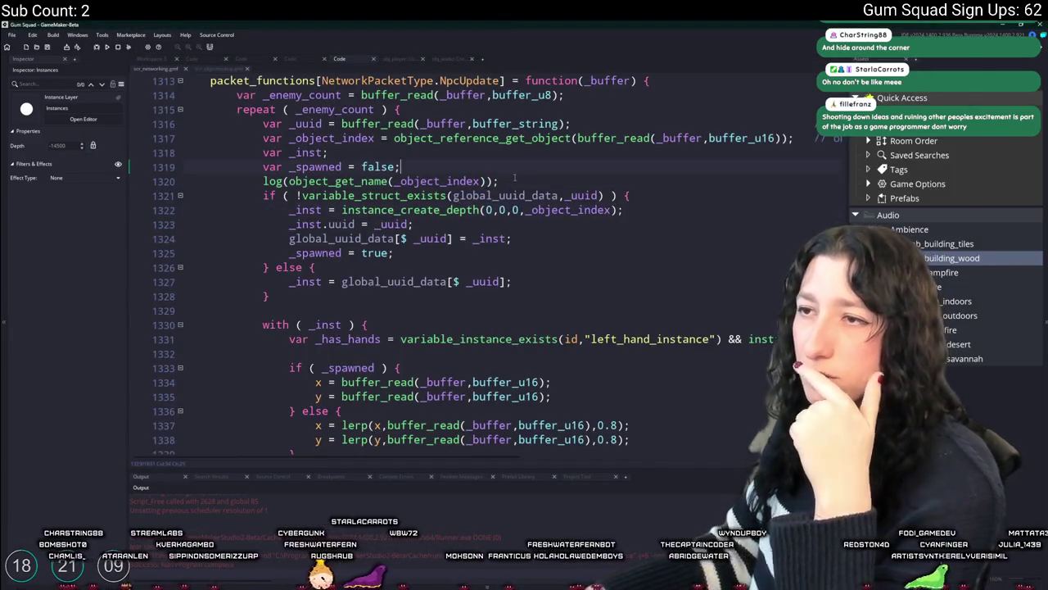
Hide the side panels and delete the log(object_get_name(...)) line below _spawned = false.
left_click_drag(515, 176, 520, 168)
key("ctrl+c")
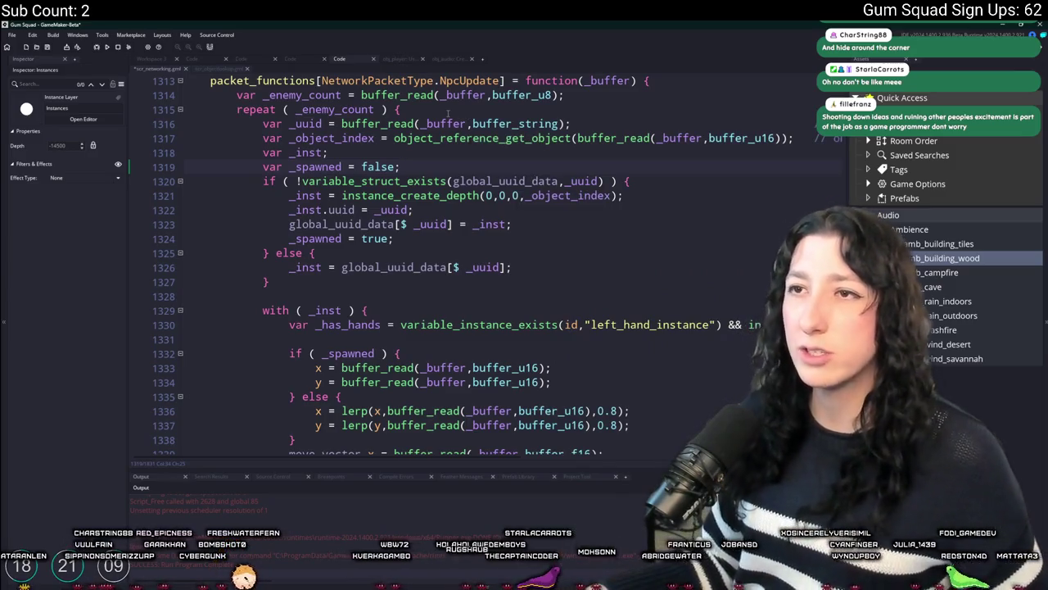
scroll(532, 182, "up", 2)
scroll(449, 121, "up", 2)
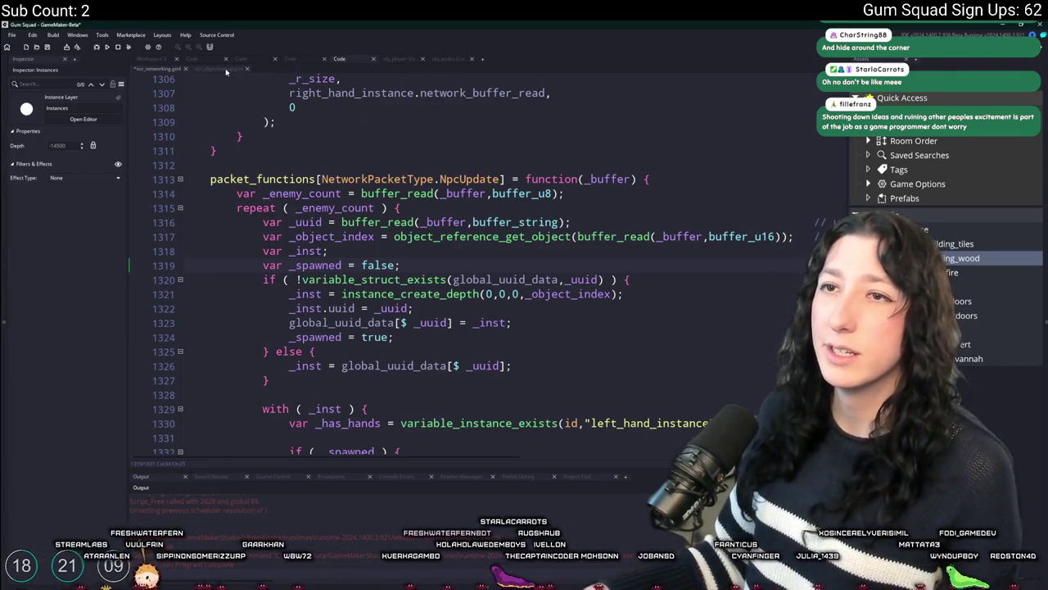
left_click(473, 179)
key("F12")
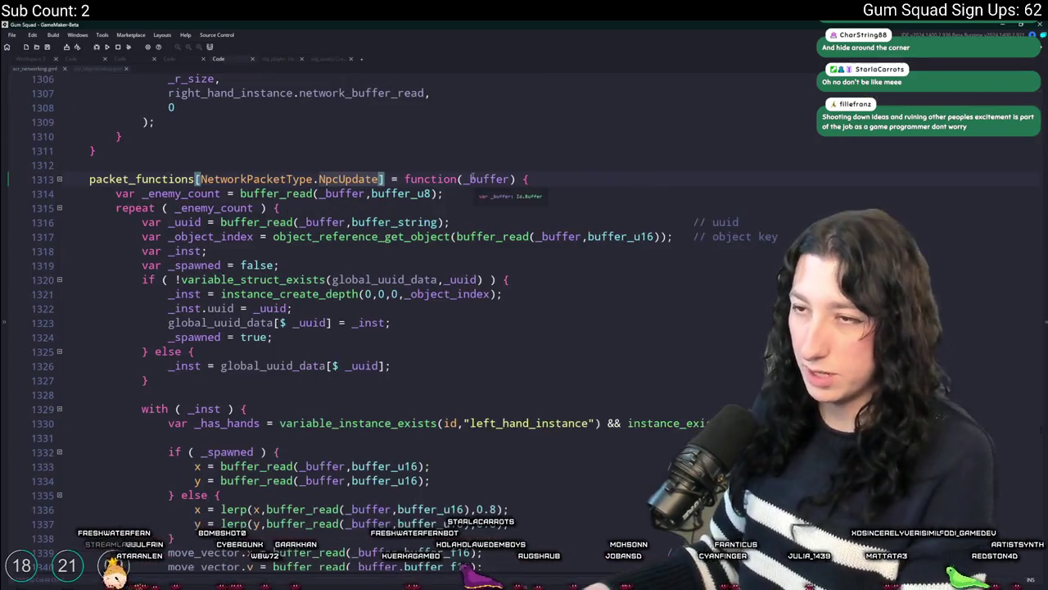
scroll(410, 312, "down", 4)
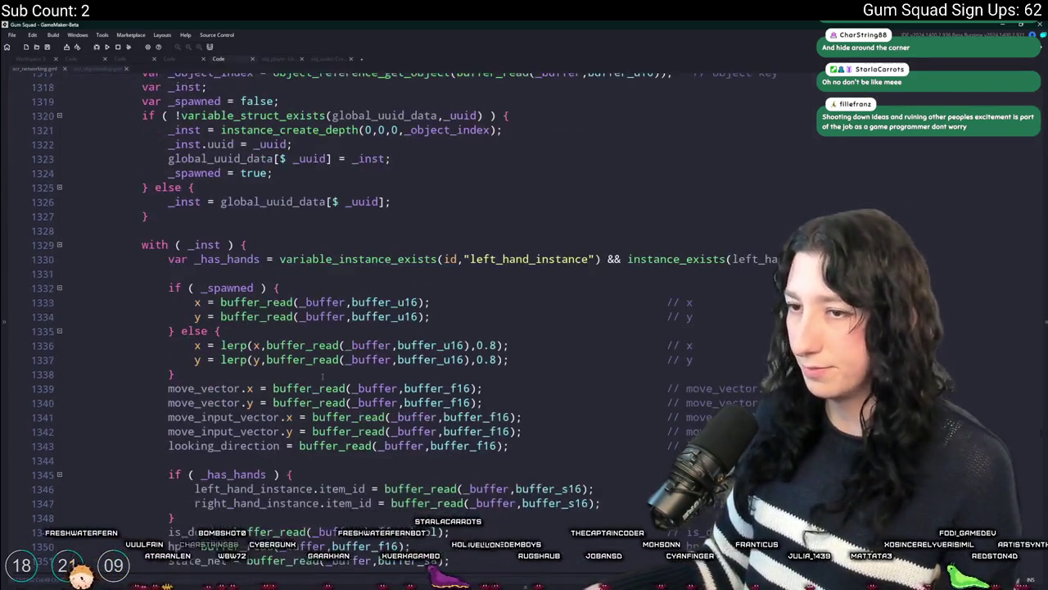
scroll(409, 311, "up", 2)
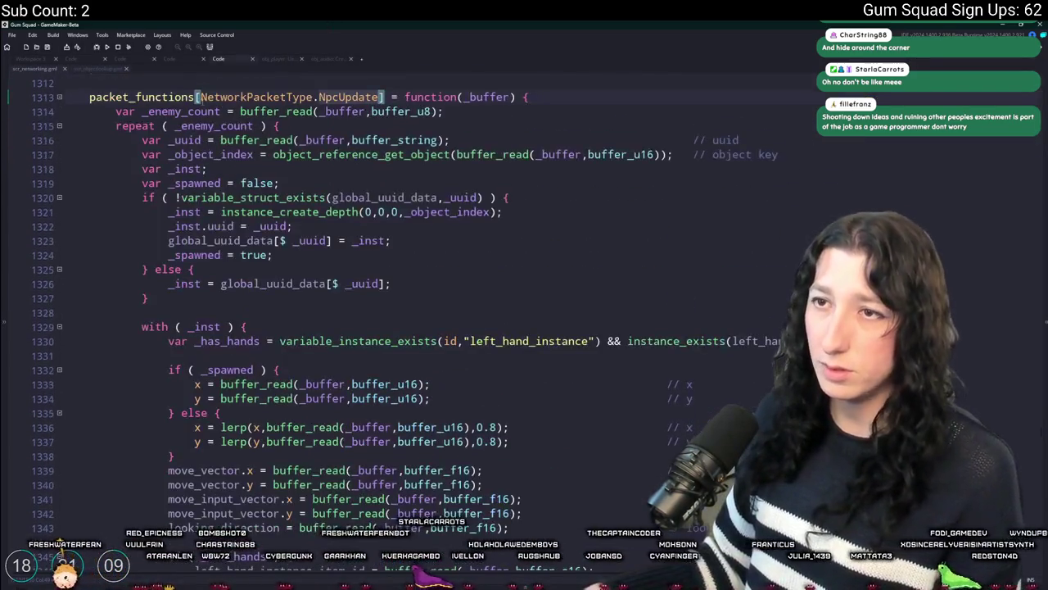
left_click(281, 181)
key("Return")
key("ctrl+v")
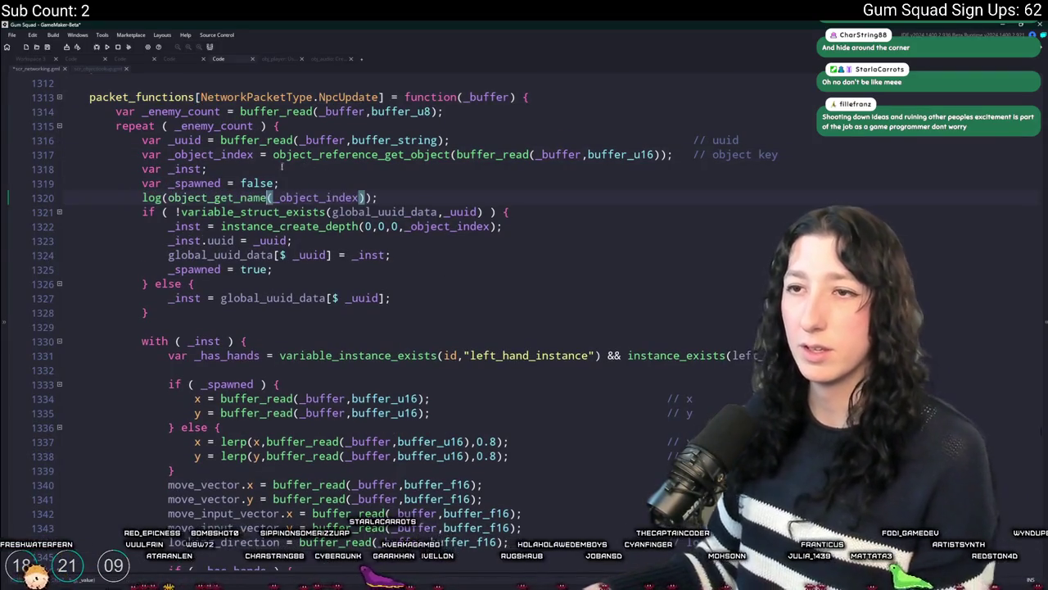
mouse_move(142, 154)
left_mouse_down()
mouse_move(721, 143)
mouse_move(670, 161)
left_mouse_up()
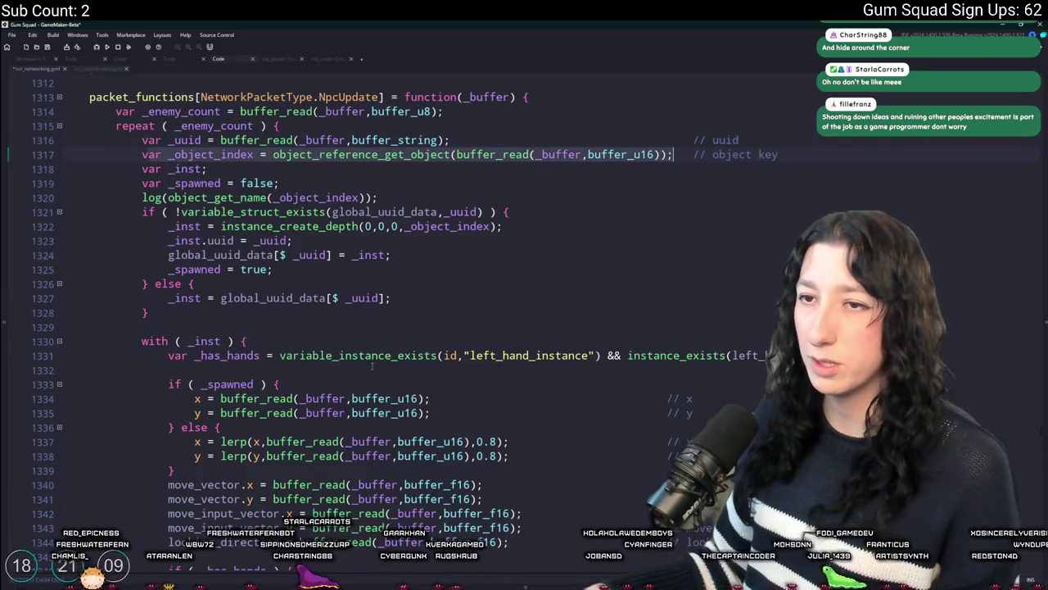
triple_click(408, 198)
key("Delete")
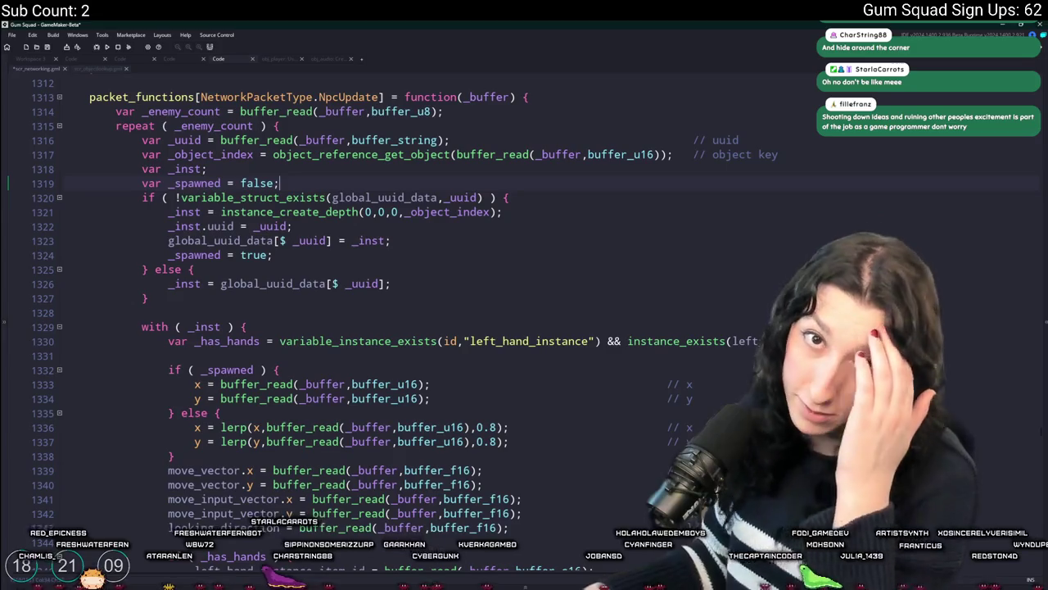
Align the left and right hand item comments on lines 1346–1347.
scroll(322, 256, "down", 7)
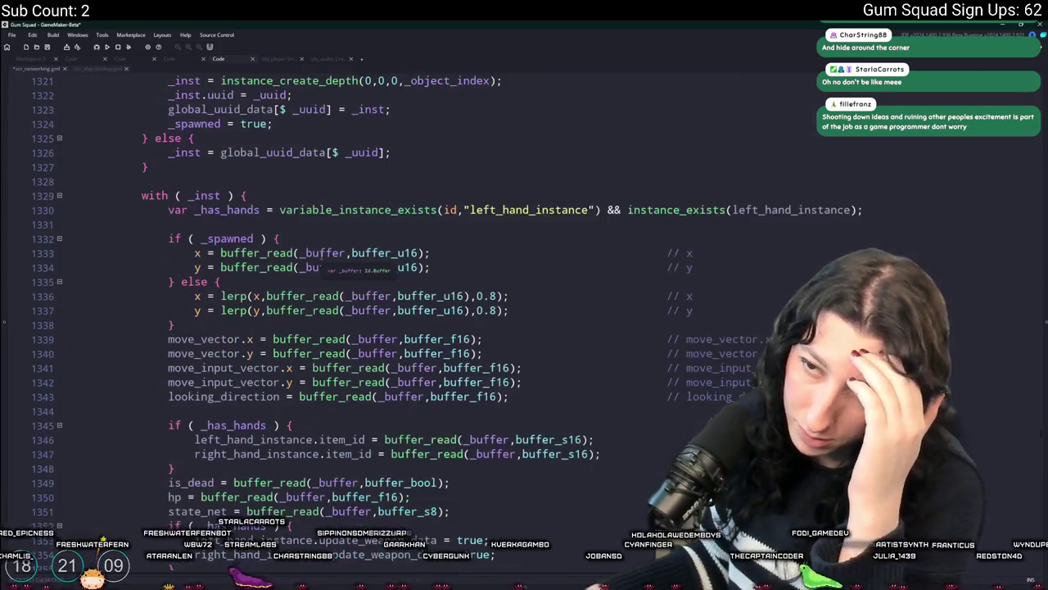
scroll(321, 256, "down", 8)
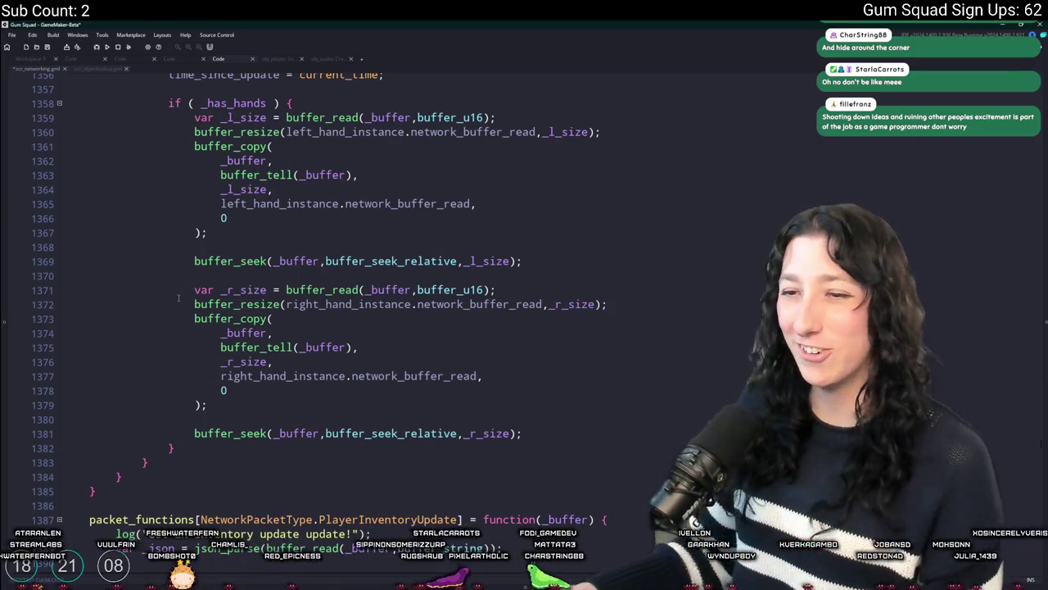
scroll(492, 223, "up", 7)
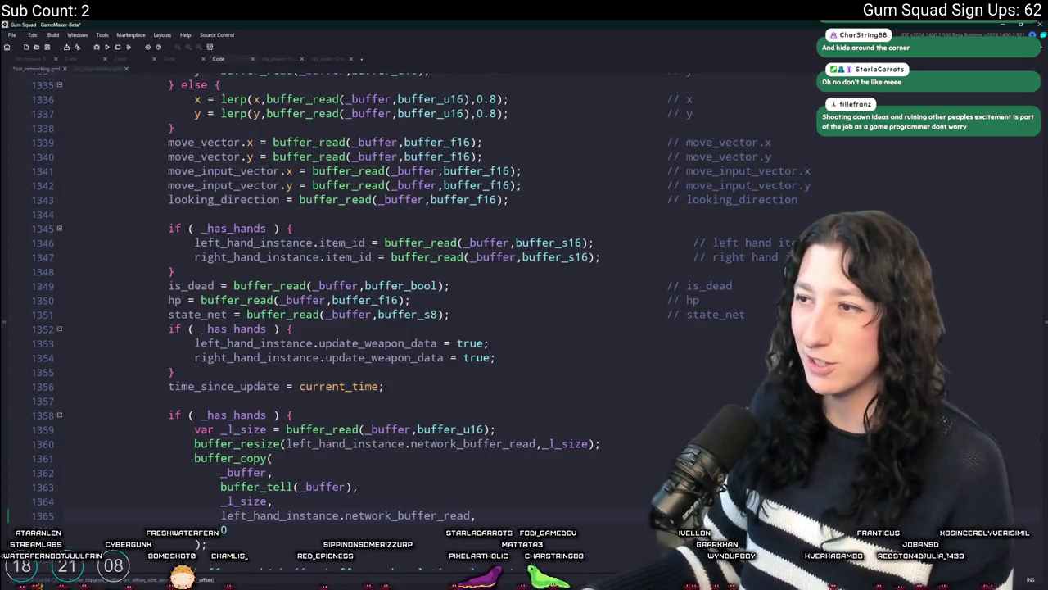
left_click(710, 257)
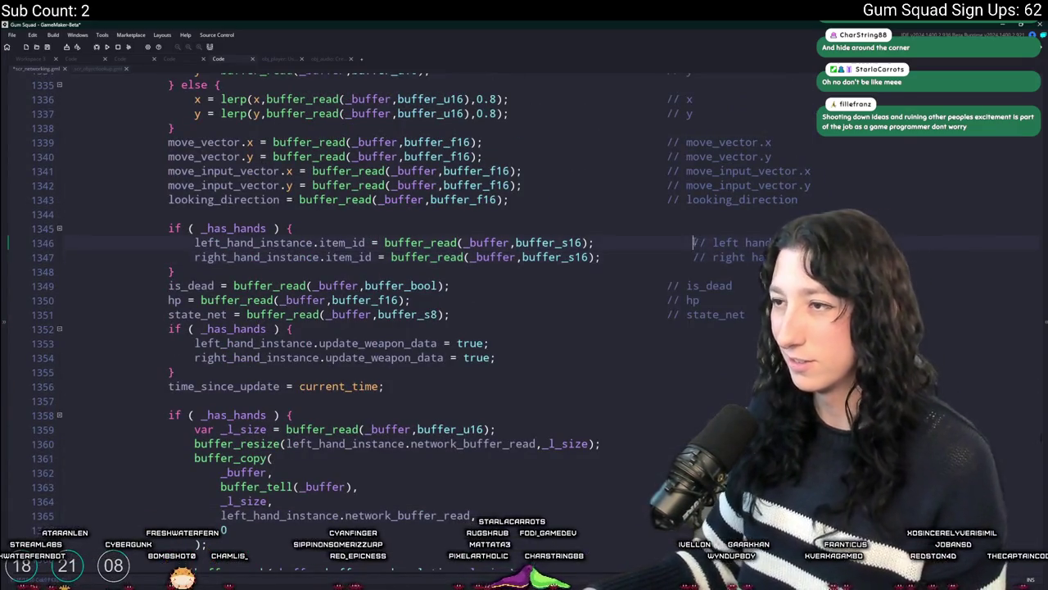
key("BackSpace")
key("BackSpace")
key("BackSpace")
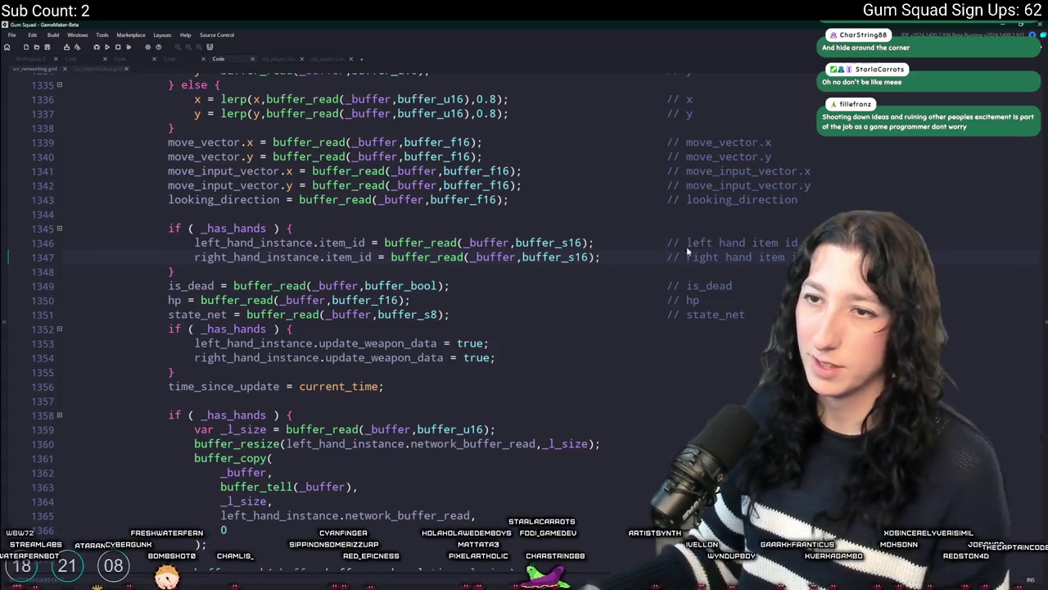
scroll(684, 257, "up", 5)
scroll(678, 260, "up", 5)
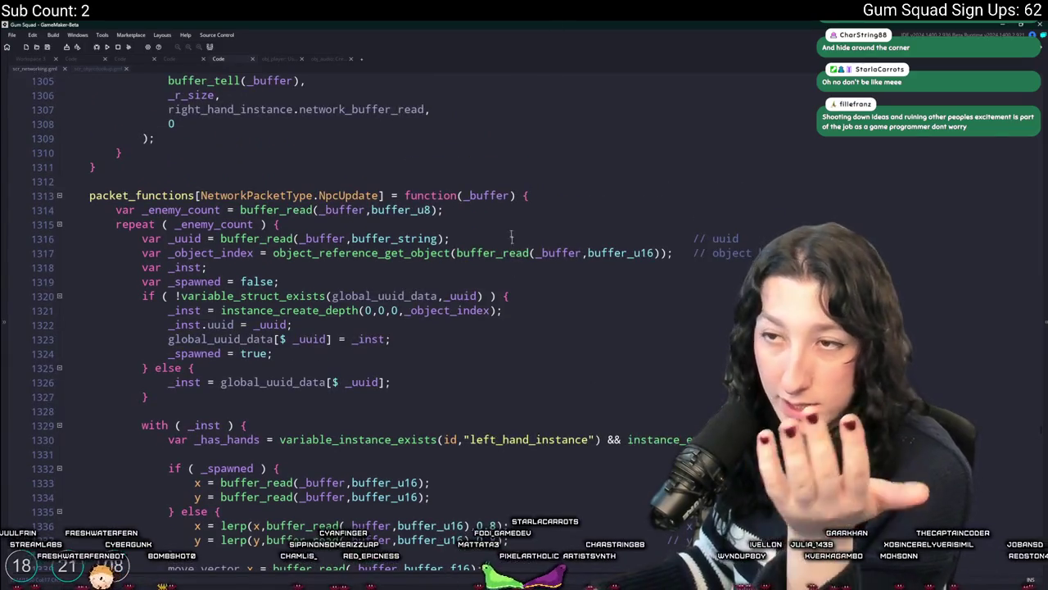
scroll(511, 236, "down", 3)
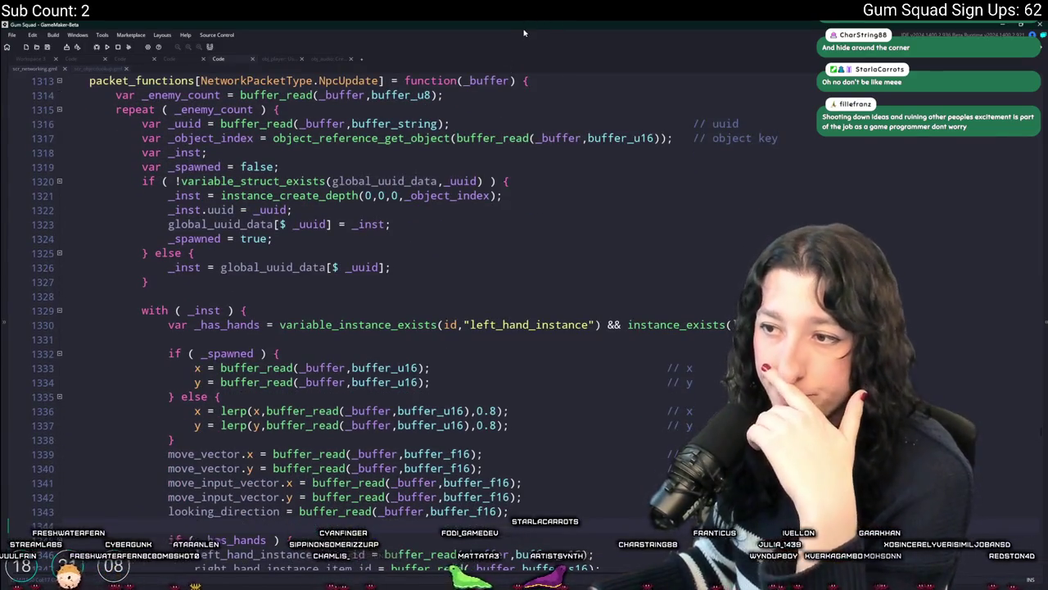
scroll(431, 171, "down", 3)
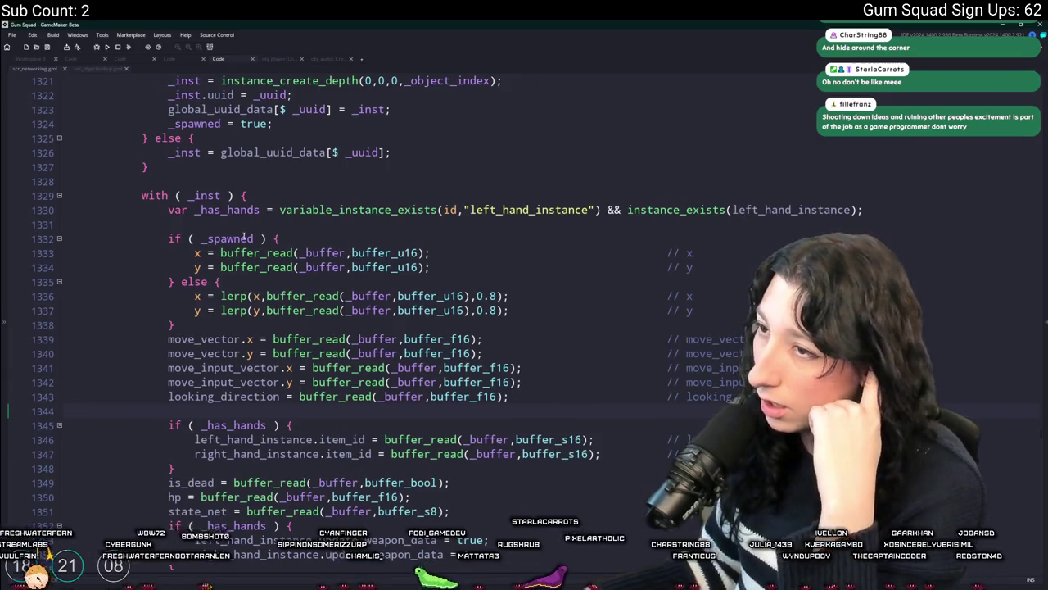
double_click(245, 210)
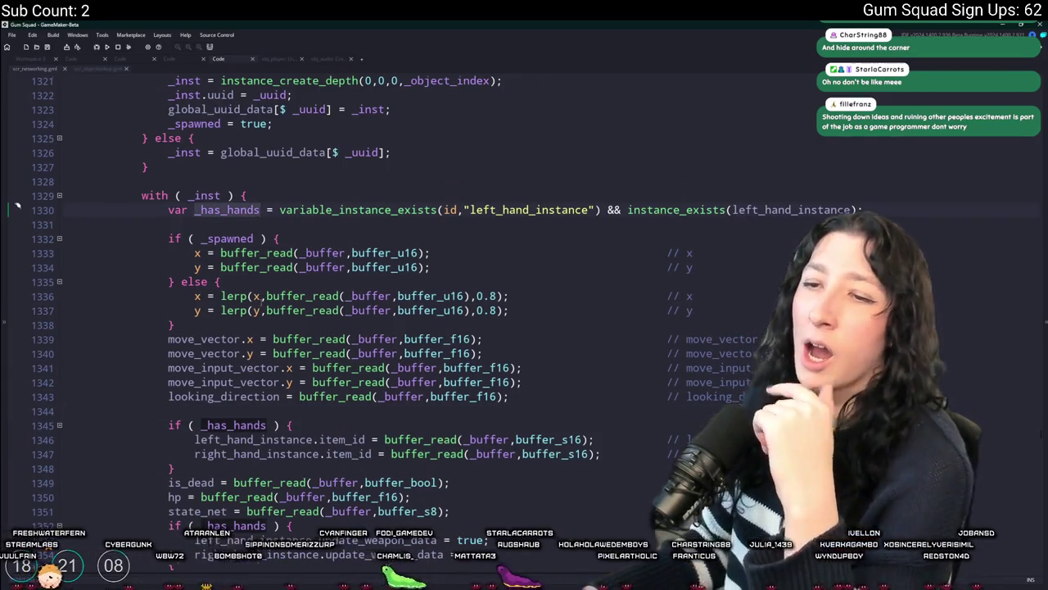
scroll(261, 298, "down", 3)
scroll(261, 302, "up", 4)
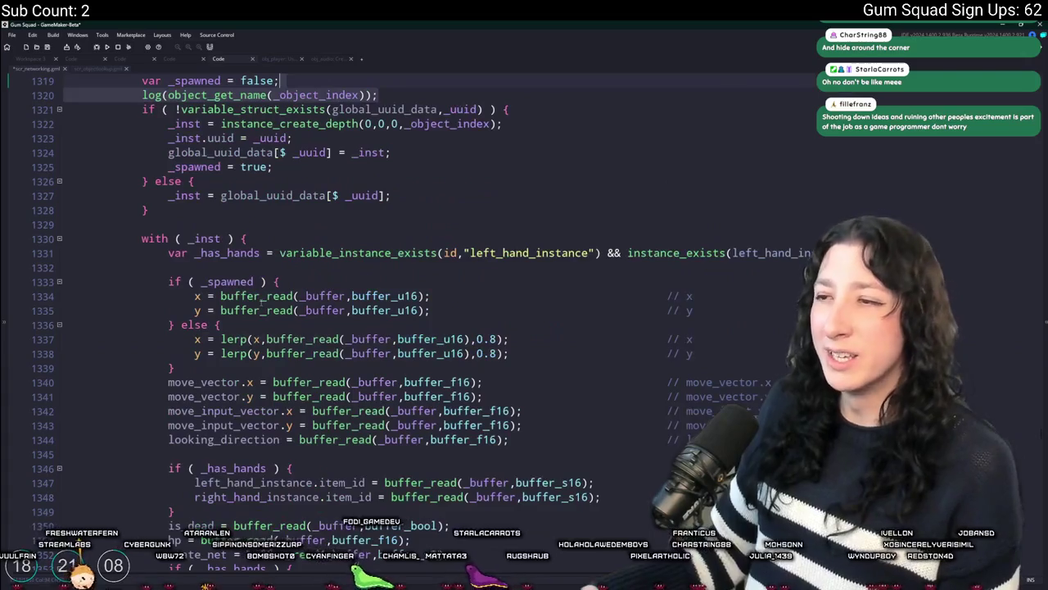
scroll(261, 301, "down", 4)
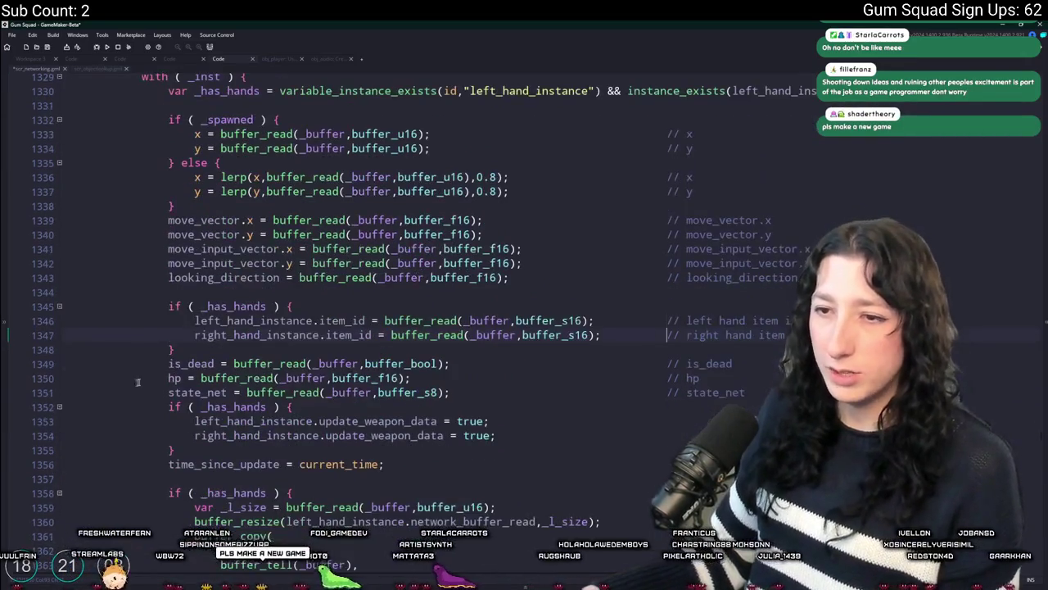
left_click(297, 349)
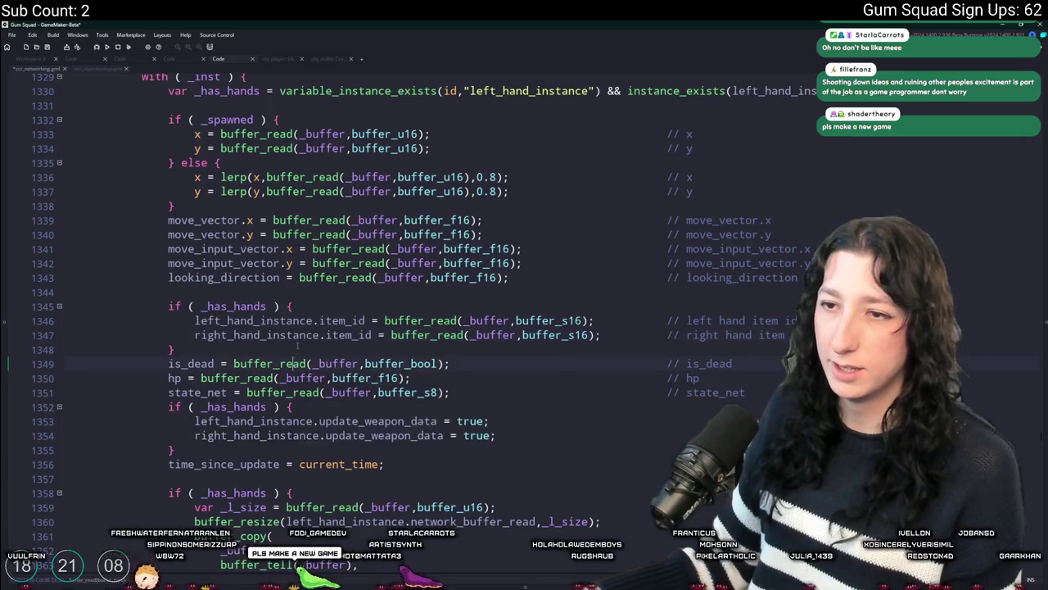
Add an else branch after line 1348 with two placeholder buffer_s16 reads.
type(" else {")
key("Return")
type("}")
key("Return")
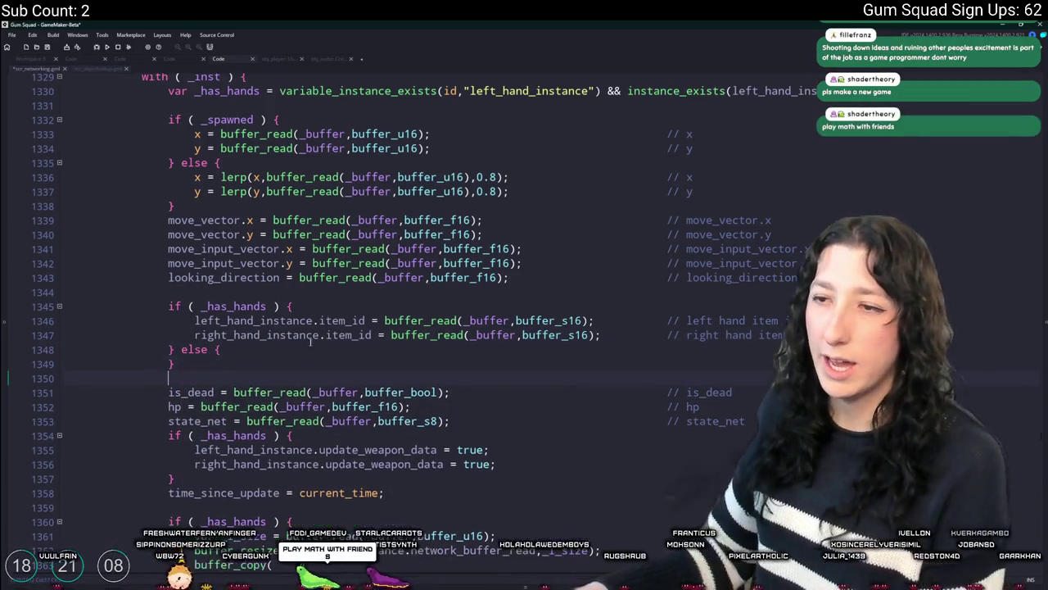
left_click_drag(591, 320, 384, 320)
key("ctrl+c")
left_click(300, 350)
key("Return")
key("ctrl+v")
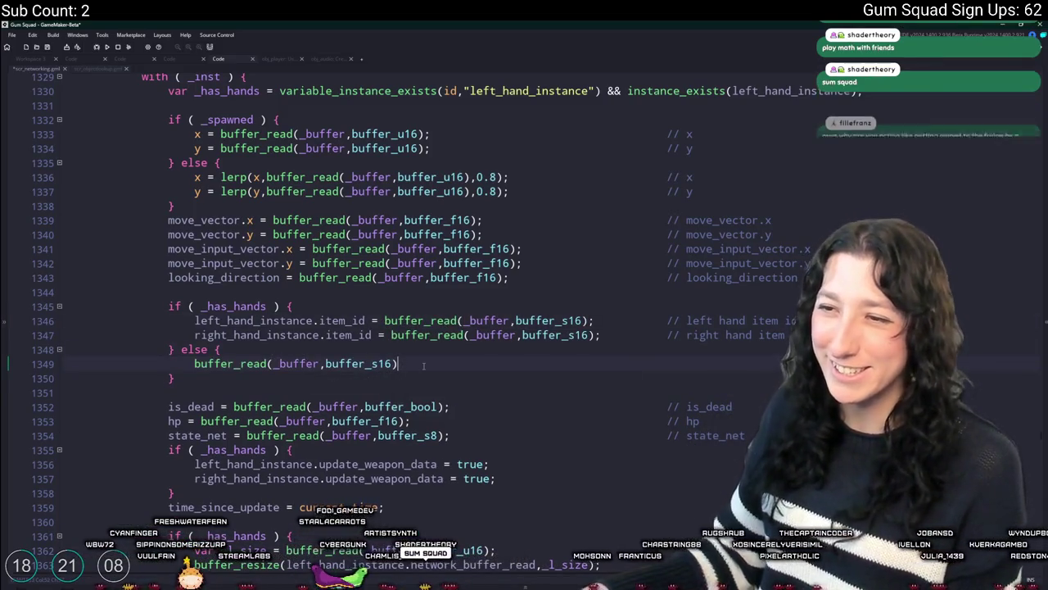
type(";")
key("ctrl+d")
Add an else block after line 1386 and duplicate its placeholder item id read.
scroll(408, 396, "down", 7)
scroll(409, 396, "down", 5)
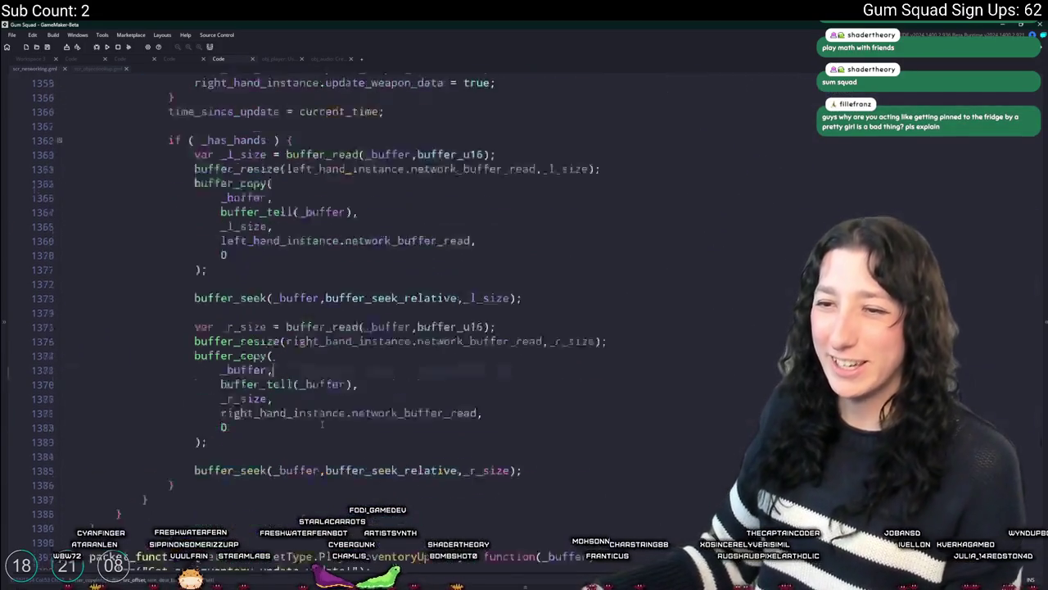
scroll(242, 311, "up", 3)
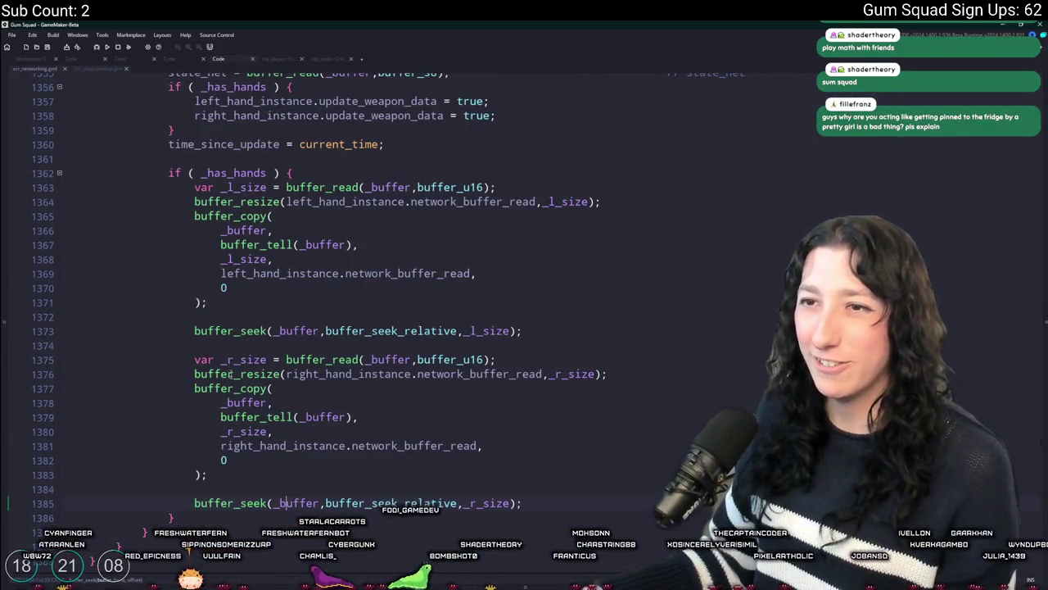
scroll(308, 223, "up", 1)
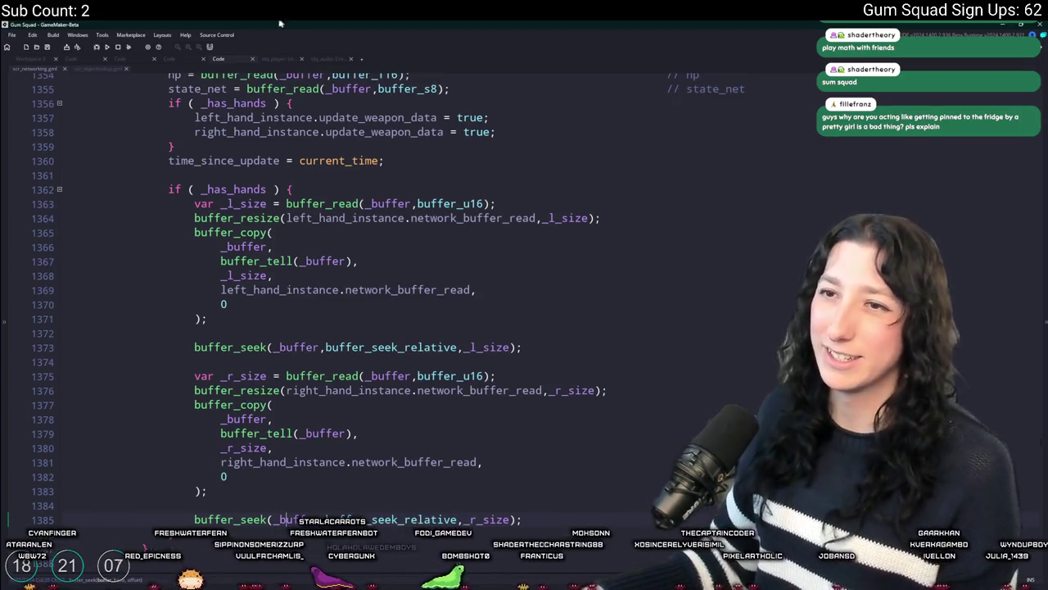
scroll(238, 489, "down", 2)
left_click(238, 489)
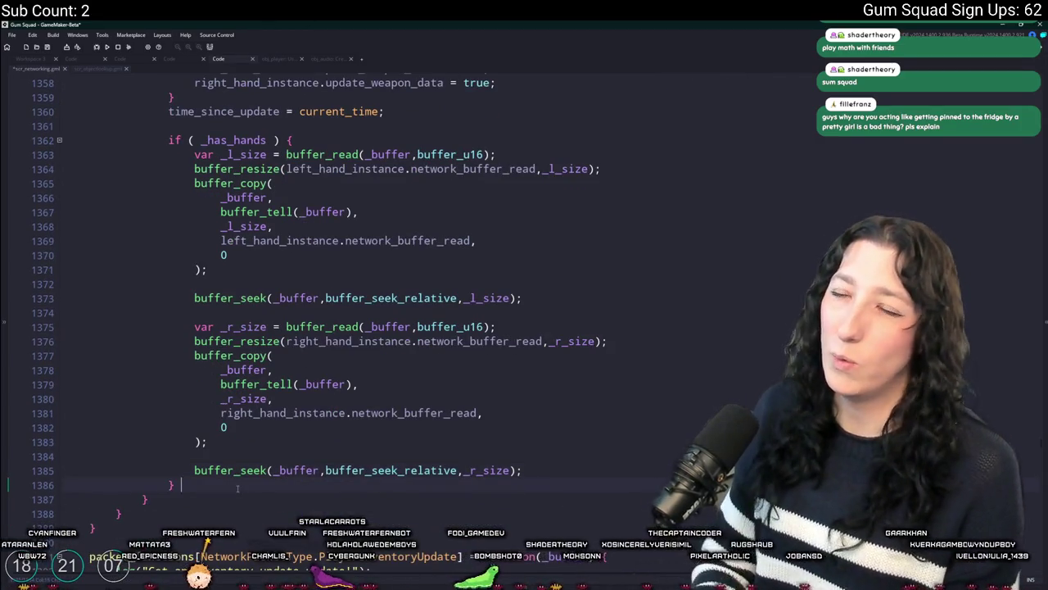
type("else {")
key("Return")
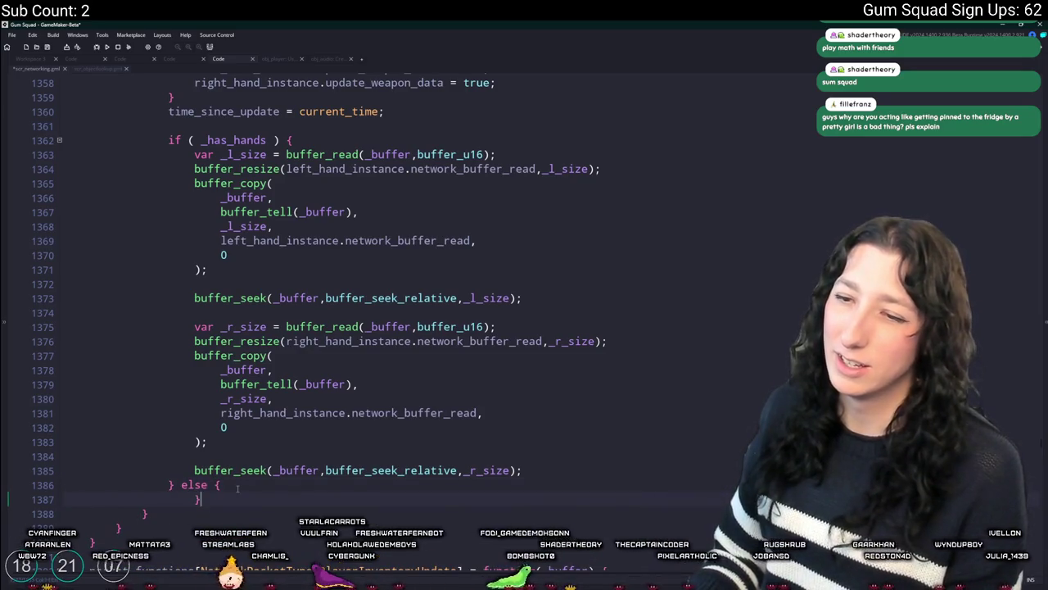
scroll(237, 489, "up", 5)
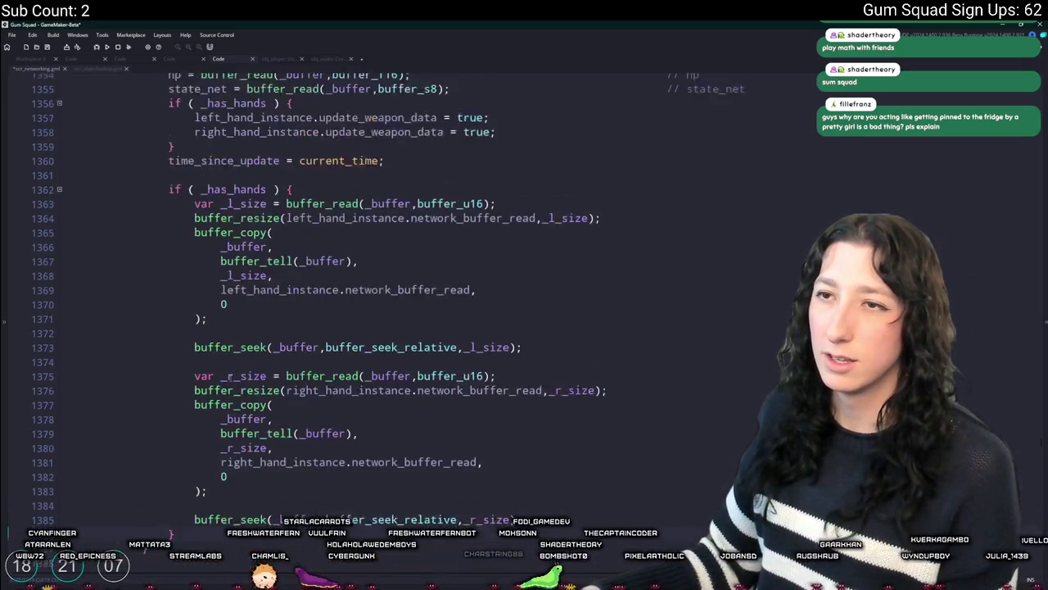
scroll(229, 360, "up", 4)
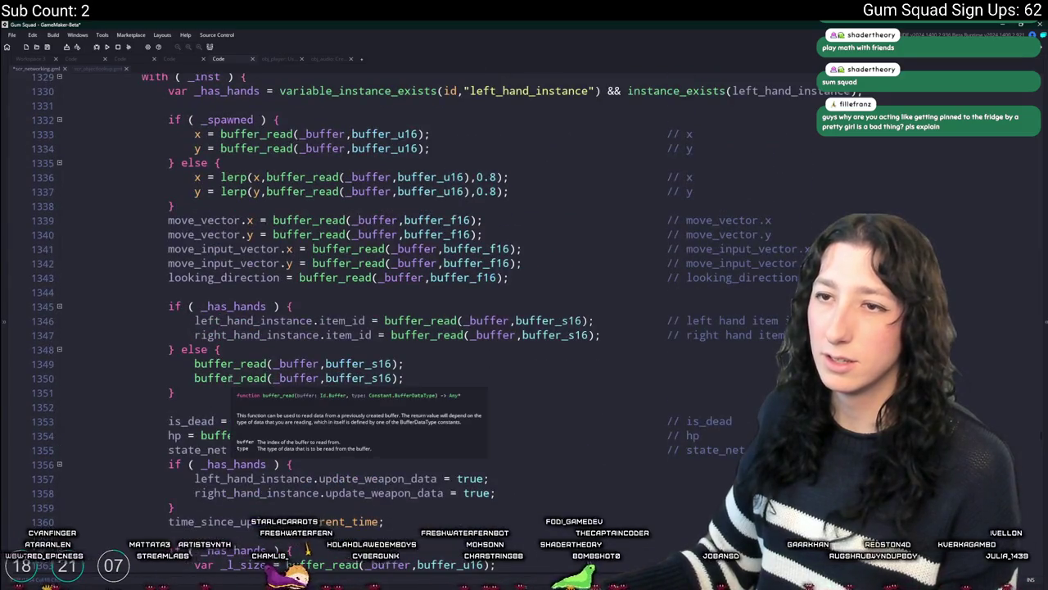
scroll(229, 360, "down", 8)
scroll(229, 360, "up", 6)
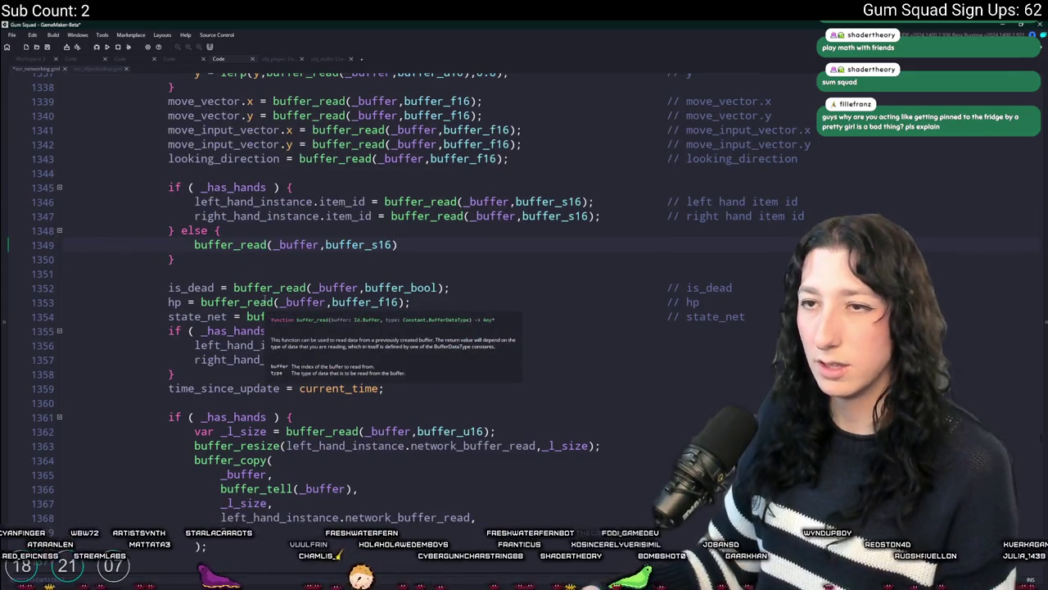
type(";")
key("ctrl+d")
scroll(270, 303, "down", 5)
scroll(270, 303, "up", 1)
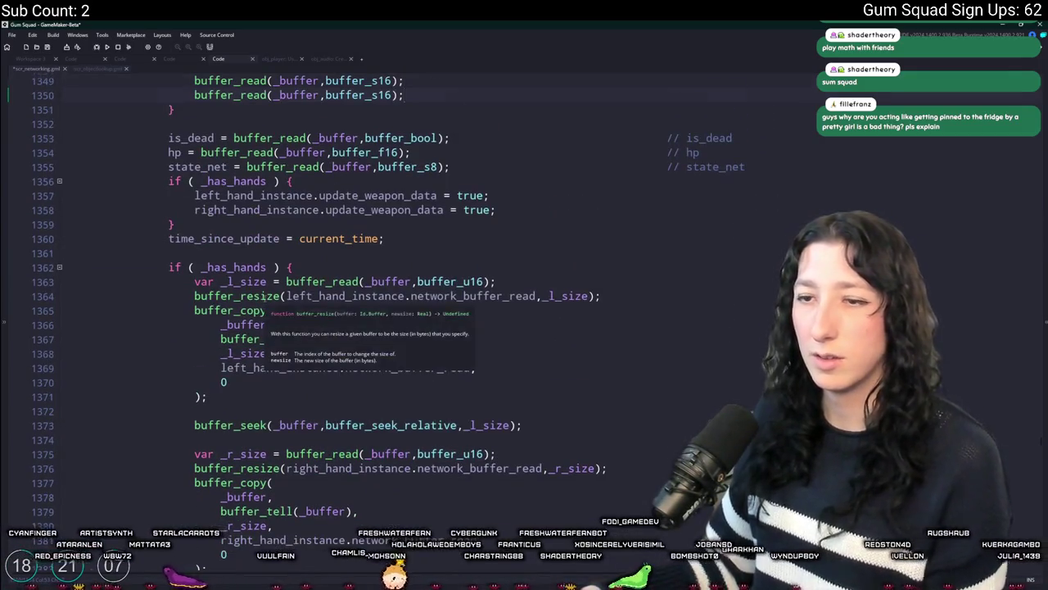
scroll(246, 318, "down", 5)
scroll(246, 318, "up", 3)
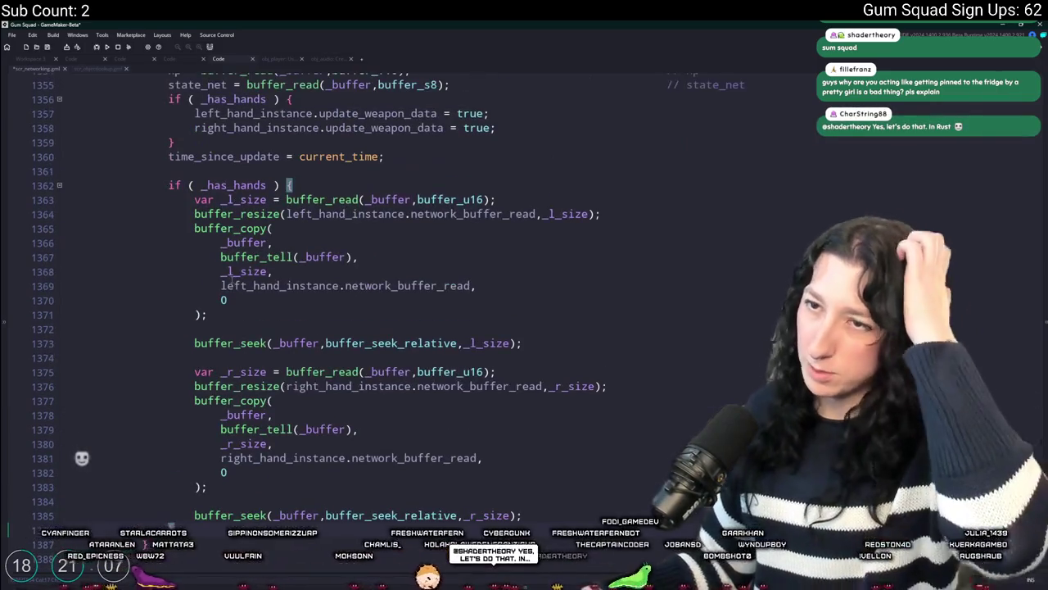
Delete the old _has_hands condition line and dedent the hand-buffer copying block.
left_click_drag(293, 185, 65, 186)
key("BackSpace")
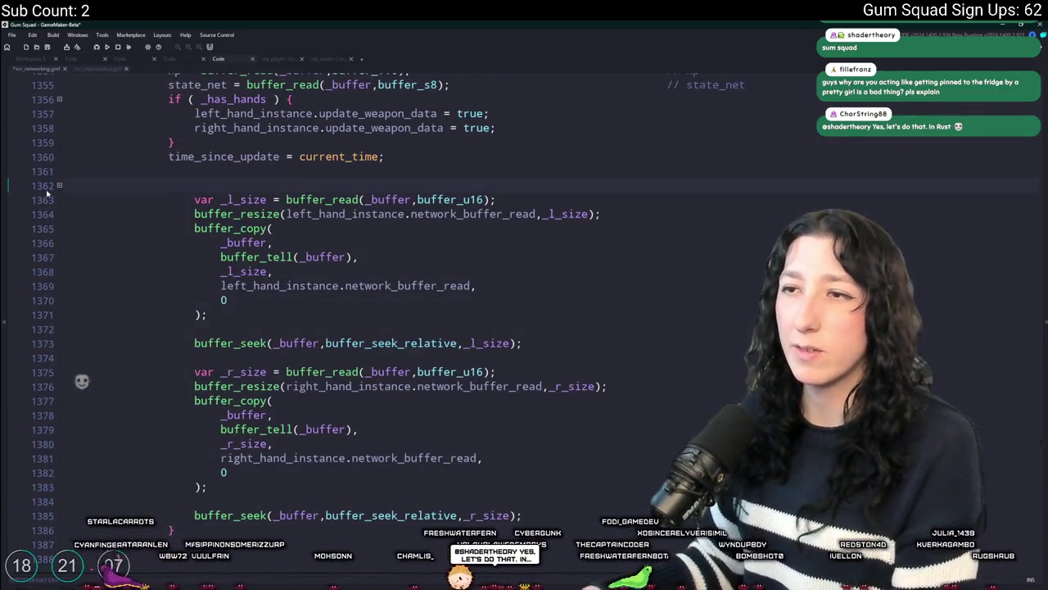
key("BackSpace")
mouse_move(72, 514)
left_mouse_down()
mouse_move(66, 315)
mouse_move(263, 185)
left_mouse_up()
key("shift+Tab")
left_click(319, 156)
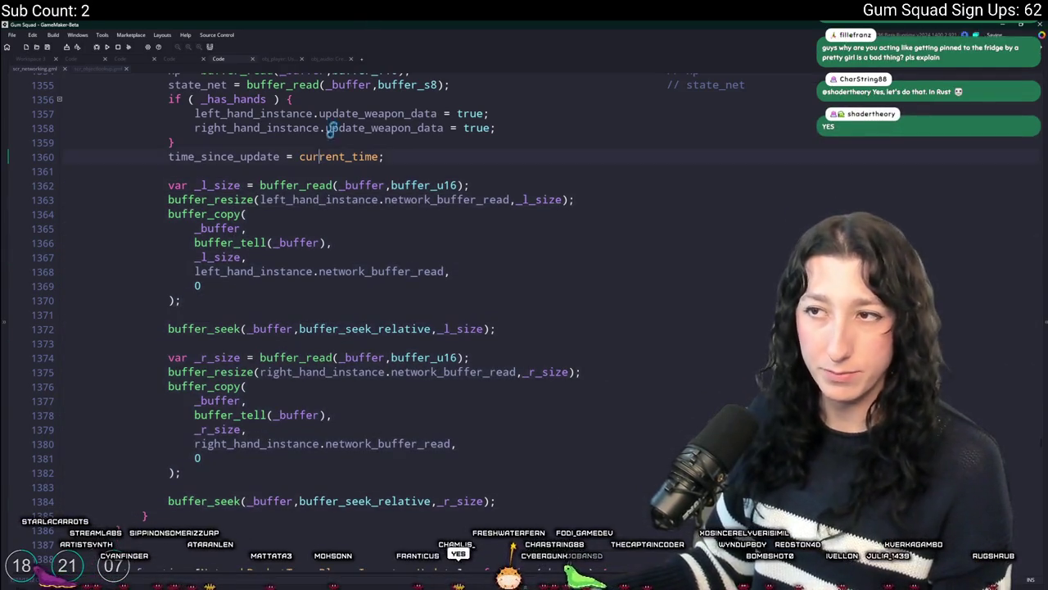
scroll(387, 207, "up", 1)
Check the uses of _l_size and left_hand_instance, then add an 'if ( _has_hands' line below the left size read.
double_click(217, 218)
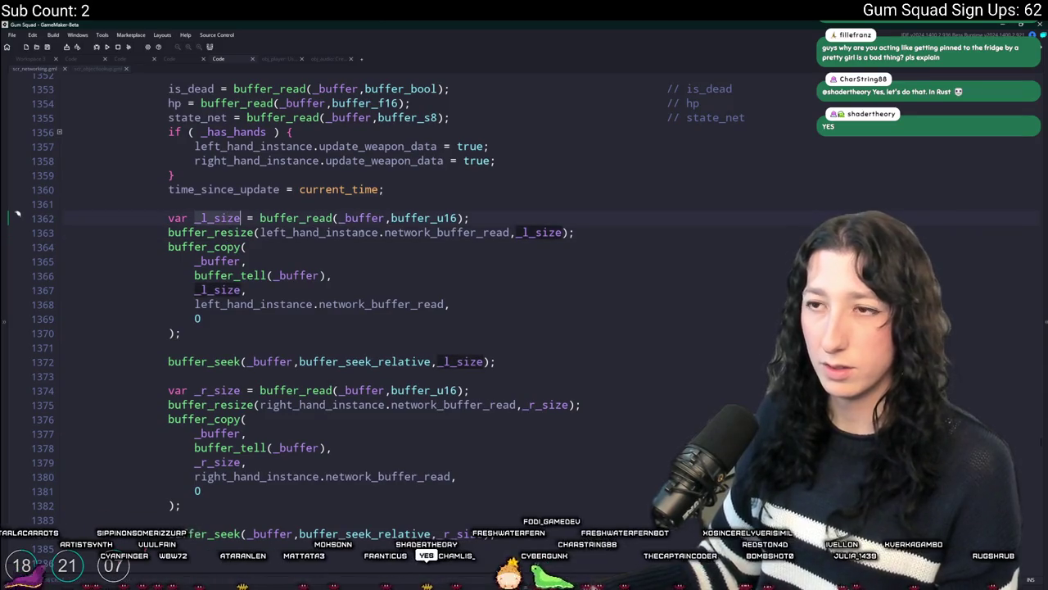
left_click(345, 218)
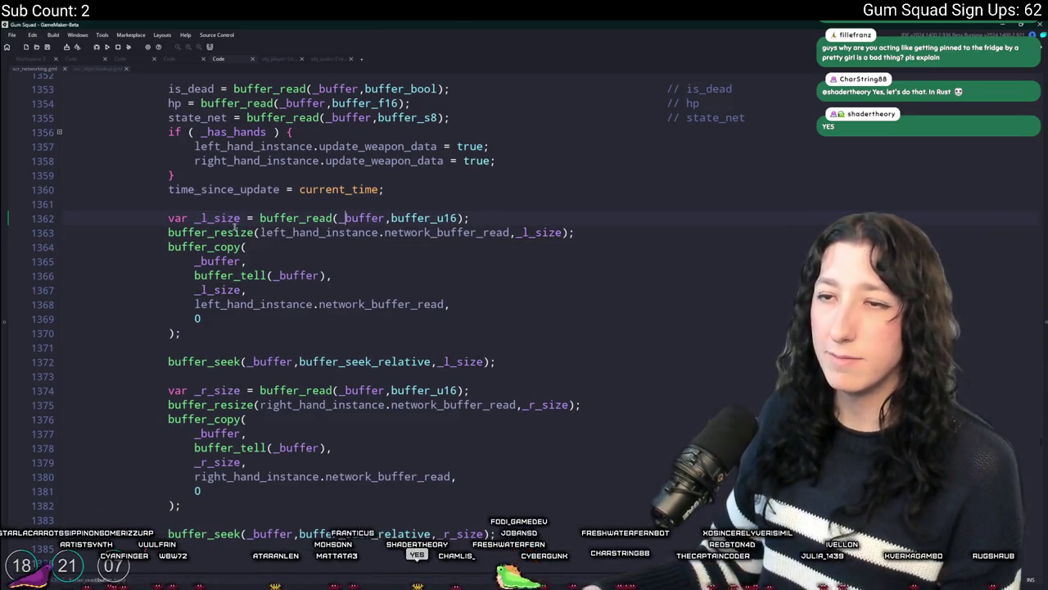
double_click(215, 217)
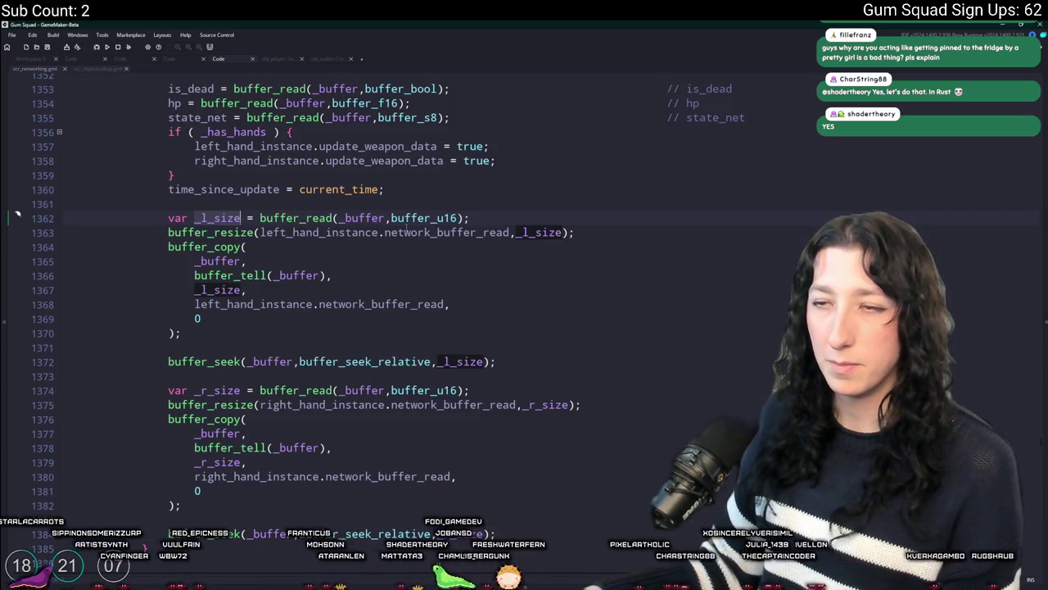
double_click(351, 232)
left_click(494, 215)
key("Return")
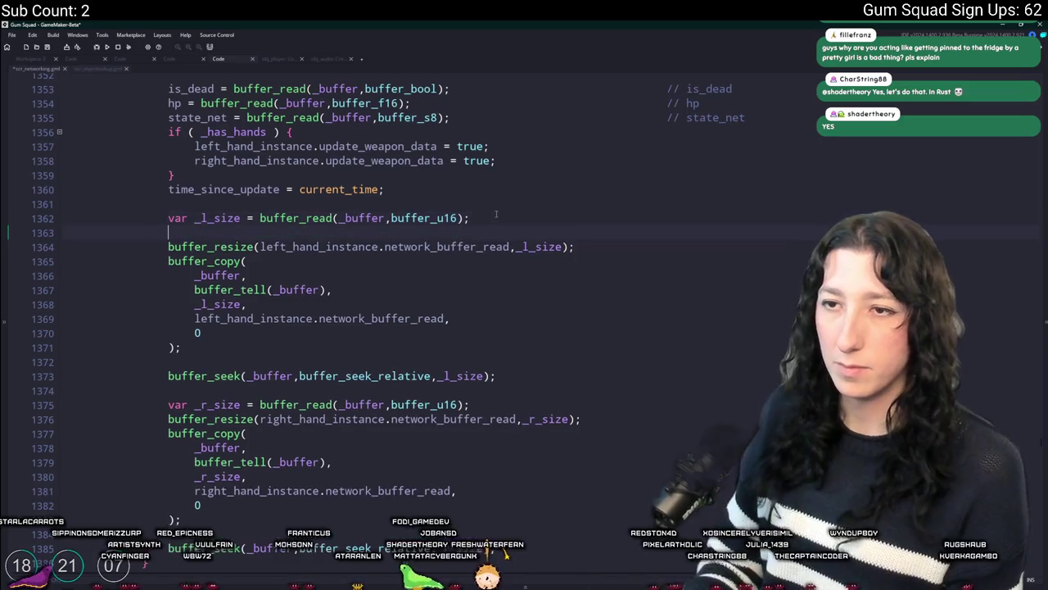
type("if ( instanc")
key("BackSpace")
key("BackSpace")
key("BackSpace")
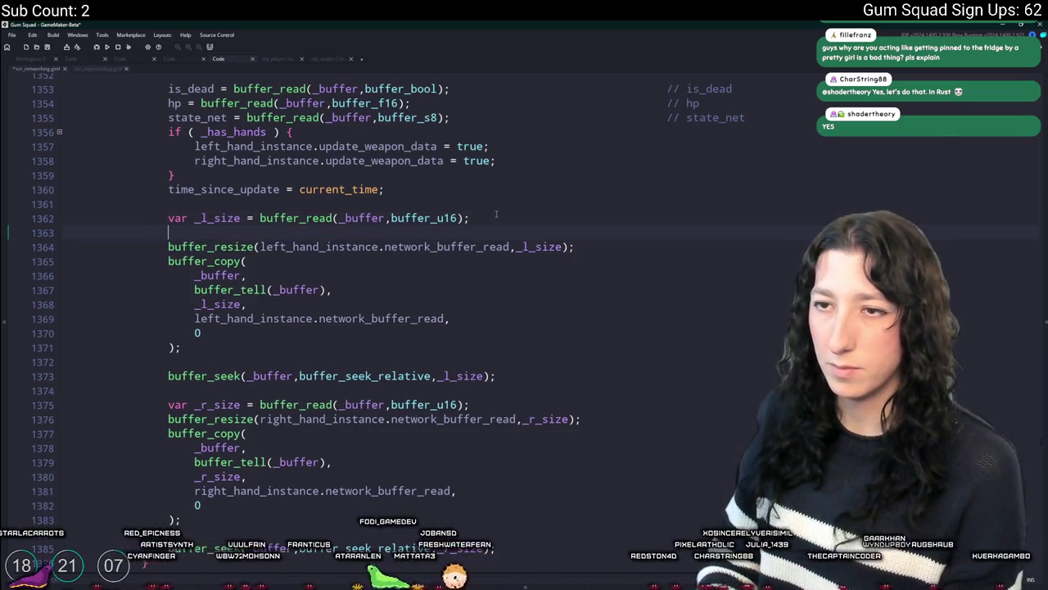
type("( _has_hands ) {")
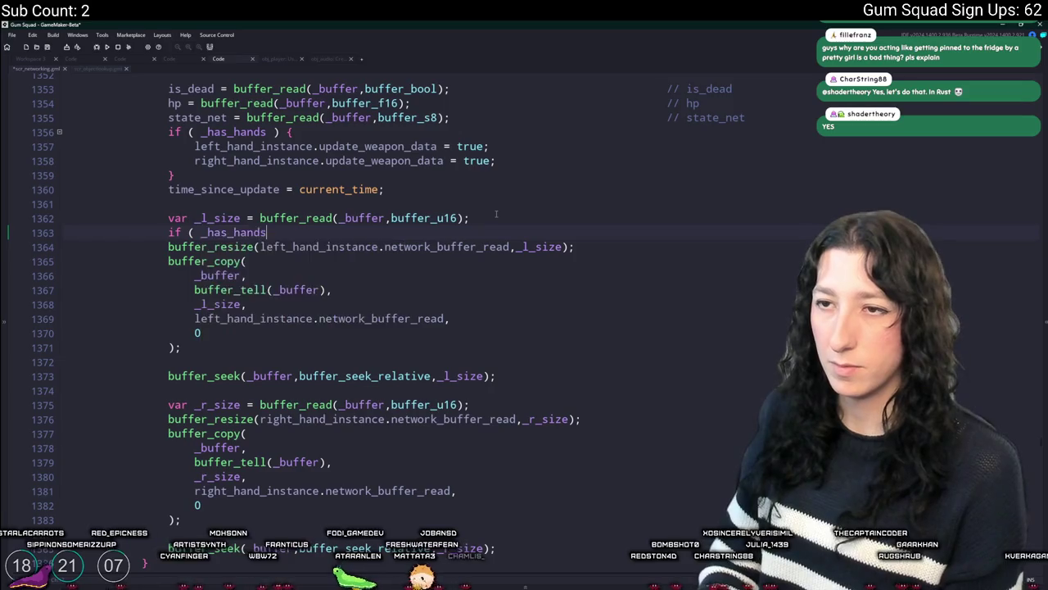
left_click_drag(308, 233, 165, 235)
left_click(338, 230)
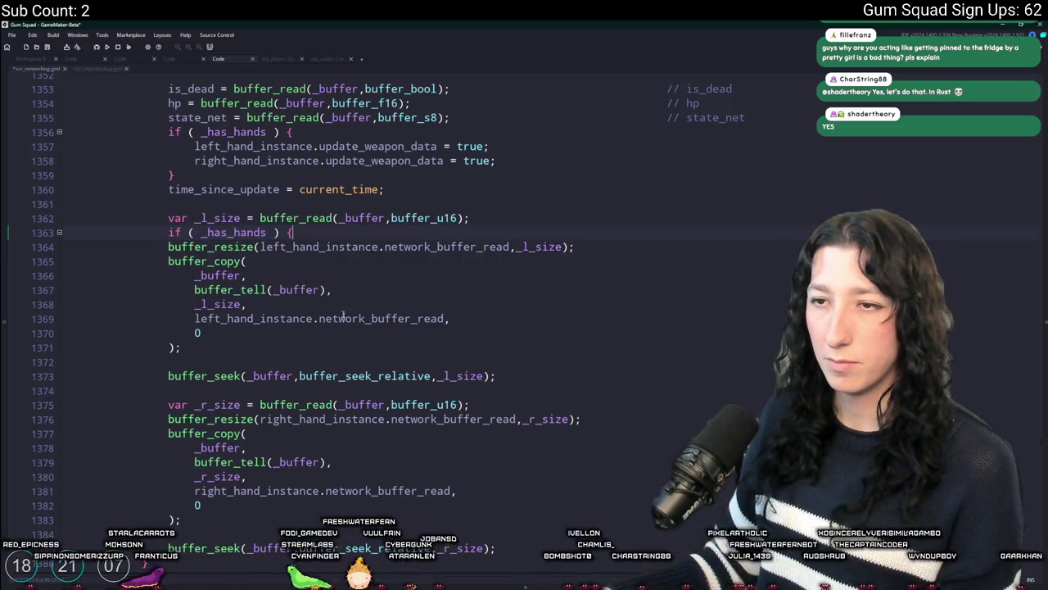
Close the _has_hands check with } after the right buffer_copy and indent its body.
left_click(586, 247)
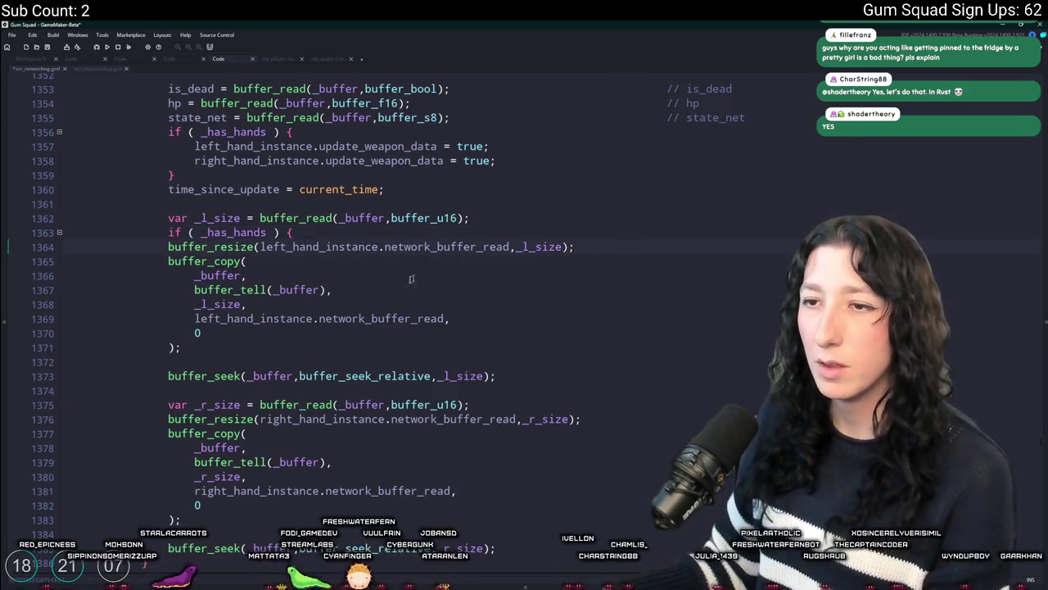
left_click(497, 370)
scroll(487, 352, "down", 2)
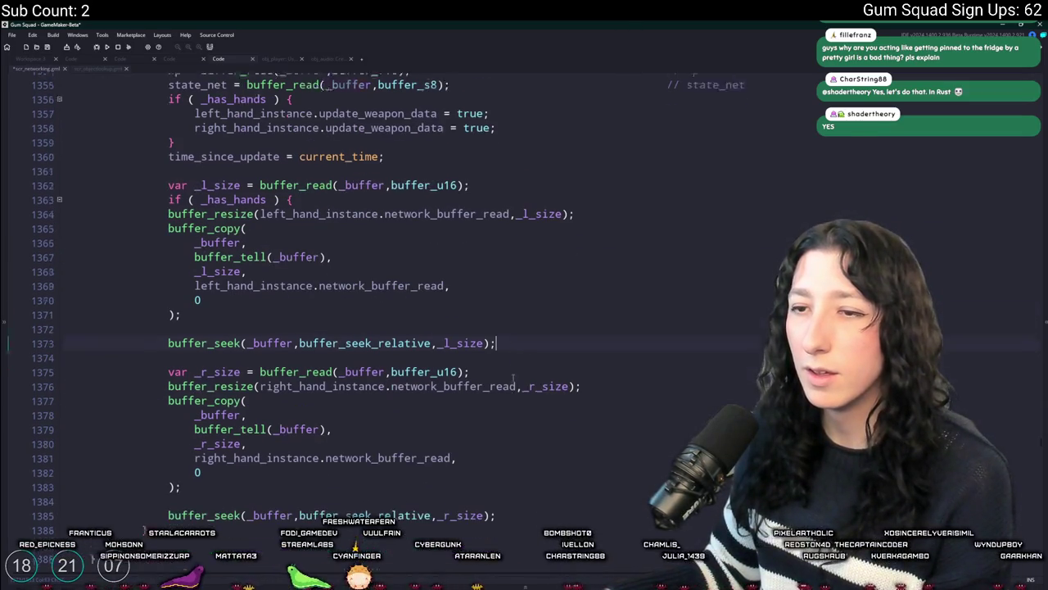
left_click(275, 449)
key("Return")
type("}")
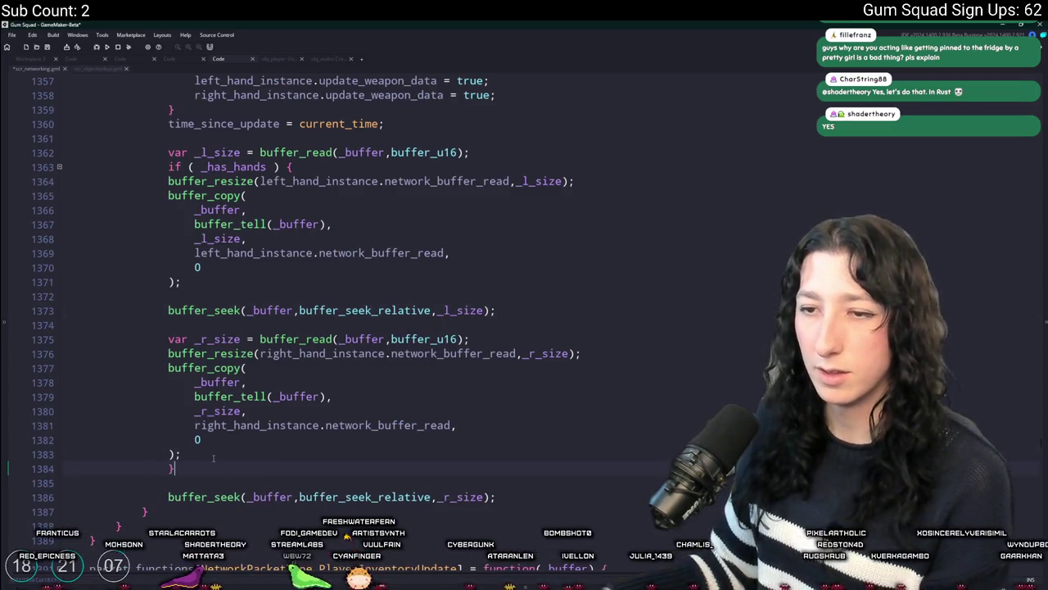
mouse_move(212, 457)
left_mouse_down()
mouse_move(167, 252)
mouse_move(168, 181)
left_mouse_up()
key("Tab")
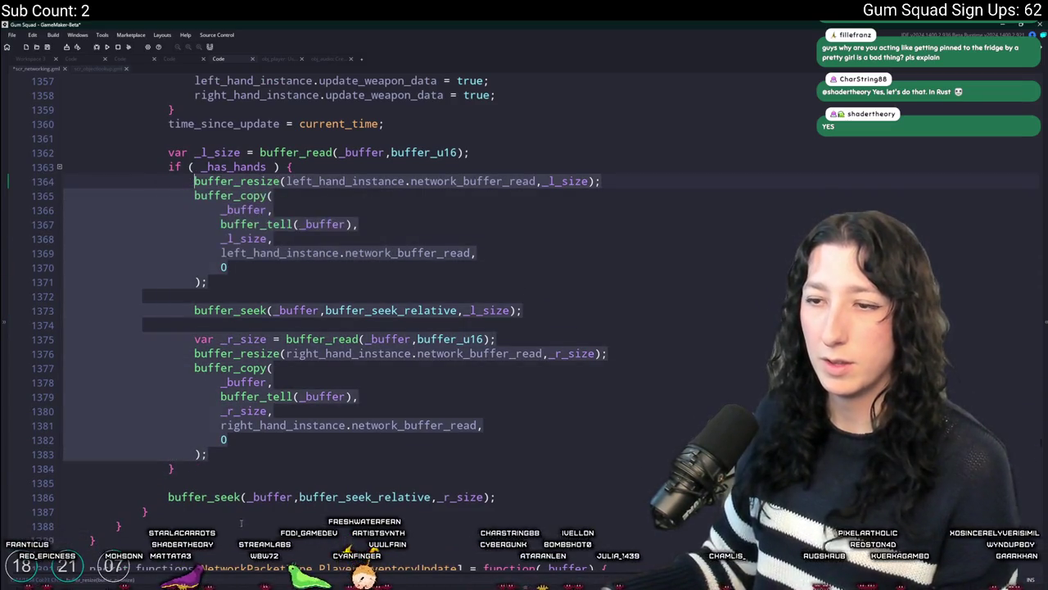
Move the right buffer_seek line inside the _has_hands check after the right buffer_copy.
left_click(491, 480)
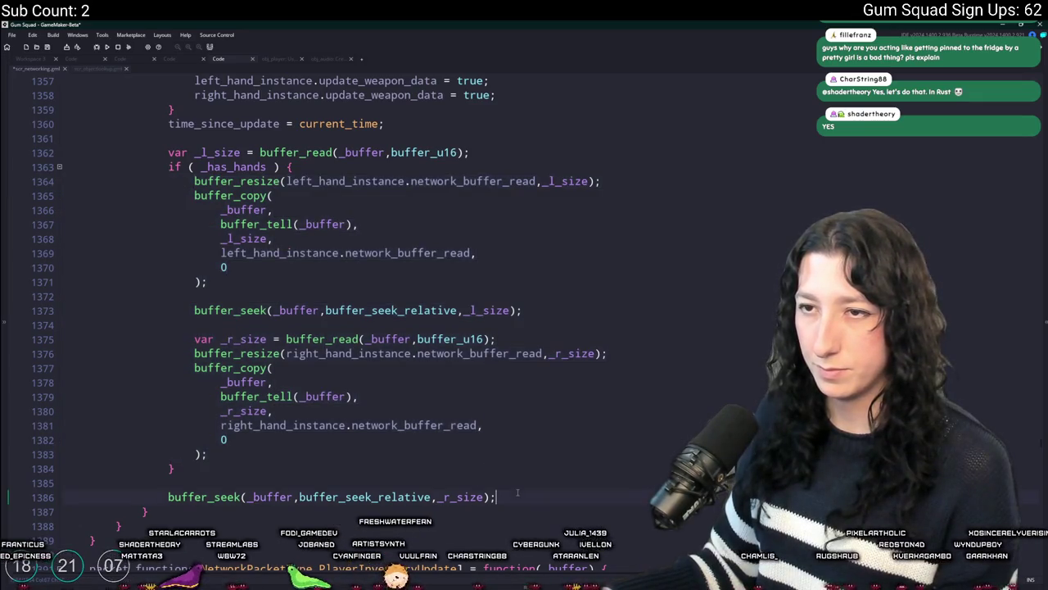
left_click(149, 503)
left_click_drag(168, 496, 517, 461)
key("ctrl+x")
left_click(500, 449)
key("Return")
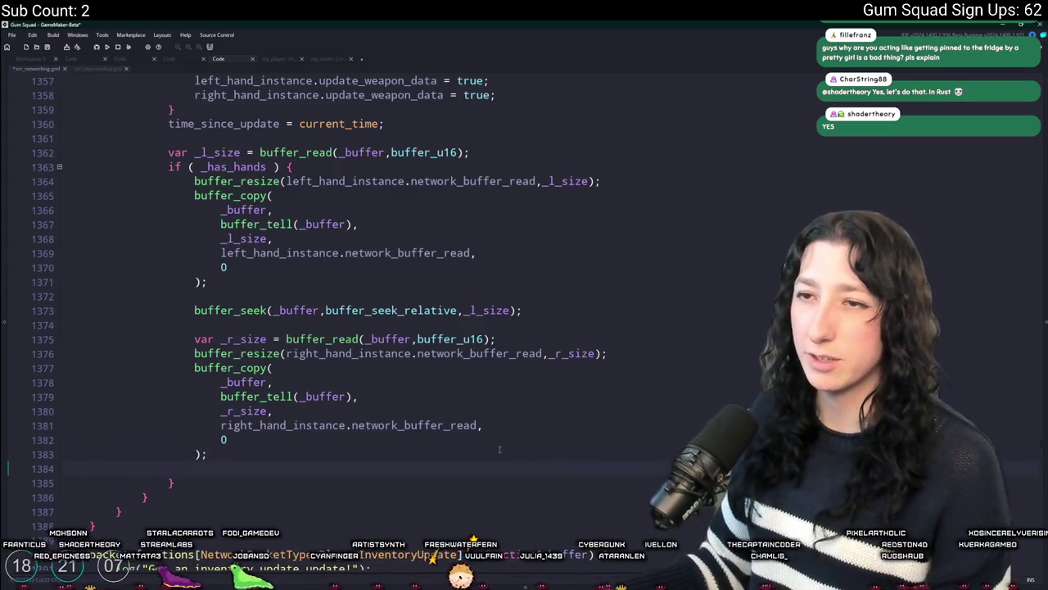
key("ctrl+v")
key("Up")
key("Return")
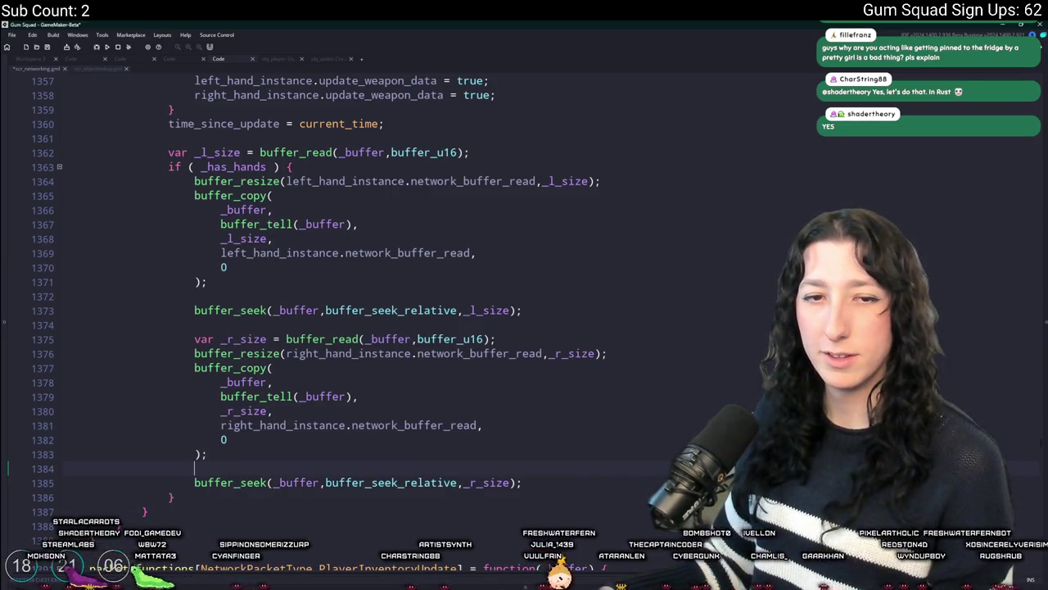
Add an empty 'else {' branch after the check's closing brace.
left_click(186, 505)
type("else {")
key("Return")
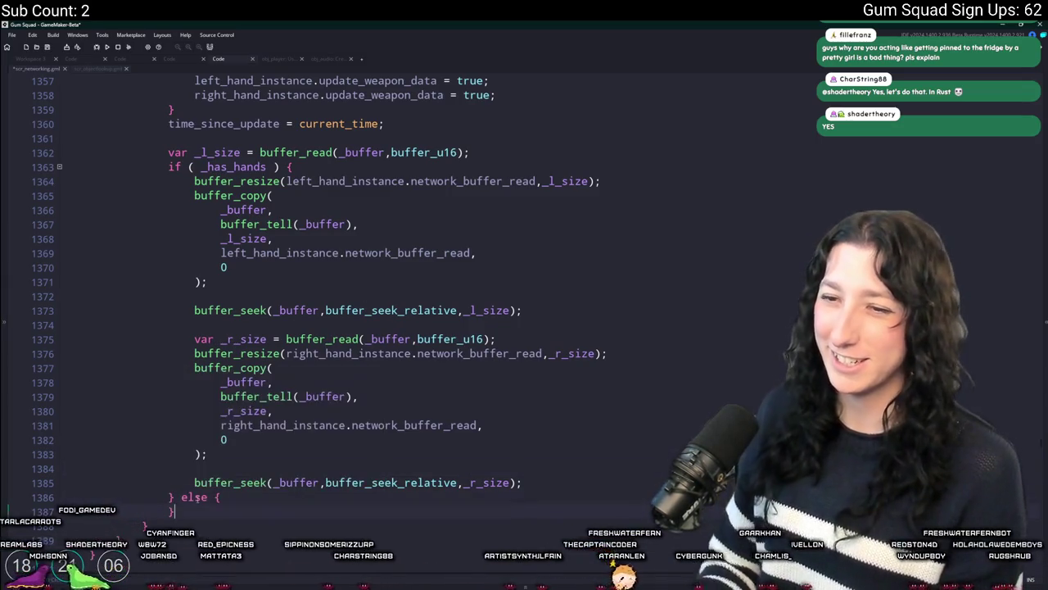
key("Return")
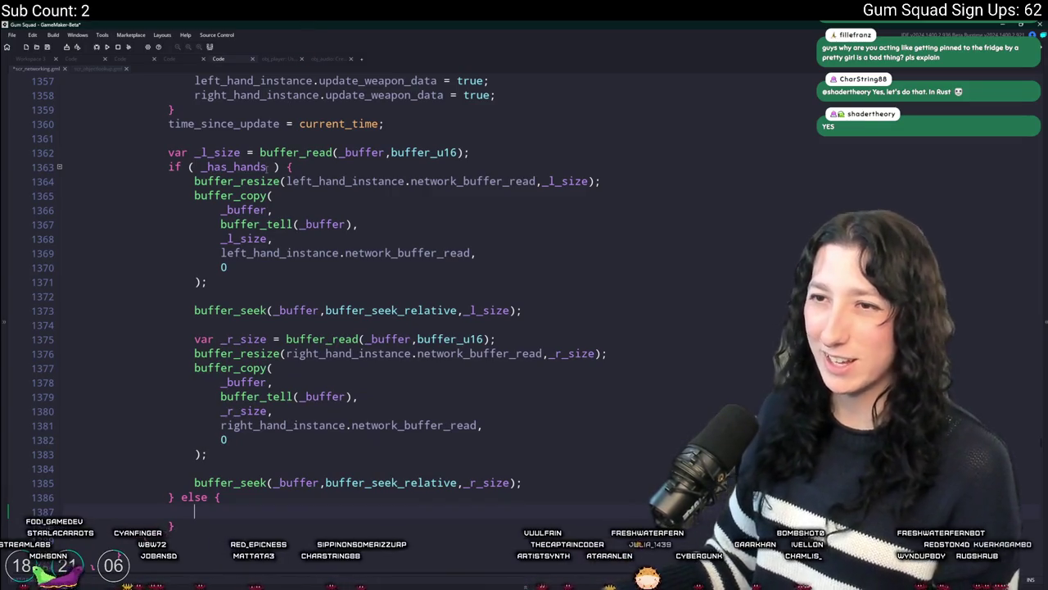
Move the var _l_size buffer_read line from above the check into its body.
left_click(287, 196)
left_click_drag(469, 152, 168, 153)
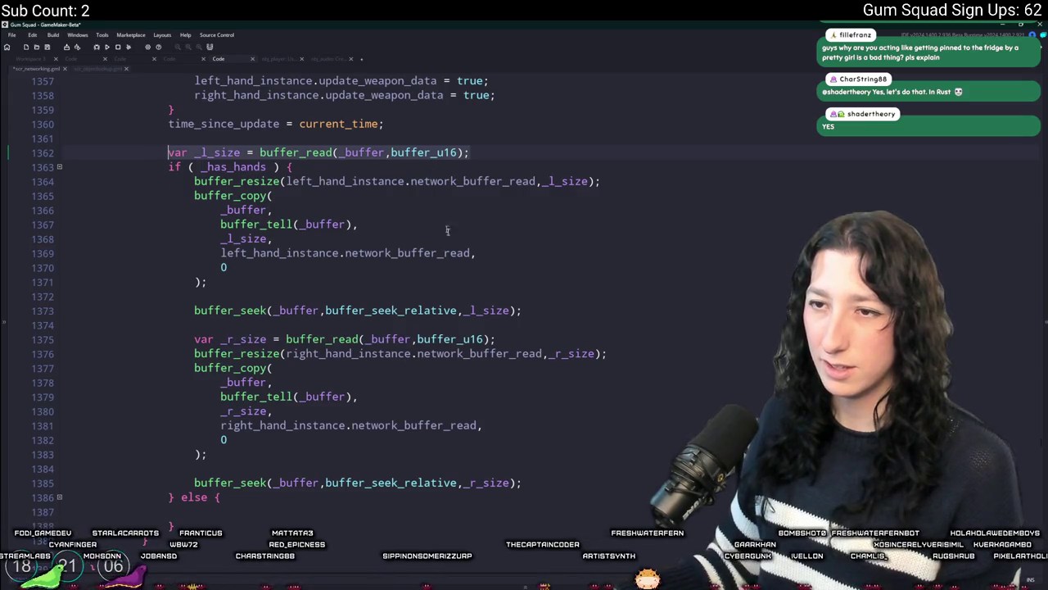
key("ctrl+c")
left_click(519, 165)
key("Return")
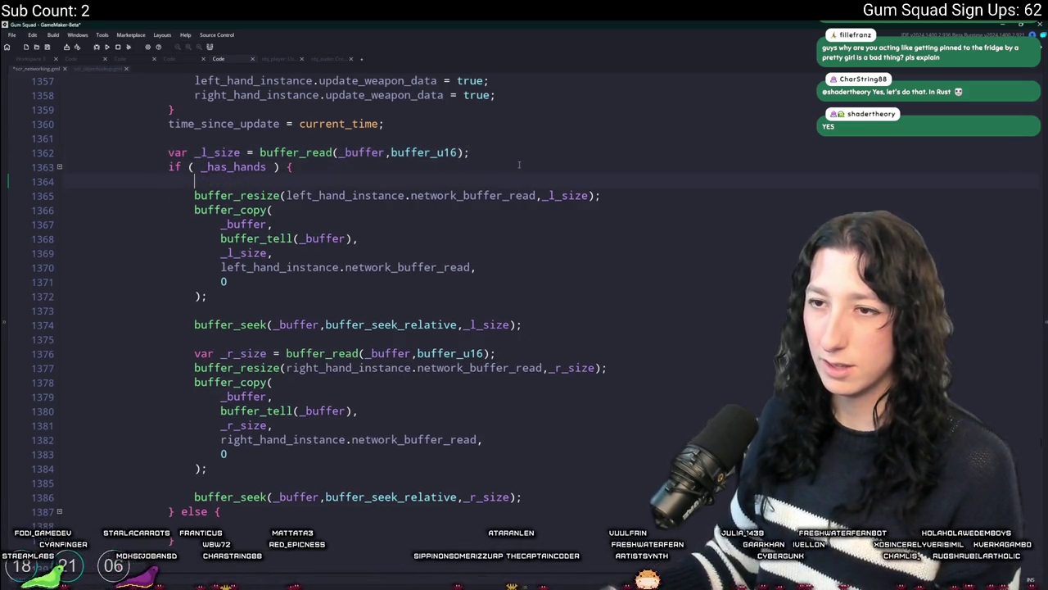
key("ctrl+v")
key("Return")
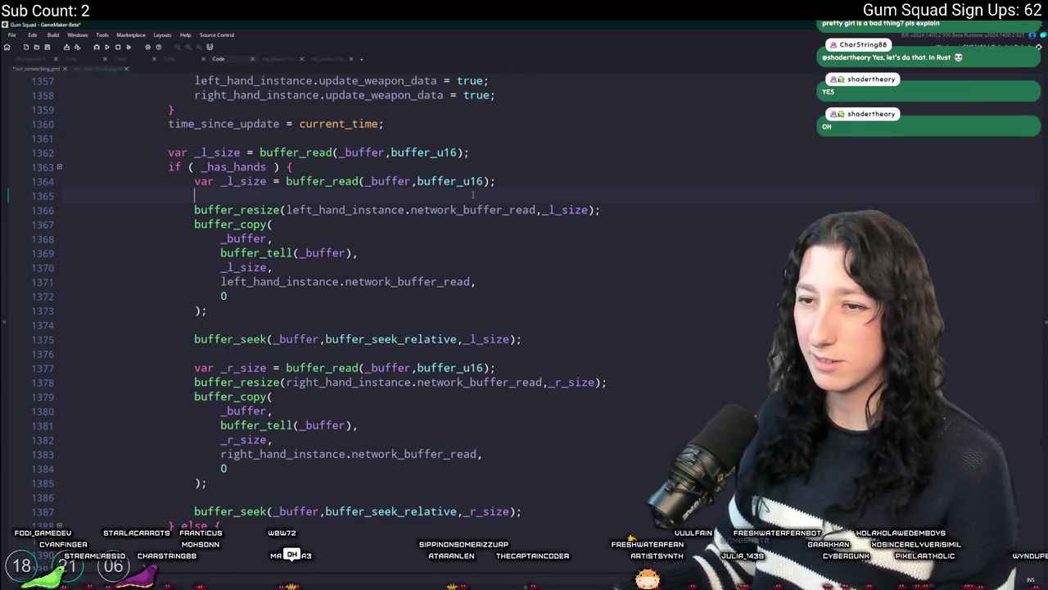
key("BackSpace")
mouse_move(488, 158)
left_mouse_down()
mouse_move(66, 136)
mouse_move(168, 138)
left_mouse_up()
key("BackSpace")
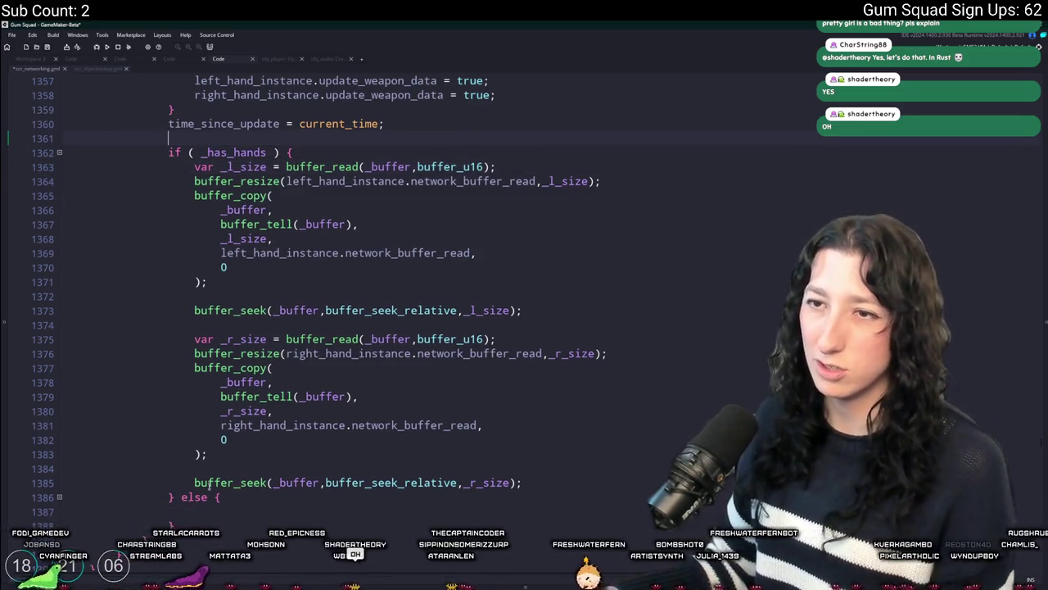
Paste the var _l_size = buffer_read(_buffer,buffer_u16) line into the else branch.
left_click_drag(496, 167, 199, 166)
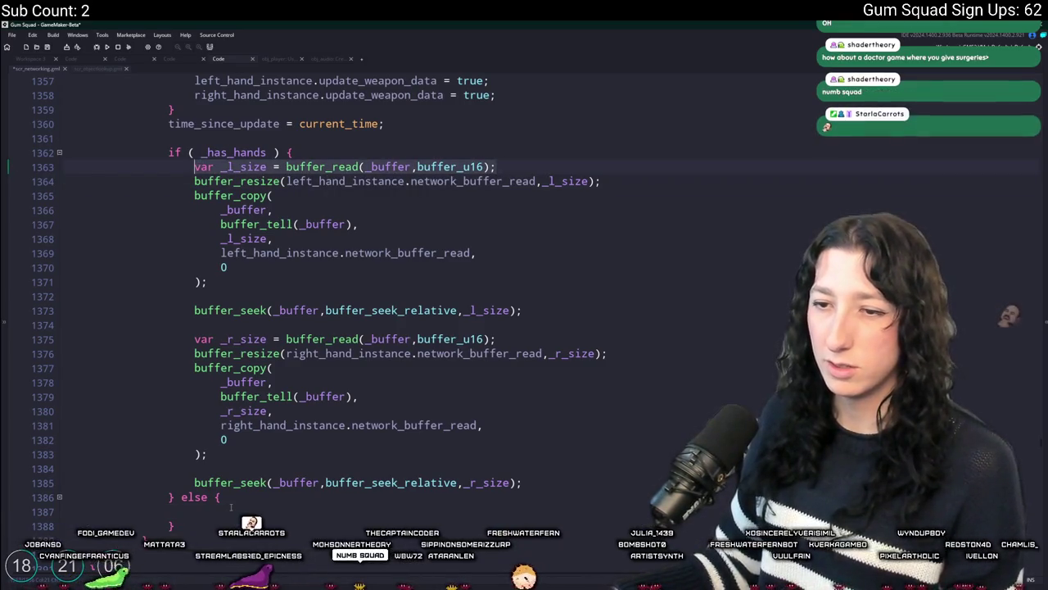
key("ctrl+c")
left_click(514, 510)
key("ctrl+v")
double_click(503, 482)
left_click(522, 311)
key("shift+Home")
left_click(529, 309)
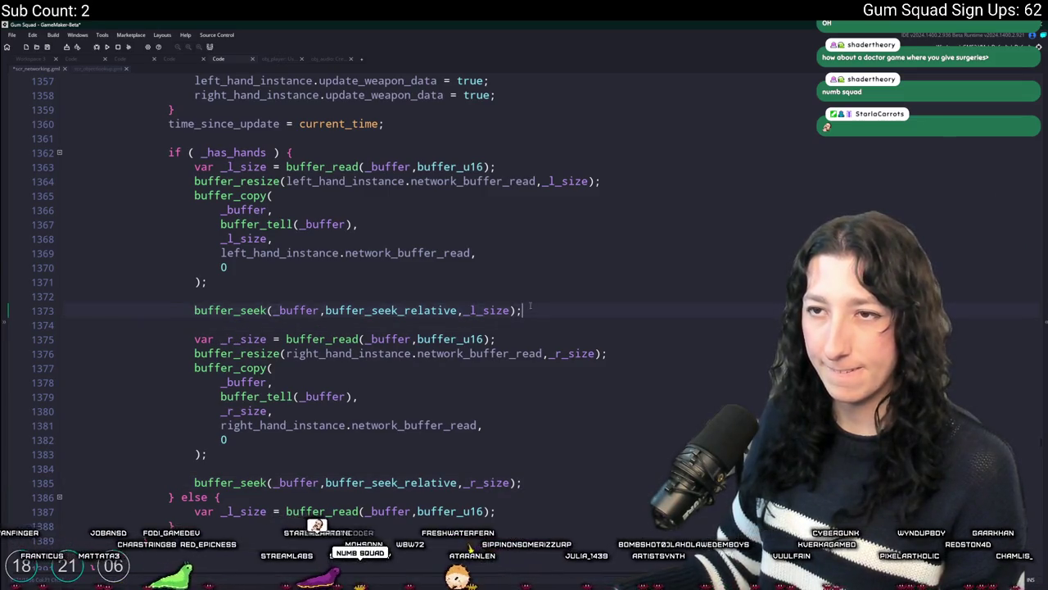
Paste a copy of the hand-buffer copying block into the else branch.
mouse_move(538, 489)
left_mouse_down()
mouse_move(215, 221)
mouse_move(194, 167)
left_mouse_up()
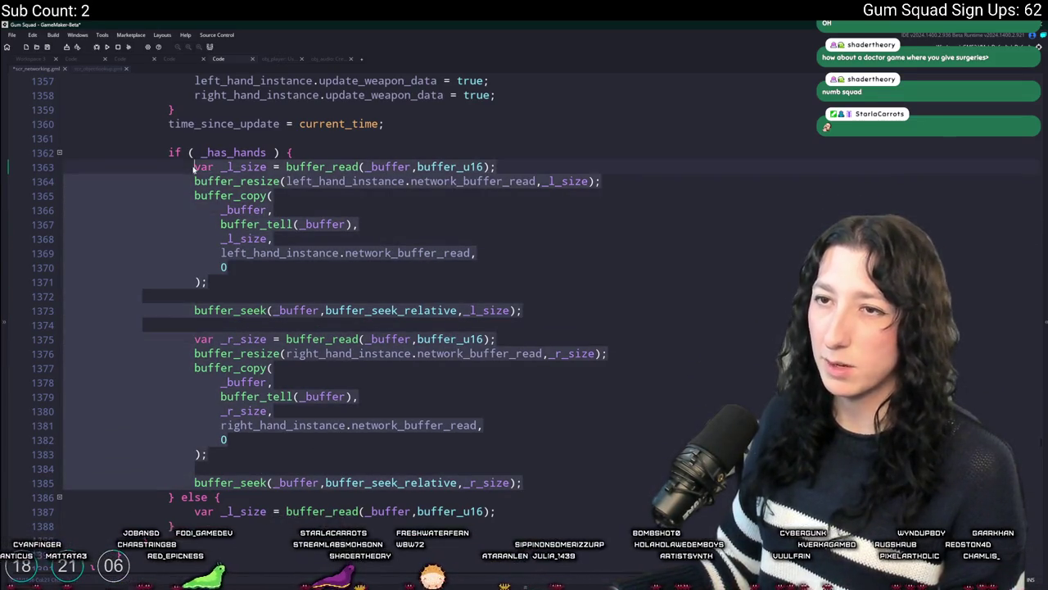
left_click(206, 512)
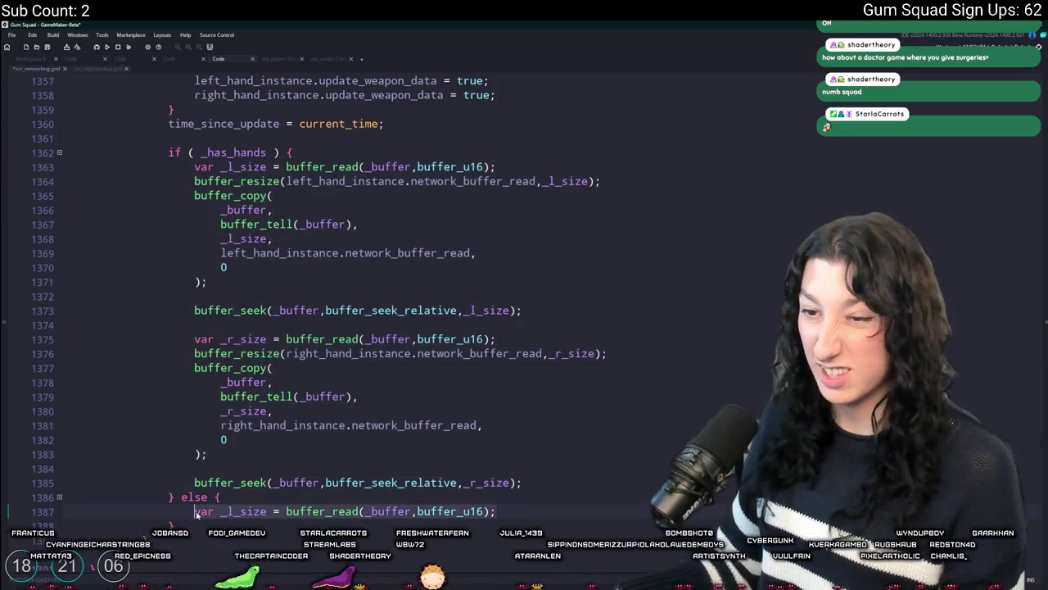
key("ctrl+v")
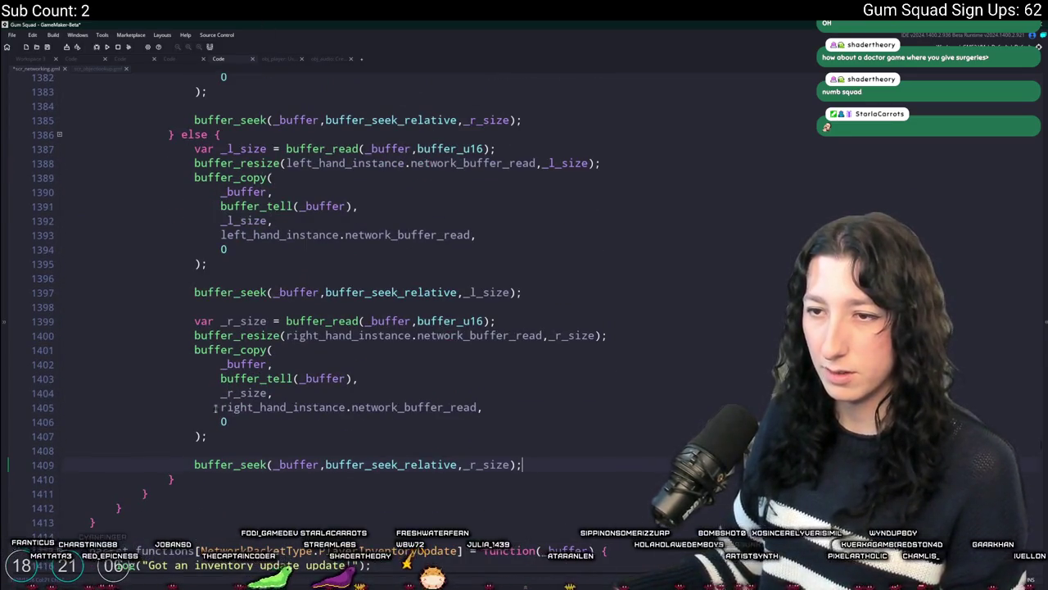
left_click(222, 435)
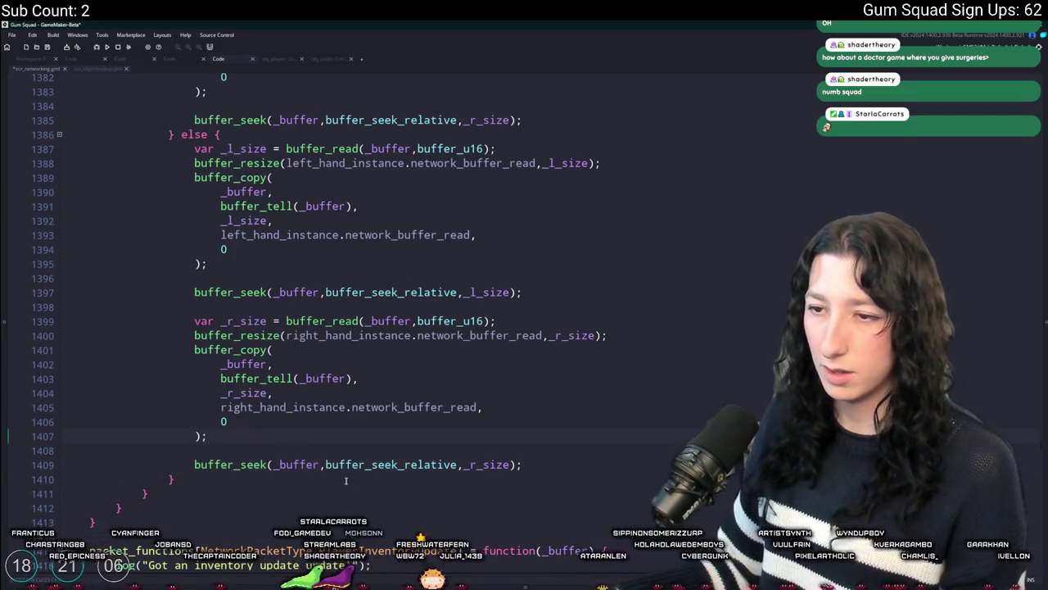
double_click(305, 464)
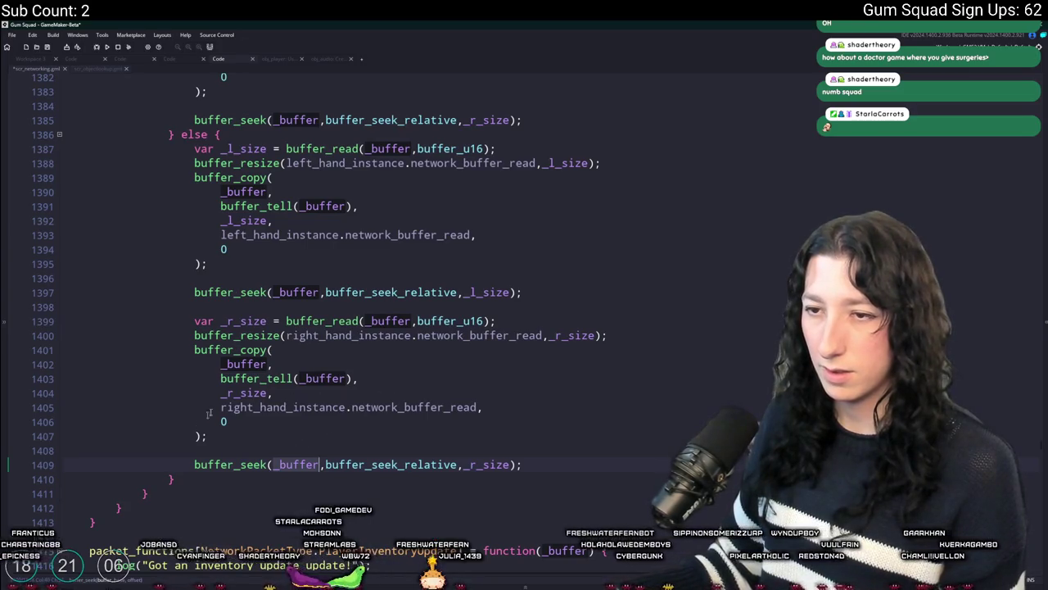
Comment out the else branch's buffer_resize and buffer_copy lines for both hands with //.
left_click(266, 378)
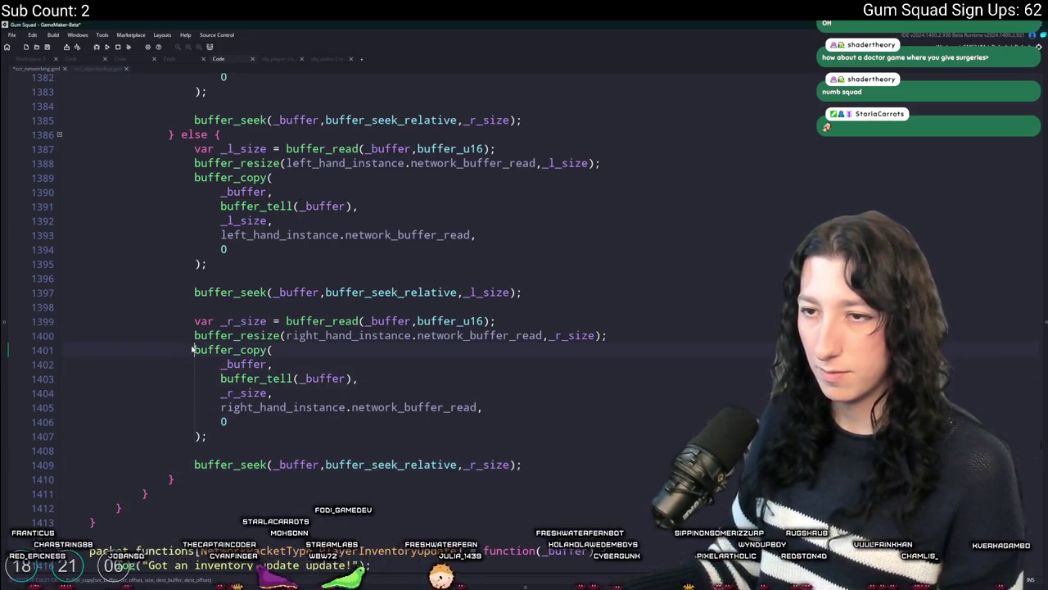
type("//")
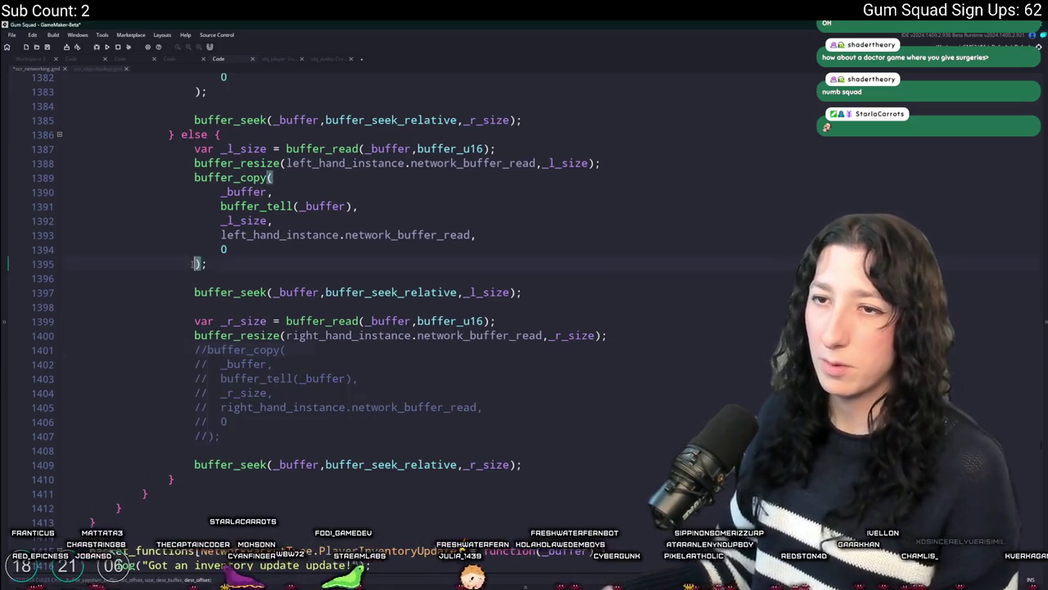
left_click(195, 178)
type("//")
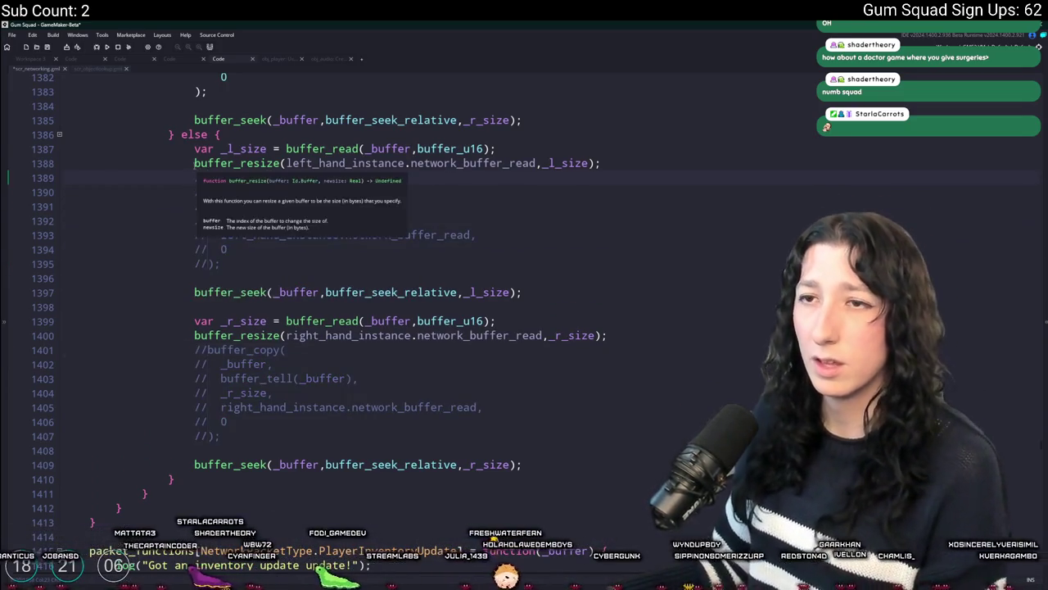
type("//")
left_click(194, 336)
type("//")
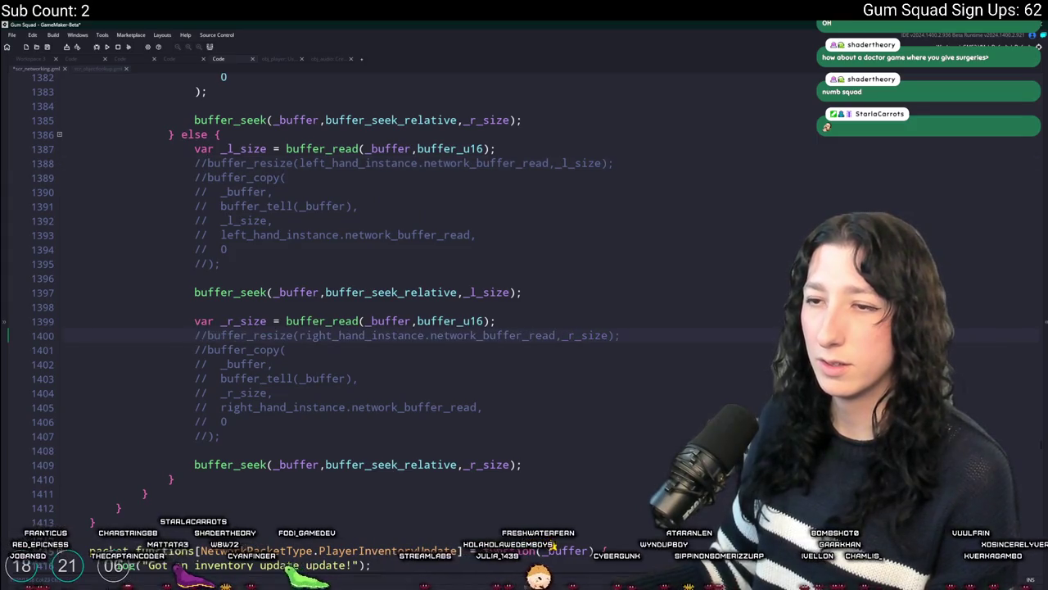
scroll(297, 373, "up", 5)
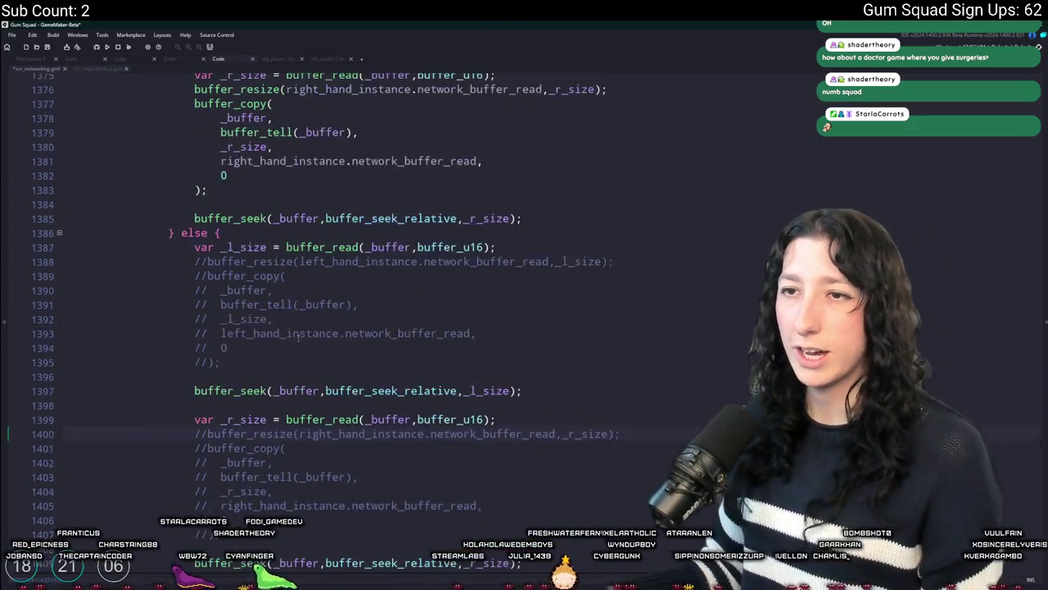
scroll(235, 218, "up", 2)
scroll(369, 287, "down", 6)
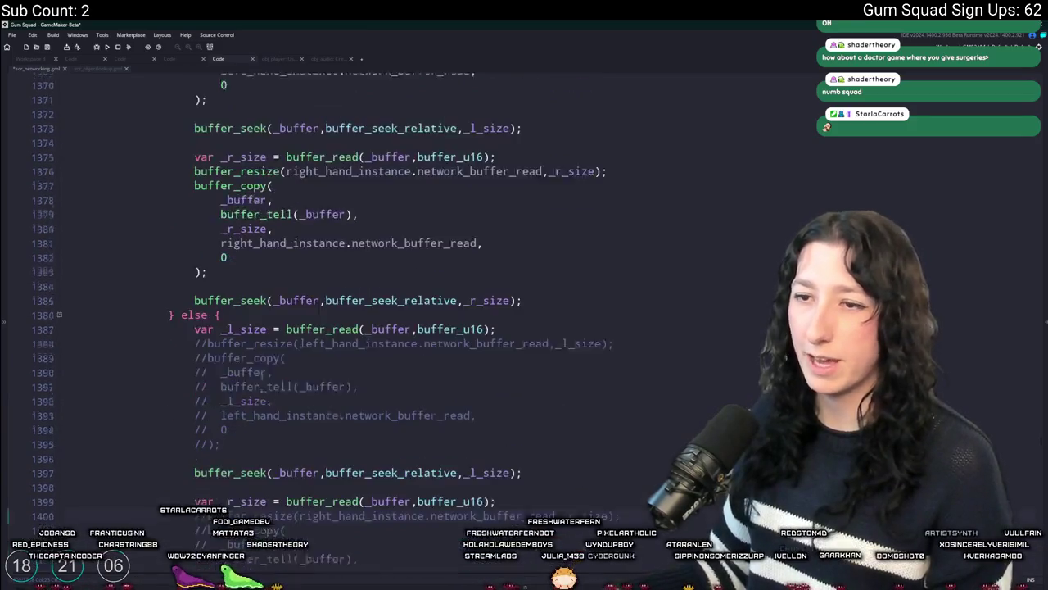
left_click(461, 330)
Commit the scr_networking.gml change to main in GitHub Desktop and push to origin.
key("alt+Tab")
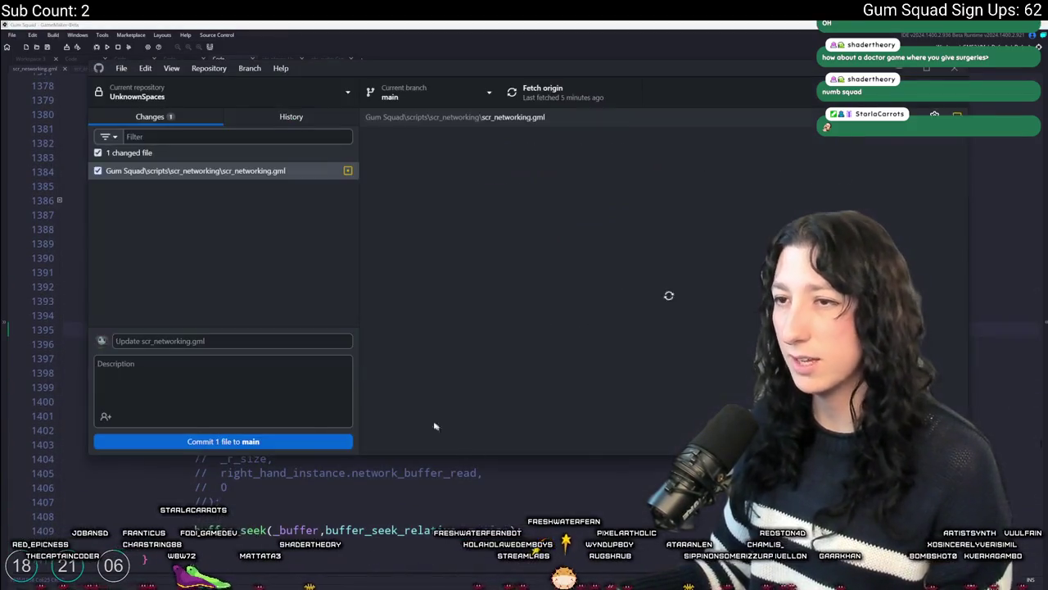
left_click(251, 441)
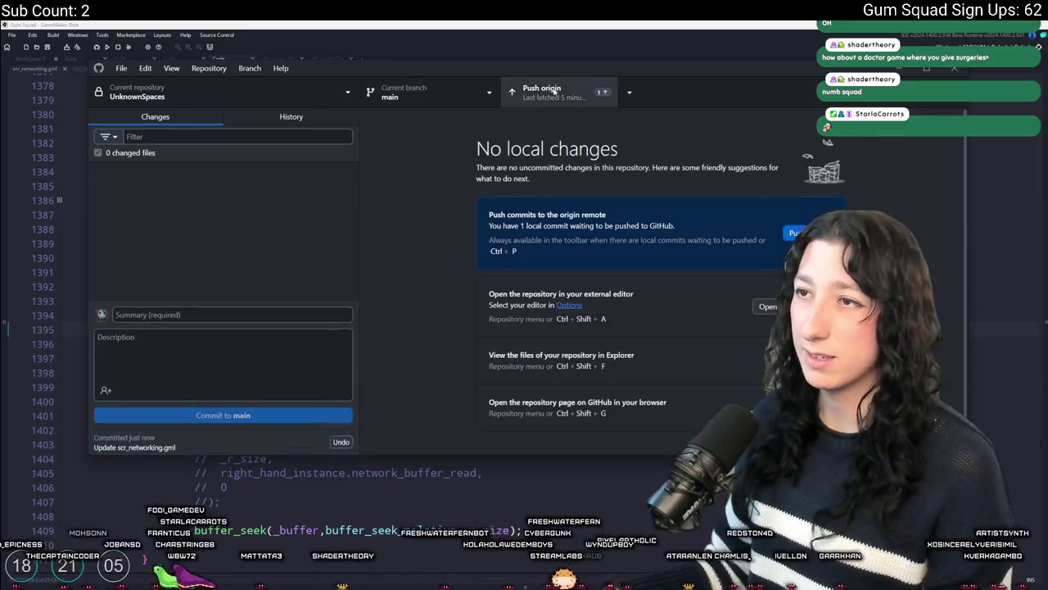
left_click(545, 92)
left_click(293, 492)
scroll(296, 451, "up", 7)
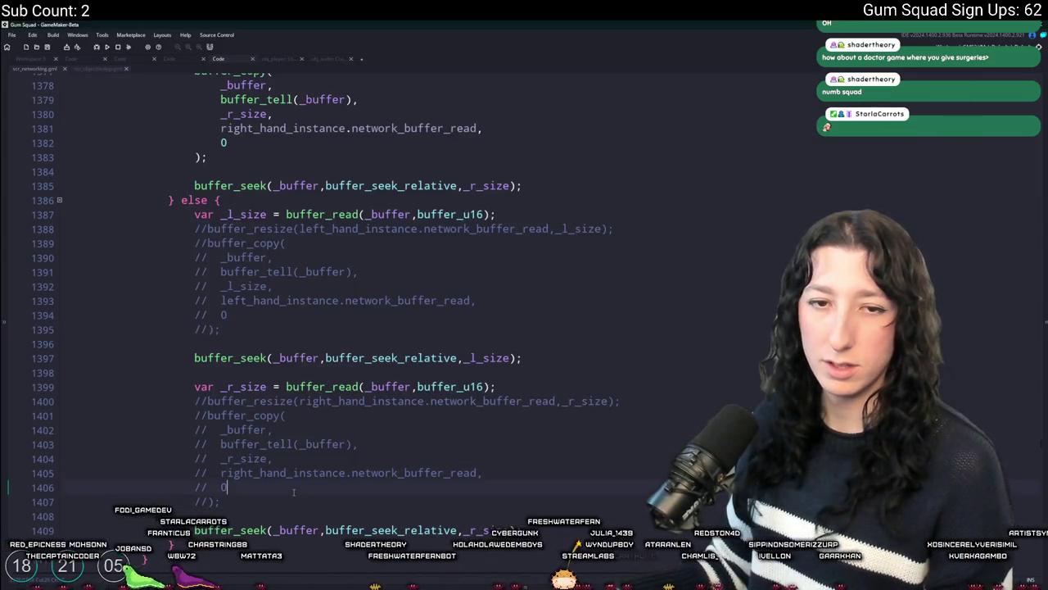
Build and run Gum Squad from GameMaker.
scroll(297, 412, "down", 7)
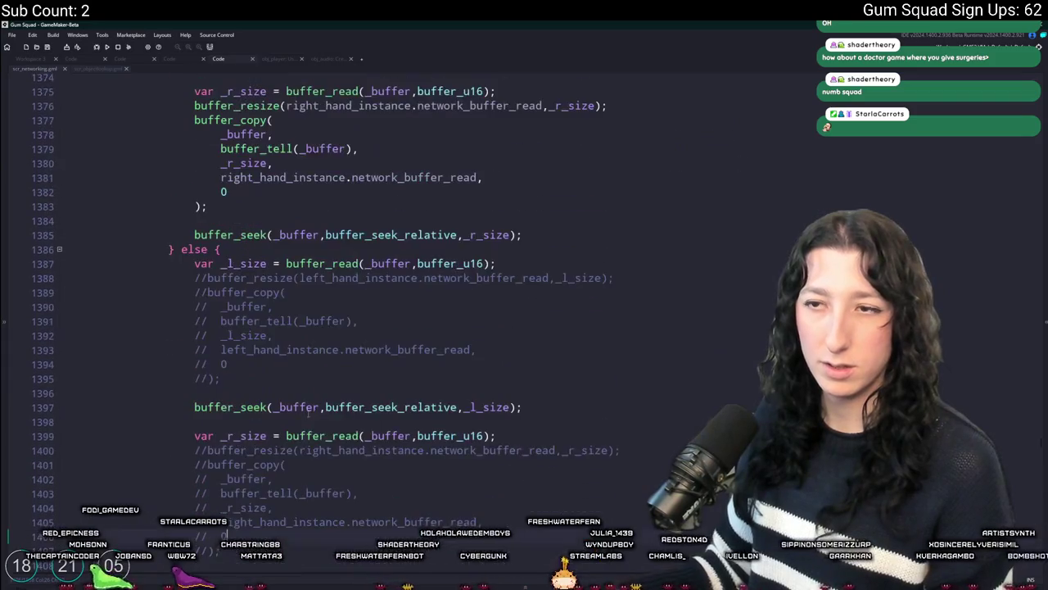
left_click(107, 47)
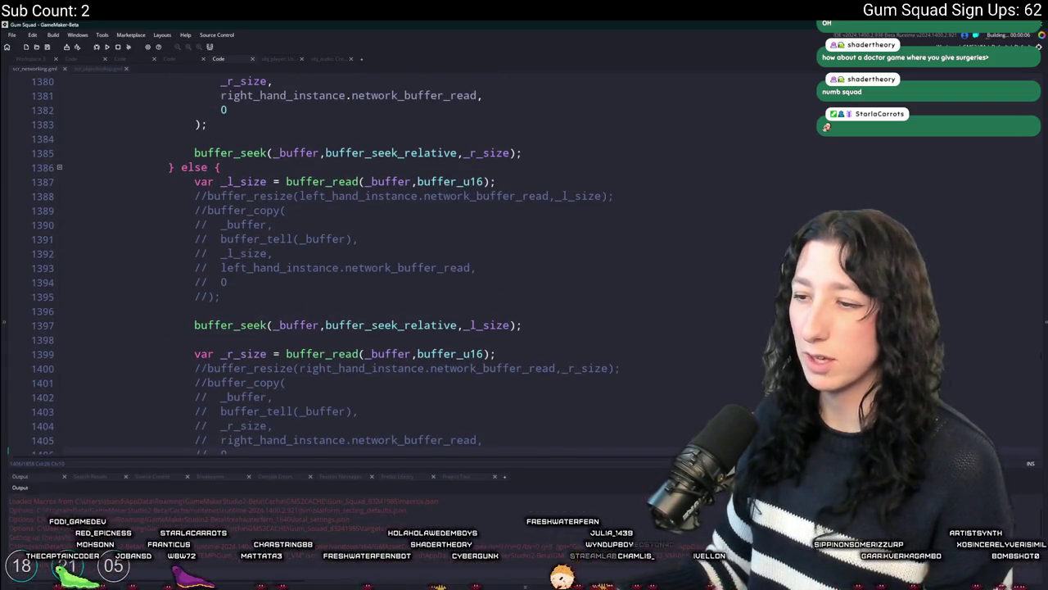
key("alt+Tab")
key("alt+Tab")
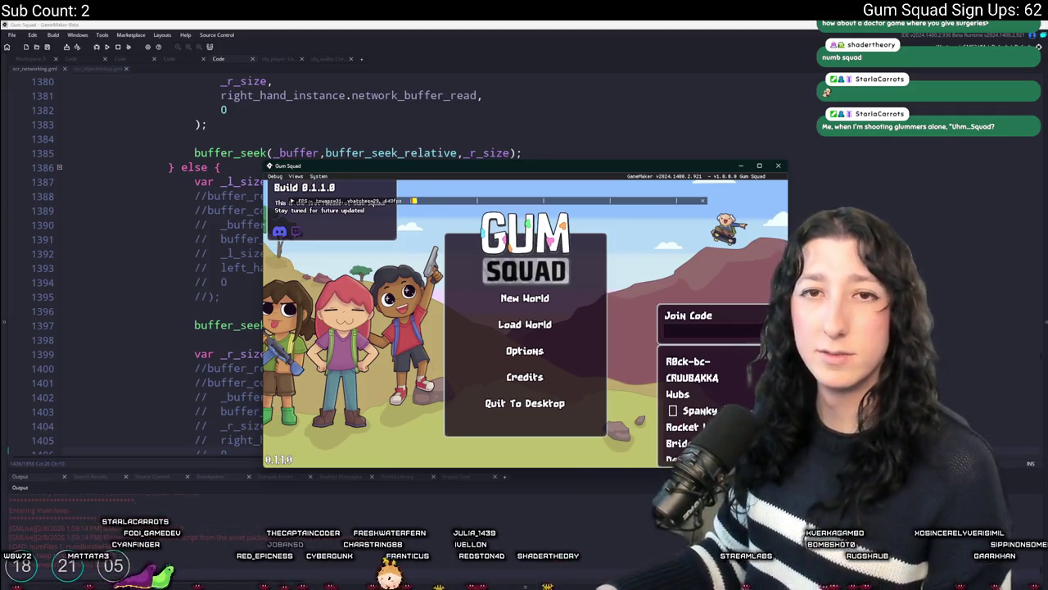
Maximise the game and create a Friends Only lobby from a saved world via Load World.
double_click(632, 164)
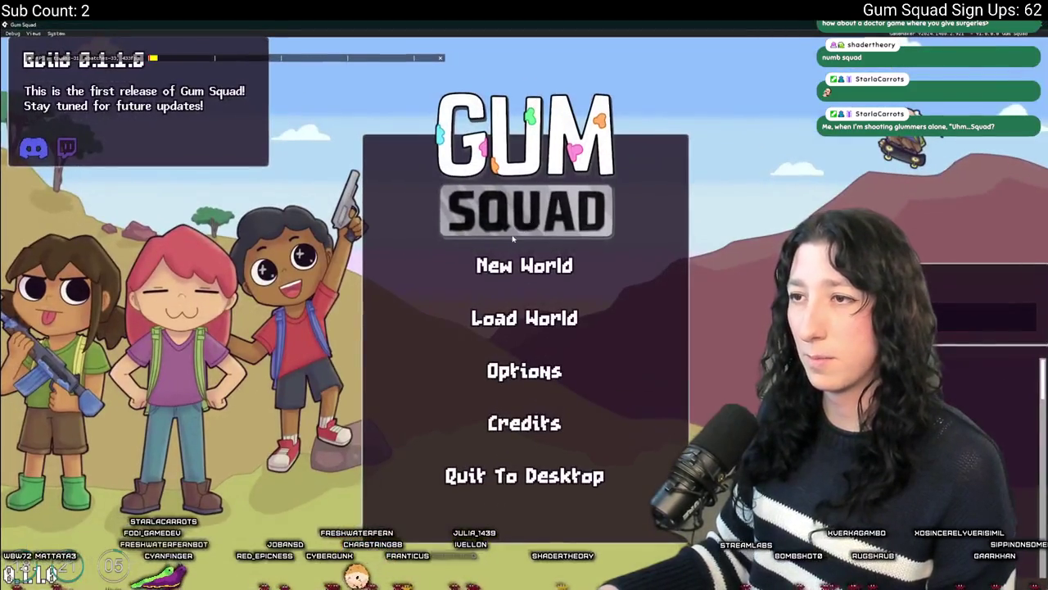
left_click(520, 263)
left_click(524, 303)
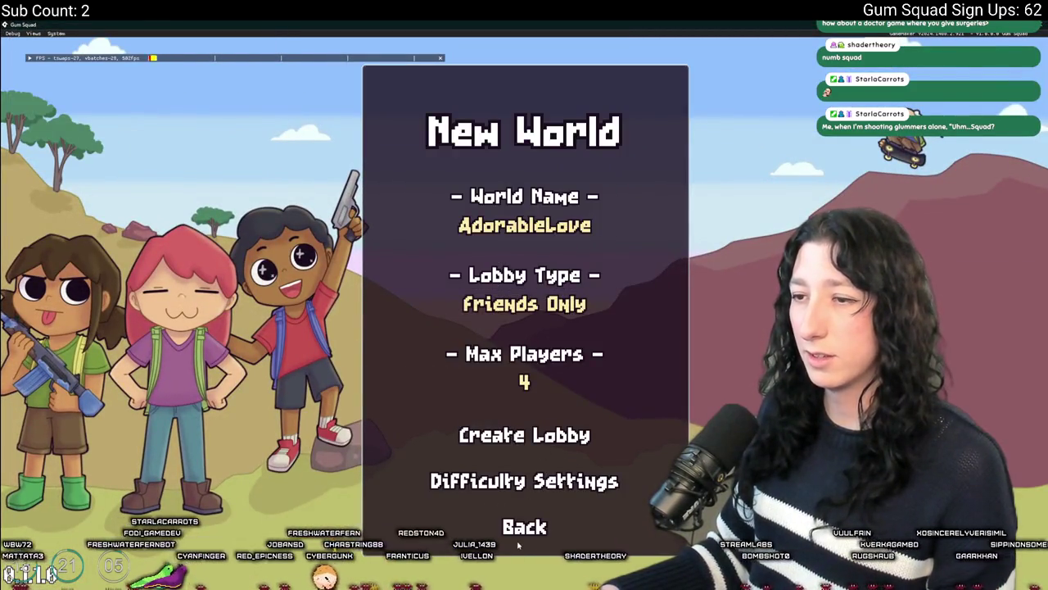
left_click(522, 528)
left_click(525, 316)
scroll(655, 327, "down", 3)
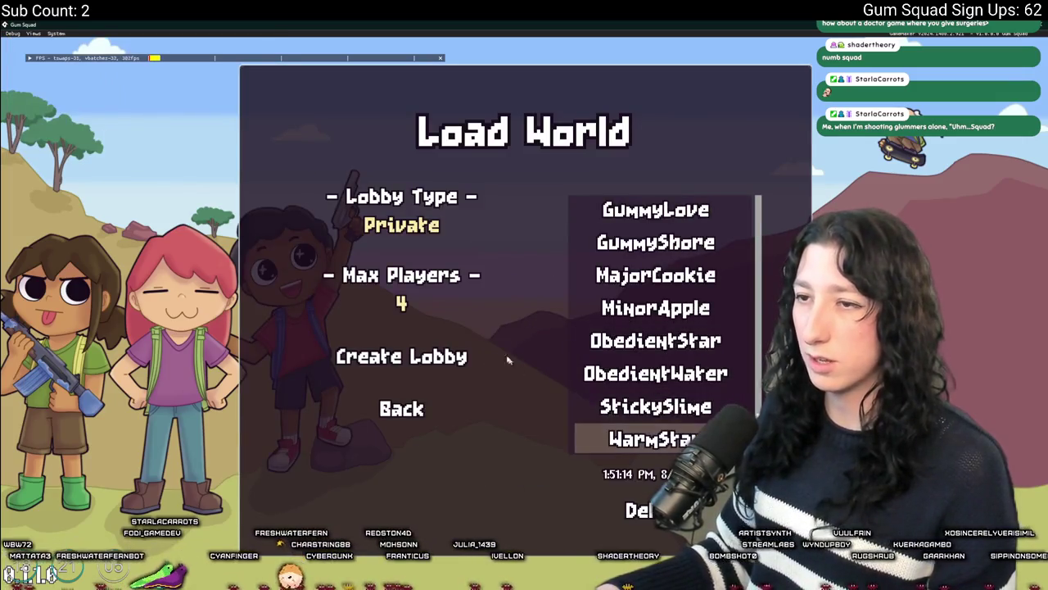
left_click(403, 225)
left_click(419, 366)
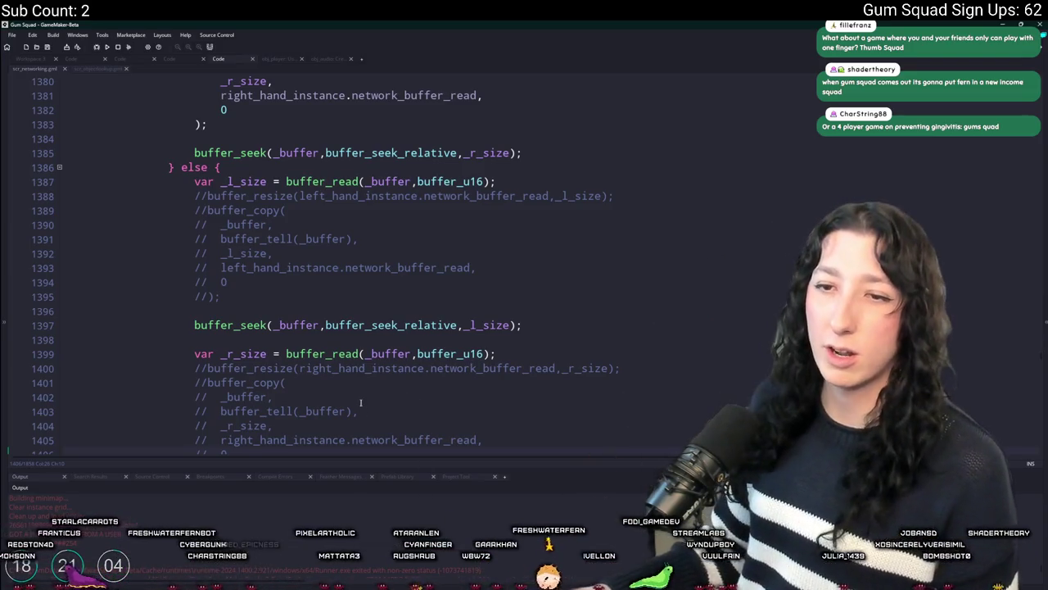
left_click(363, 353)
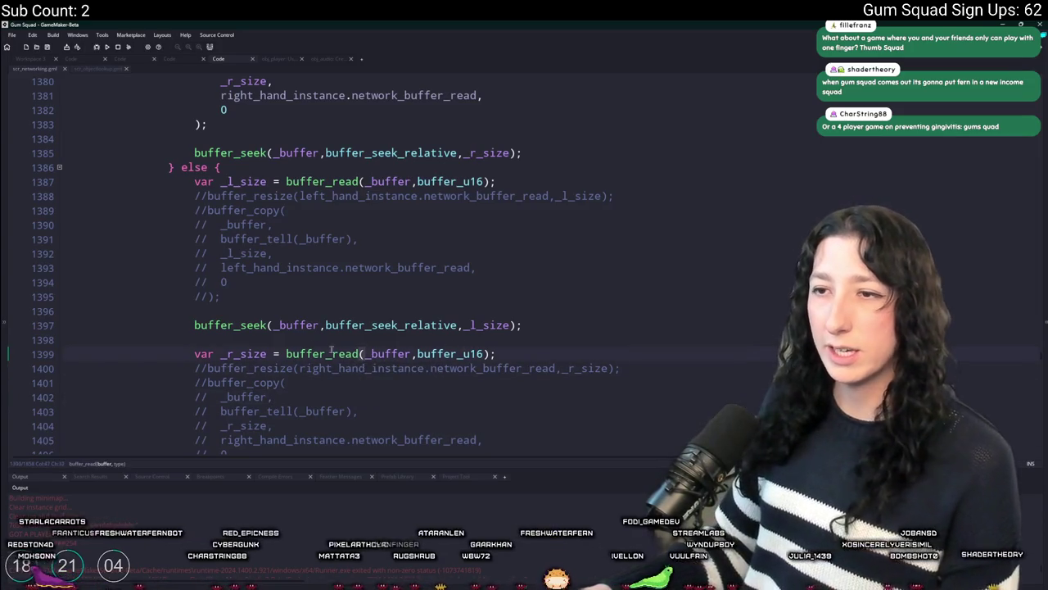
left_click(412, 353)
double_click(394, 353)
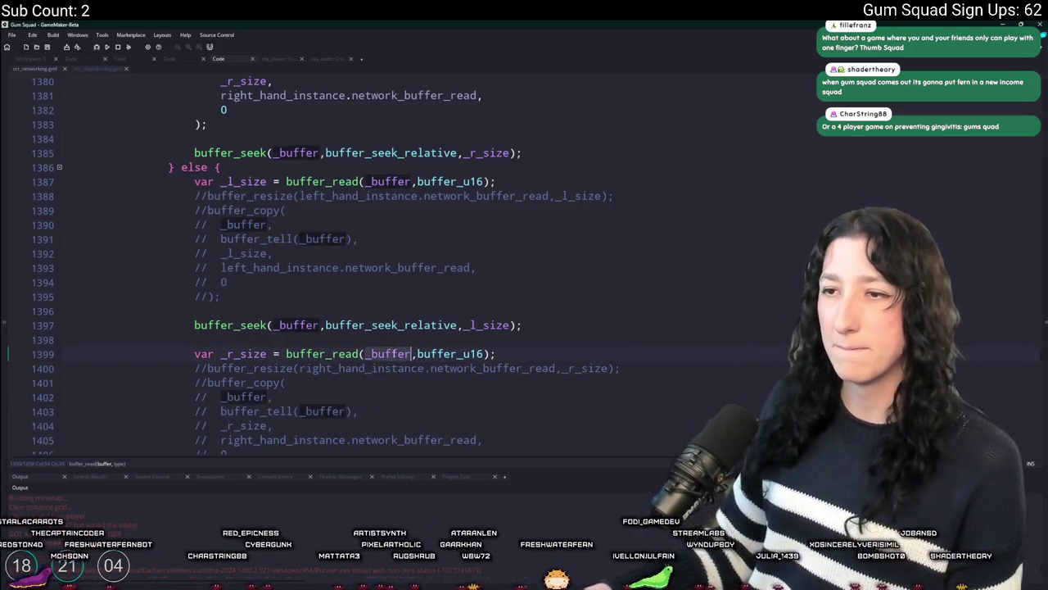
left_click(491, 328)
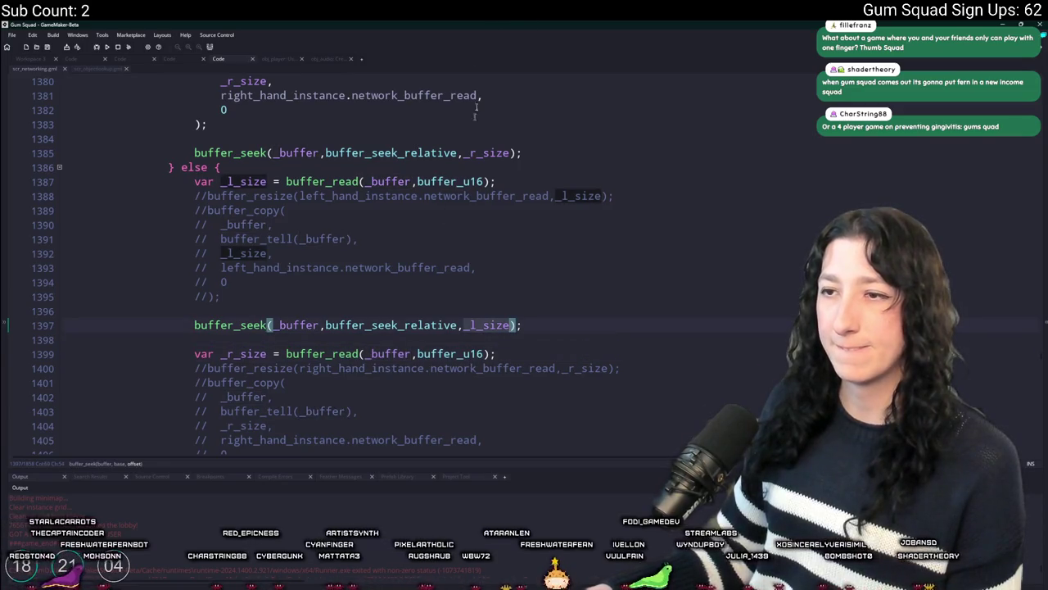
left_click(290, 196)
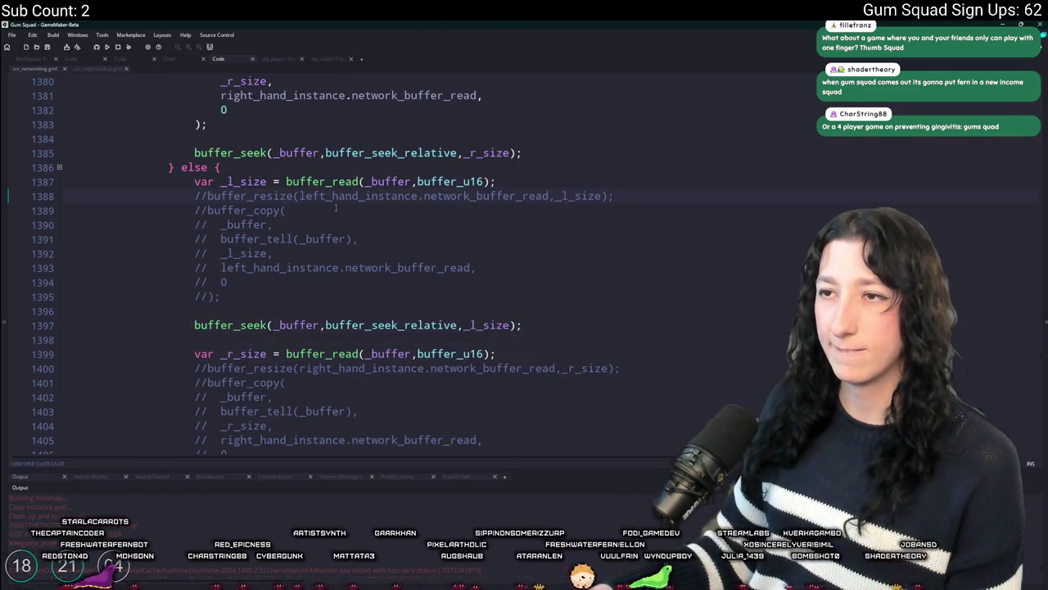
left_click(393, 326)
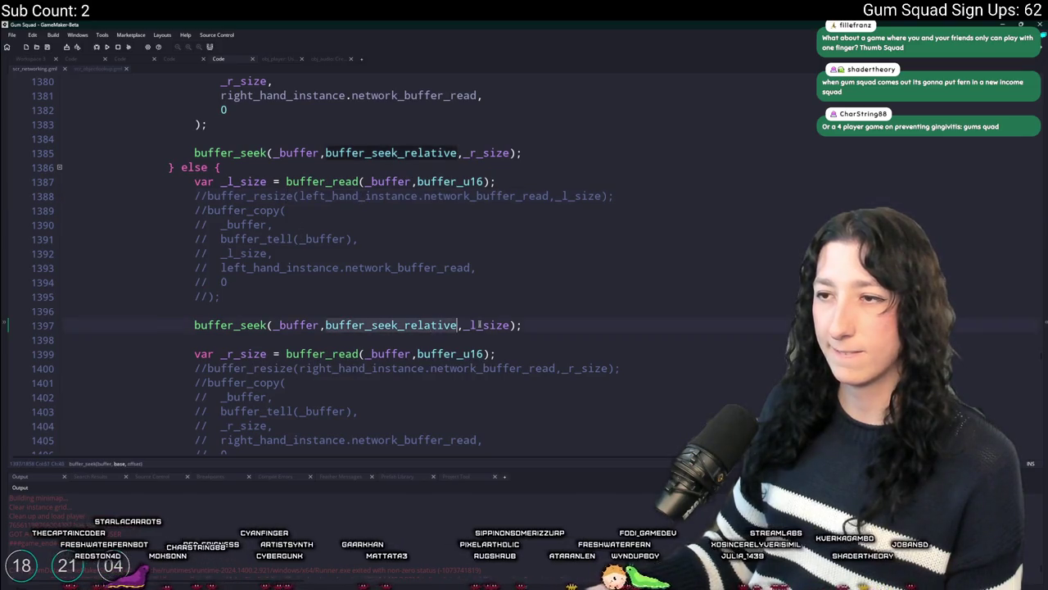
left_click(482, 326)
scroll(287, 155, "up", 2)
type("l")
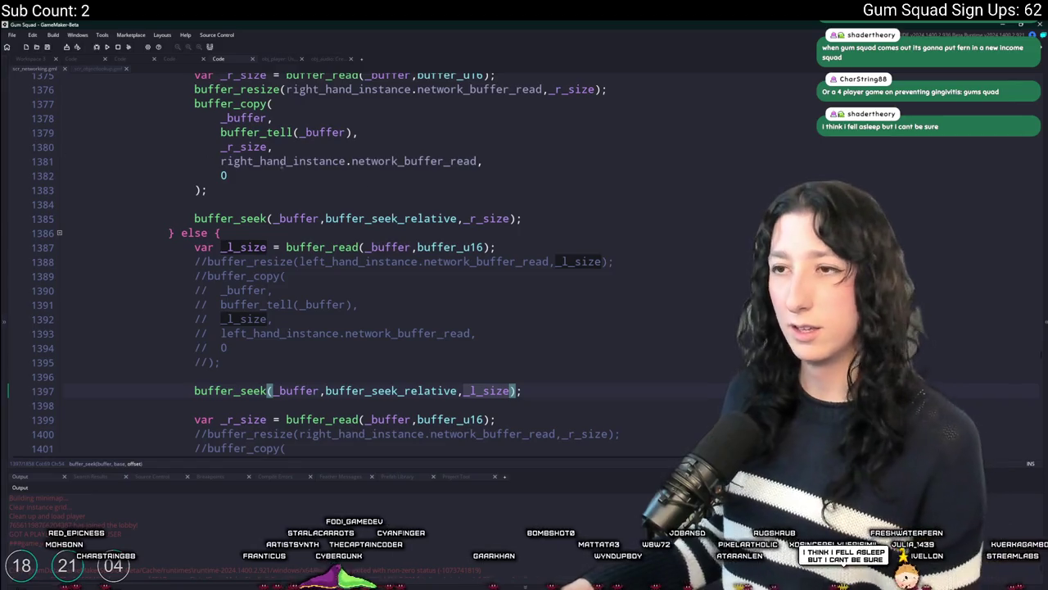
key("Up")
key("Up")
key("Up")
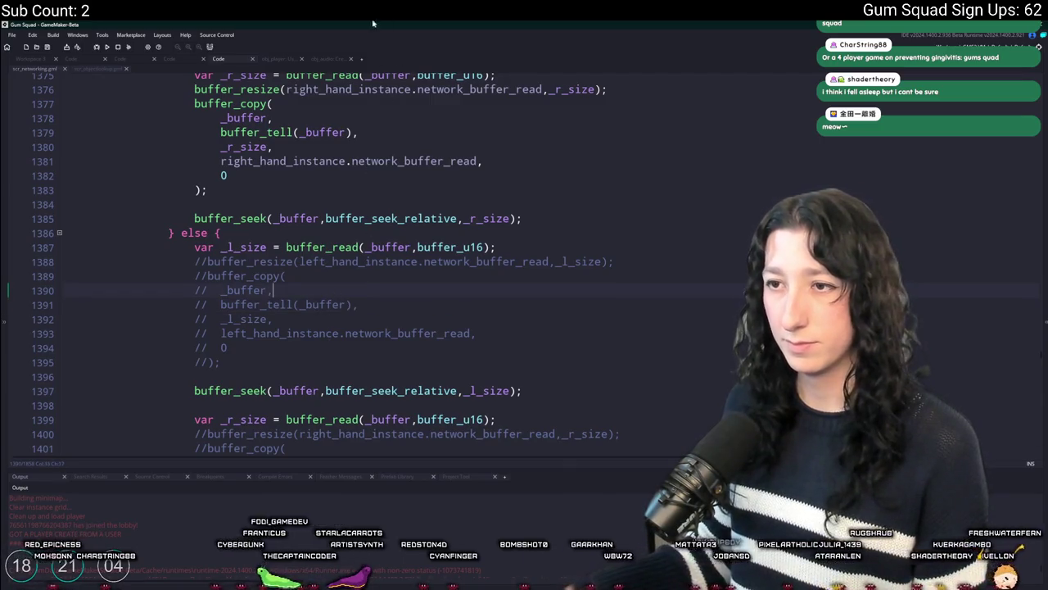
scroll(450, 304, "down", 2)
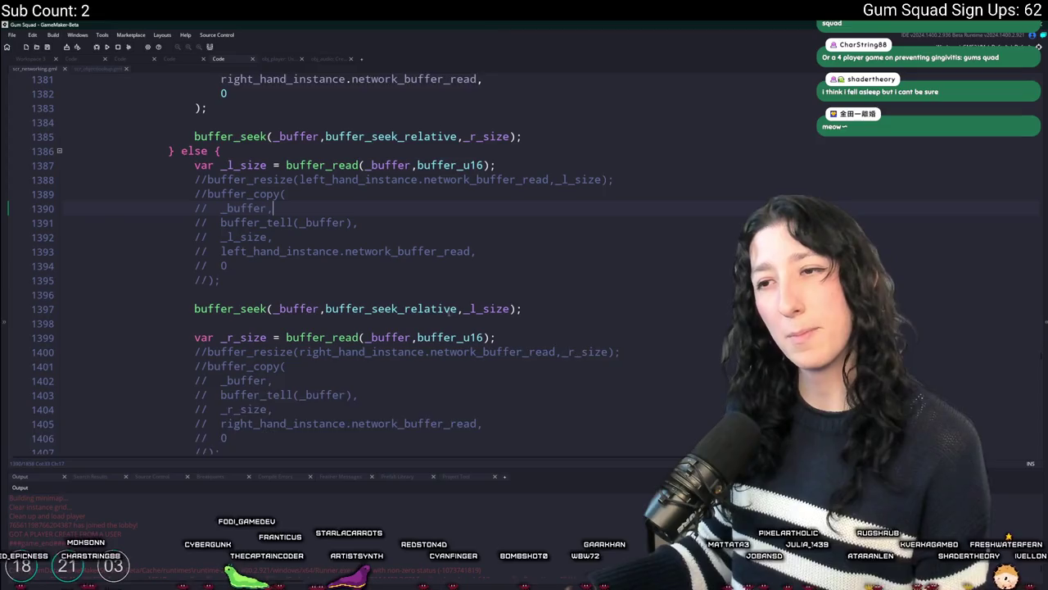
scroll(450, 303, "down", 2)
scroll(450, 302, "down", 2)
scroll(346, 199, "up", 4)
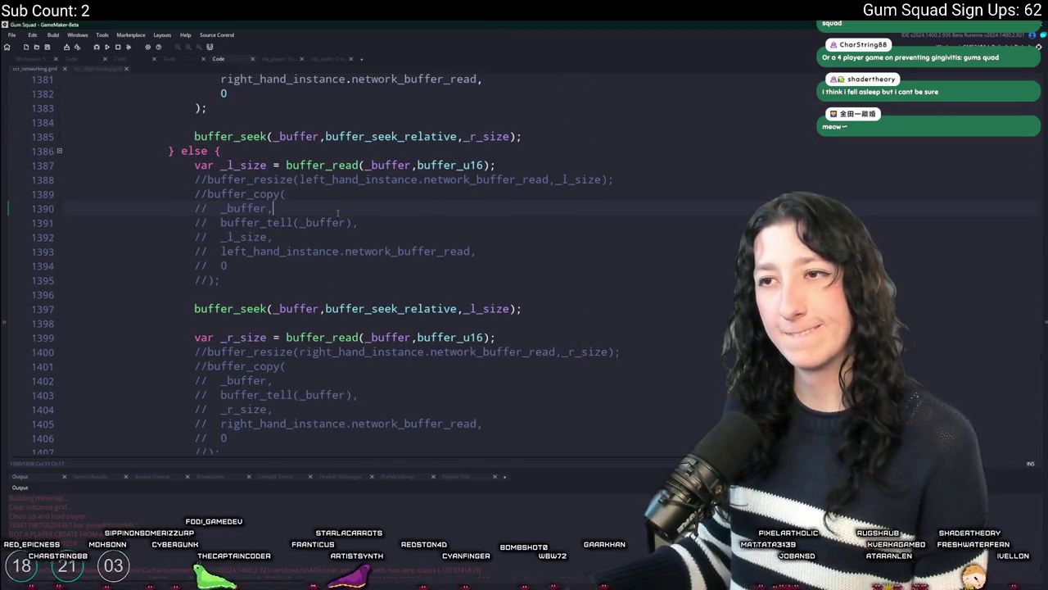
scroll(347, 199, "up", 2)
scroll(346, 199, "up", 2)
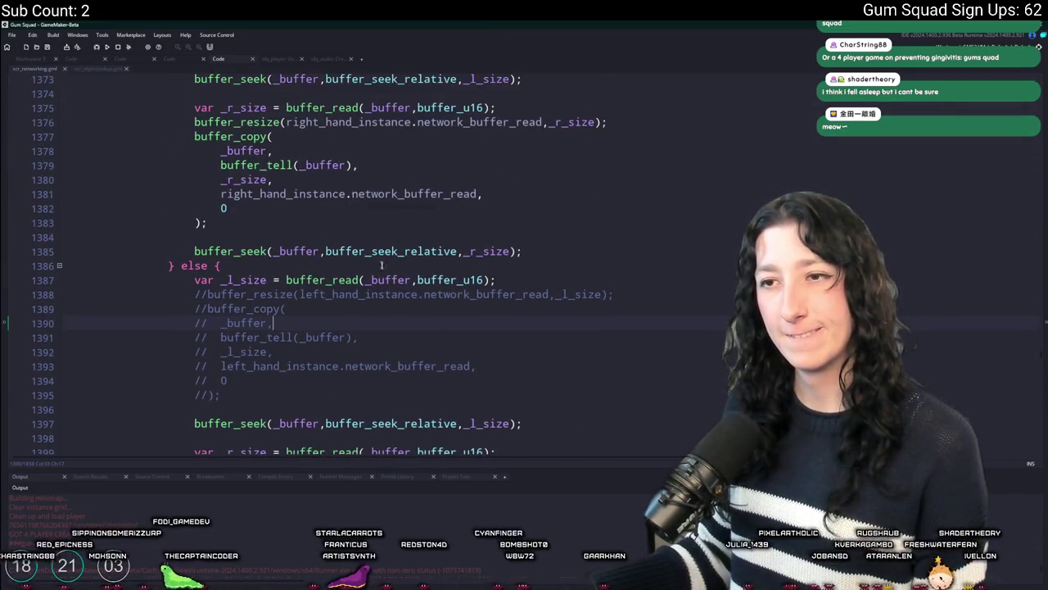
scroll(427, 272, "up", 3)
scroll(426, 273, "up", 8)
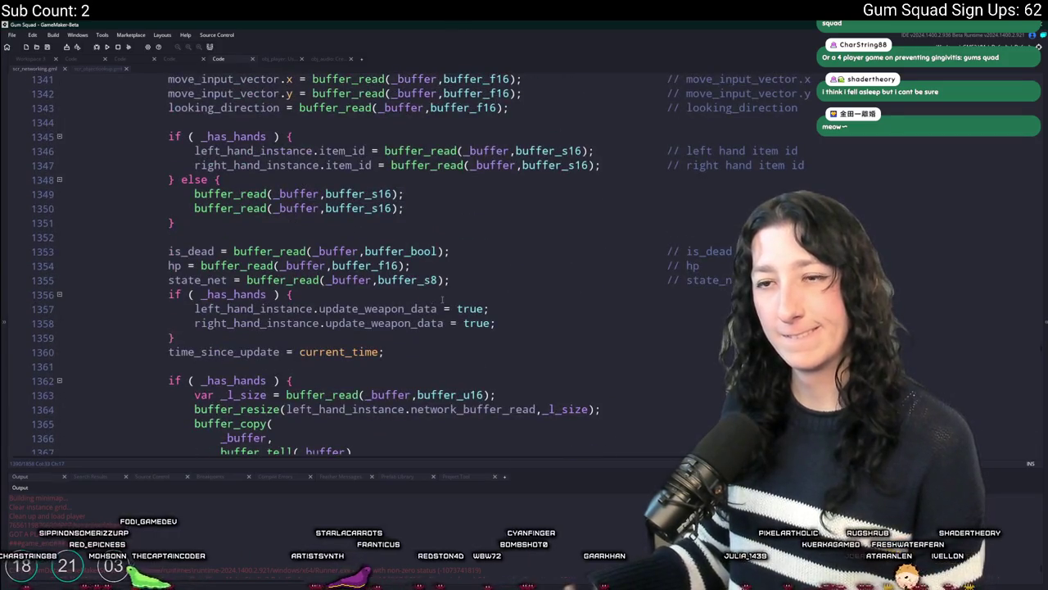
scroll(442, 300, "down", 2)
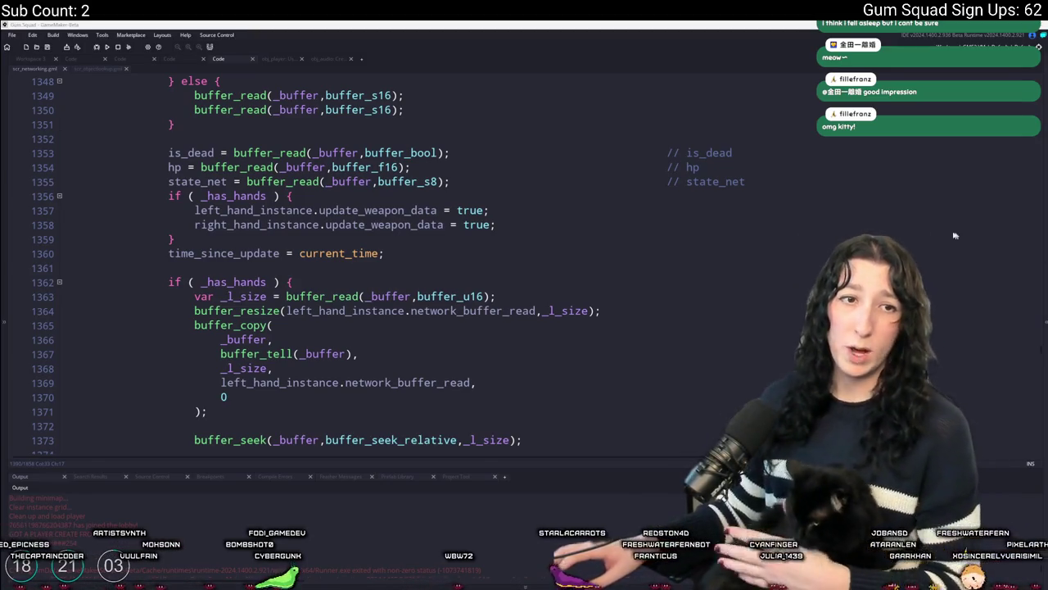
left_click(421, 268)
scroll(421, 268, "up", 4)
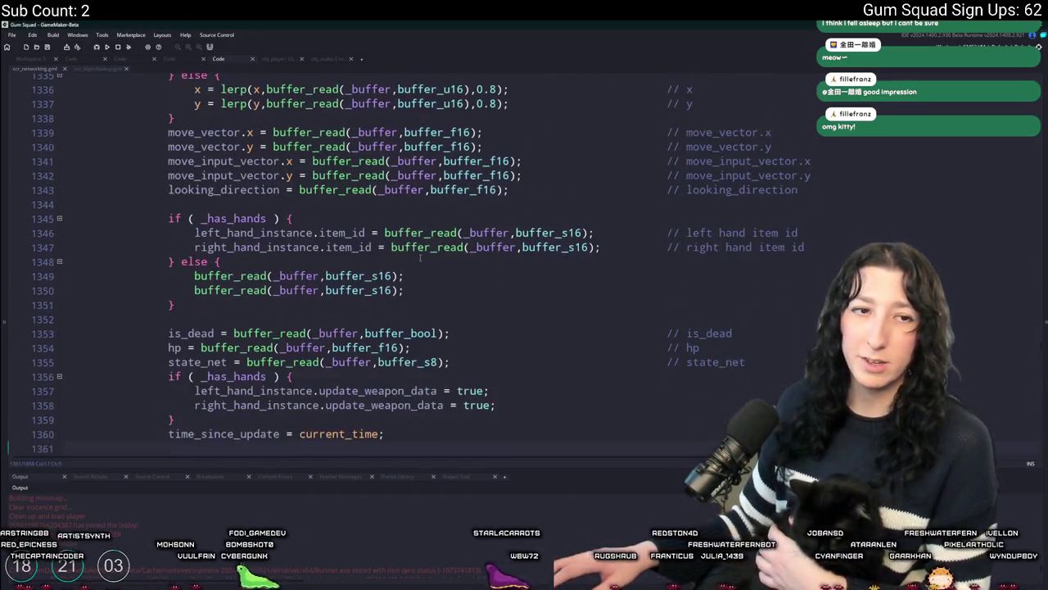
scroll(459, 213, "up", 1)
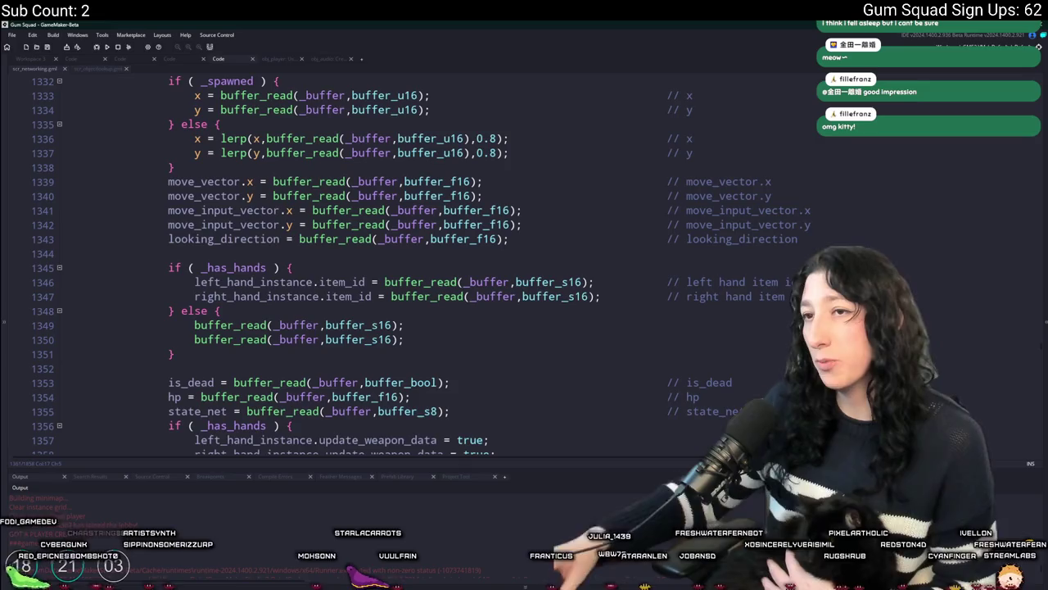
scroll(357, 261, "up", 3)
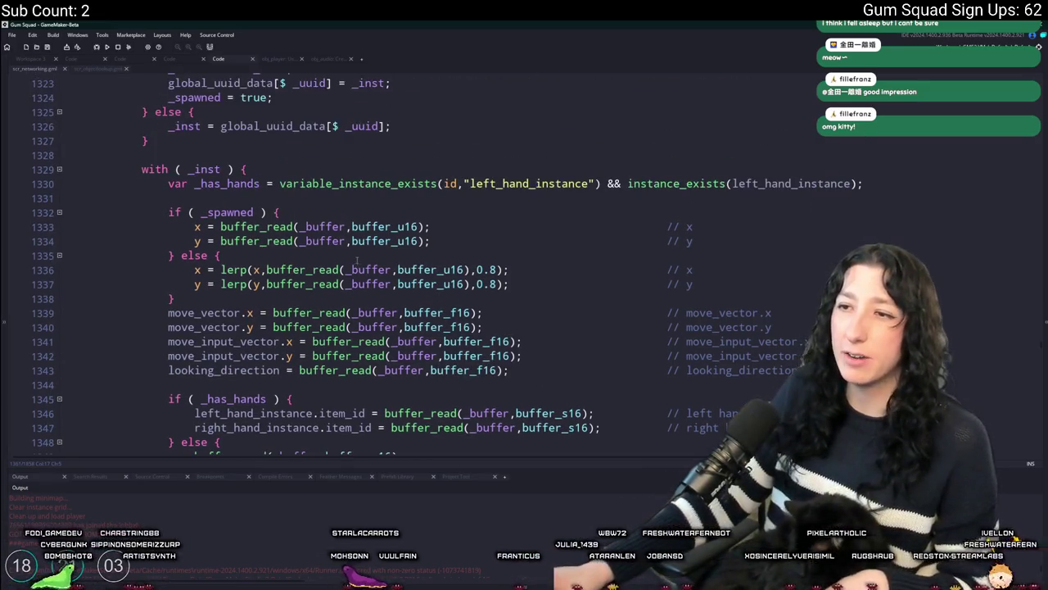
scroll(357, 260, "up", 6)
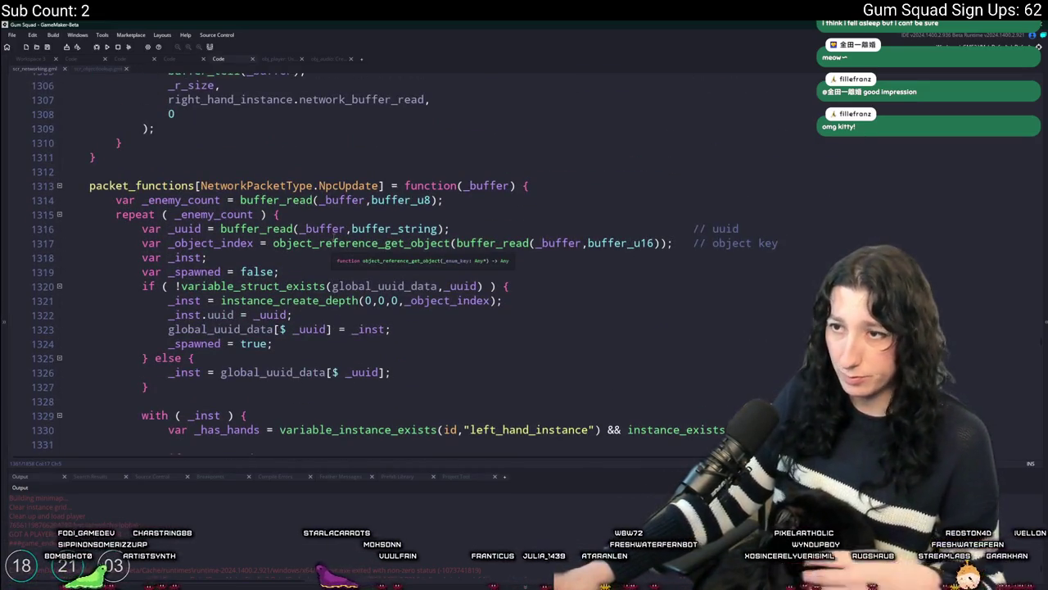
scroll(333, 242, "down", 2)
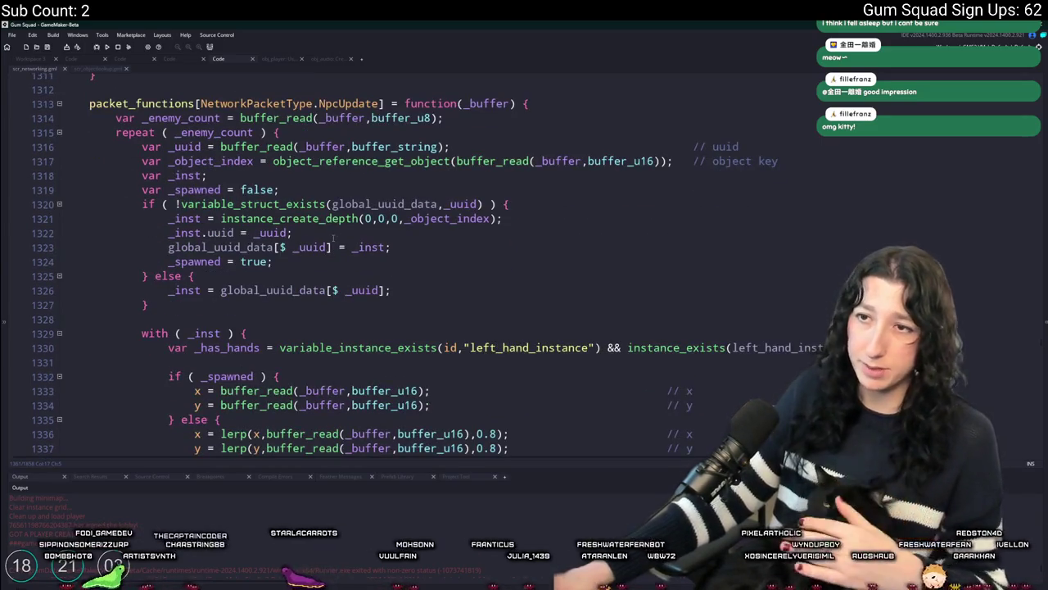
scroll(326, 238, "down", 3)
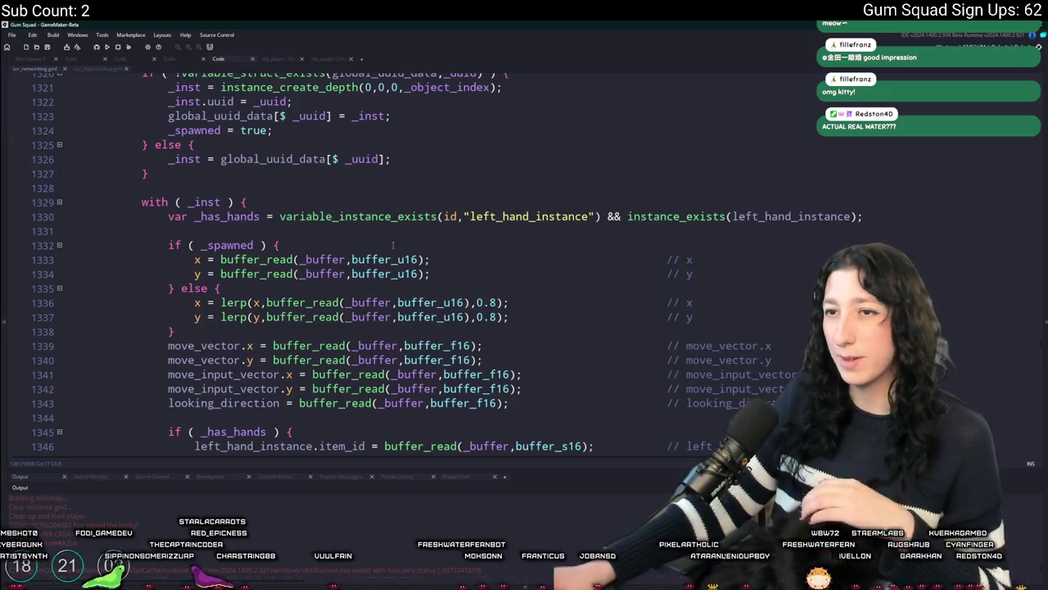
scroll(369, 280, "down", 5)
scroll(369, 279, "down", 2)
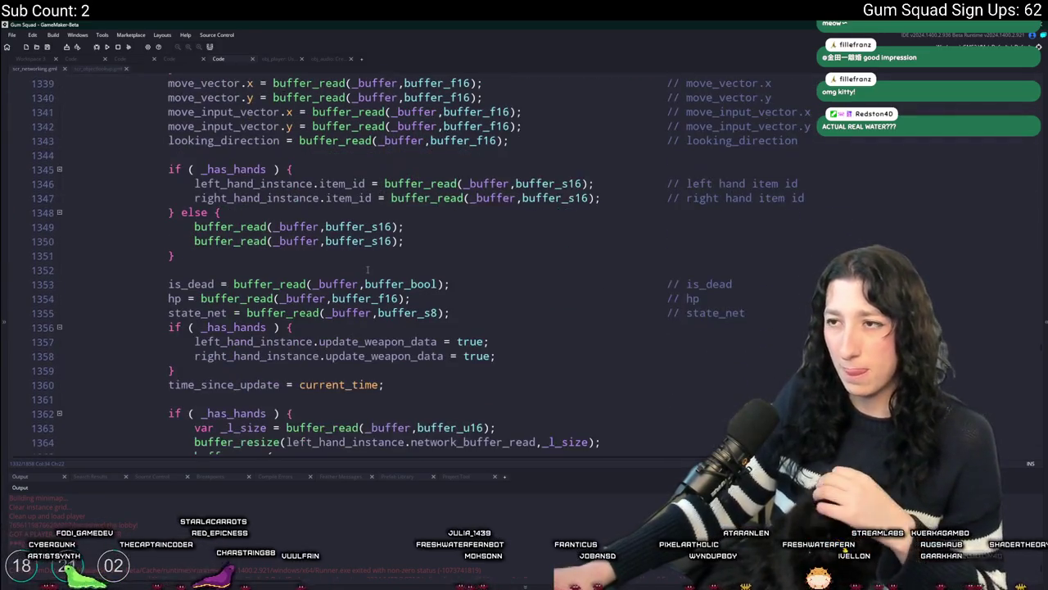
scroll(373, 266, "up", 2)
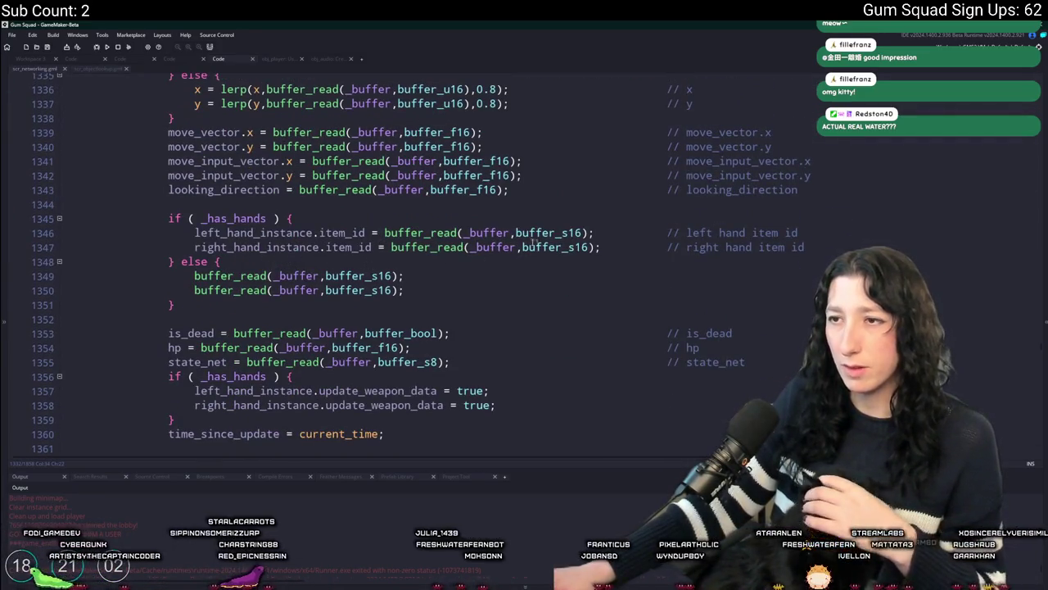
scroll(532, 311, "down", 2)
scroll(529, 299, "down", 4)
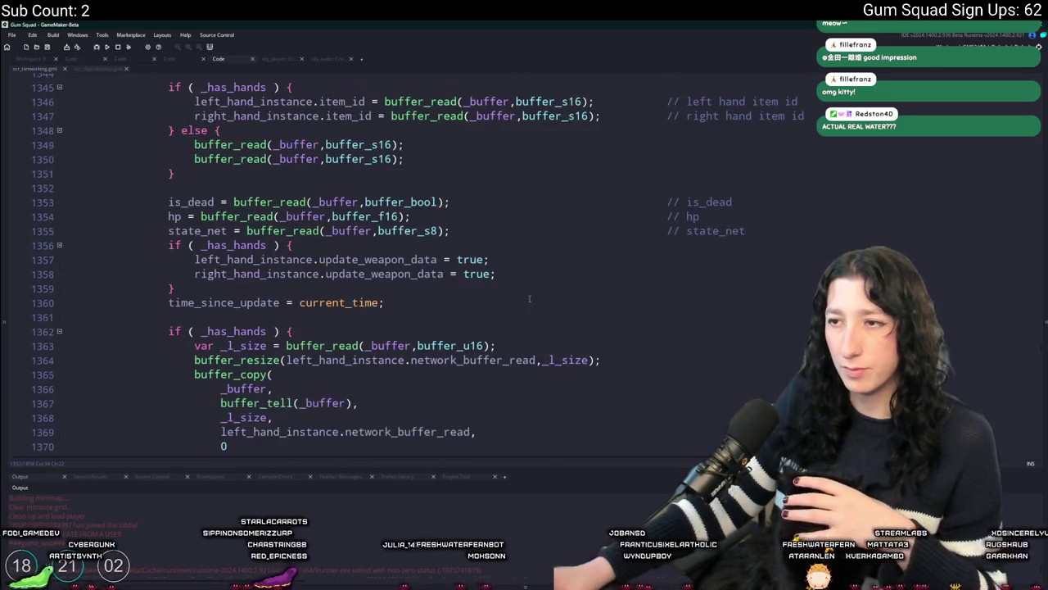
scroll(529, 299, "down", 1)
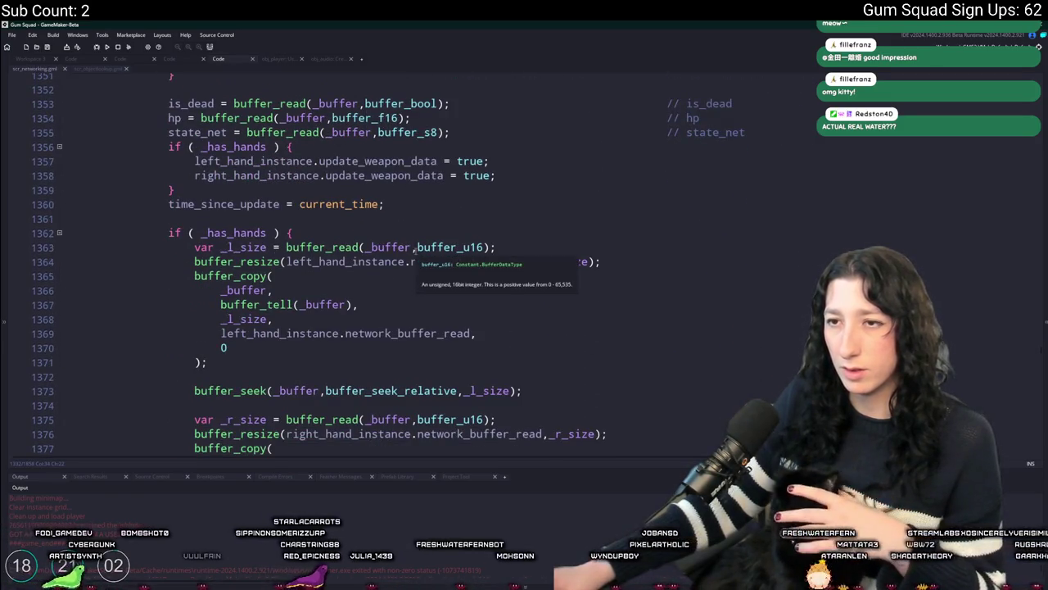
scroll(419, 251, "up", 2)
scroll(419, 251, "down", 5)
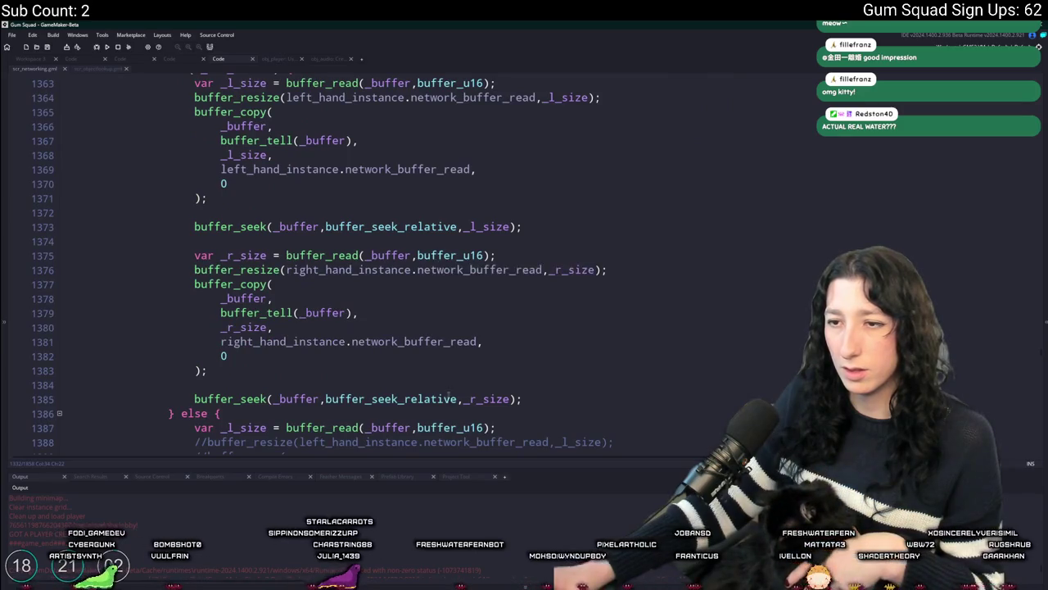
scroll(419, 252, "down", 2)
scroll(331, 402, "up", 2)
scroll(330, 401, "down", 1)
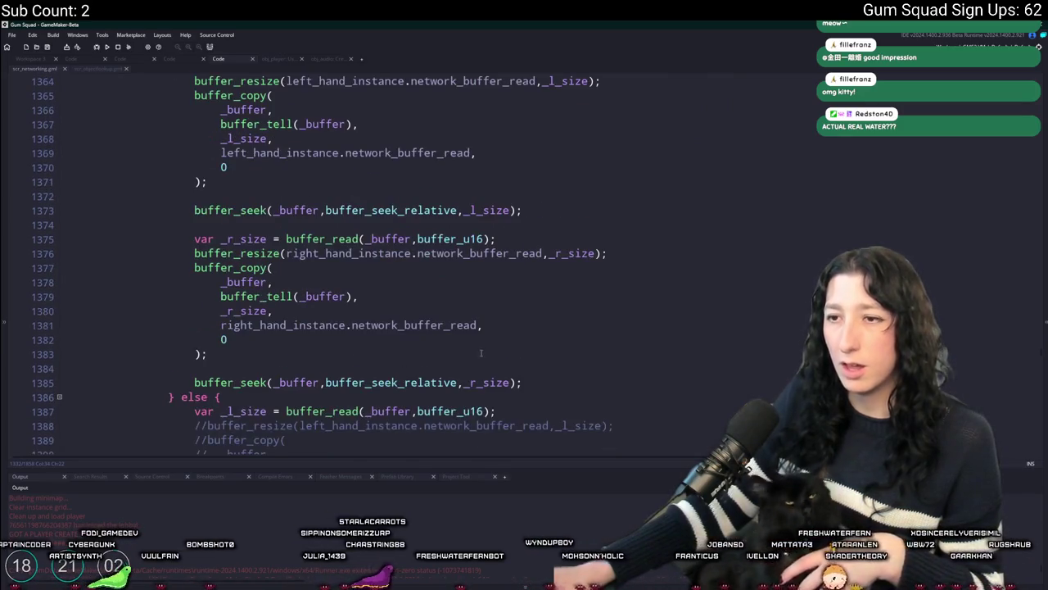
scroll(331, 402, "up", 3)
scroll(383, 299, "down", 11)
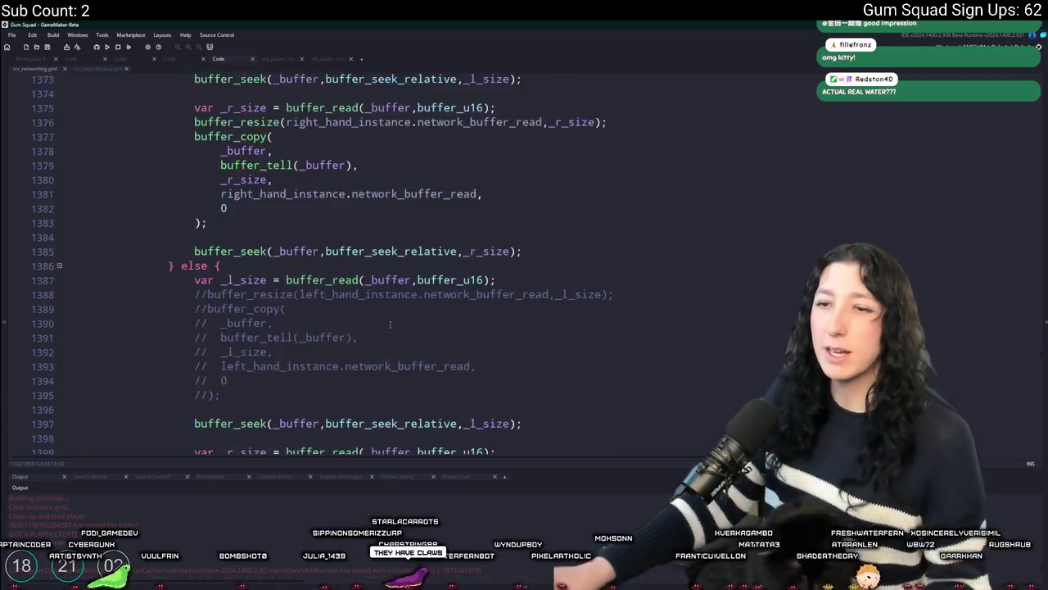
scroll(384, 299, "up", 7)
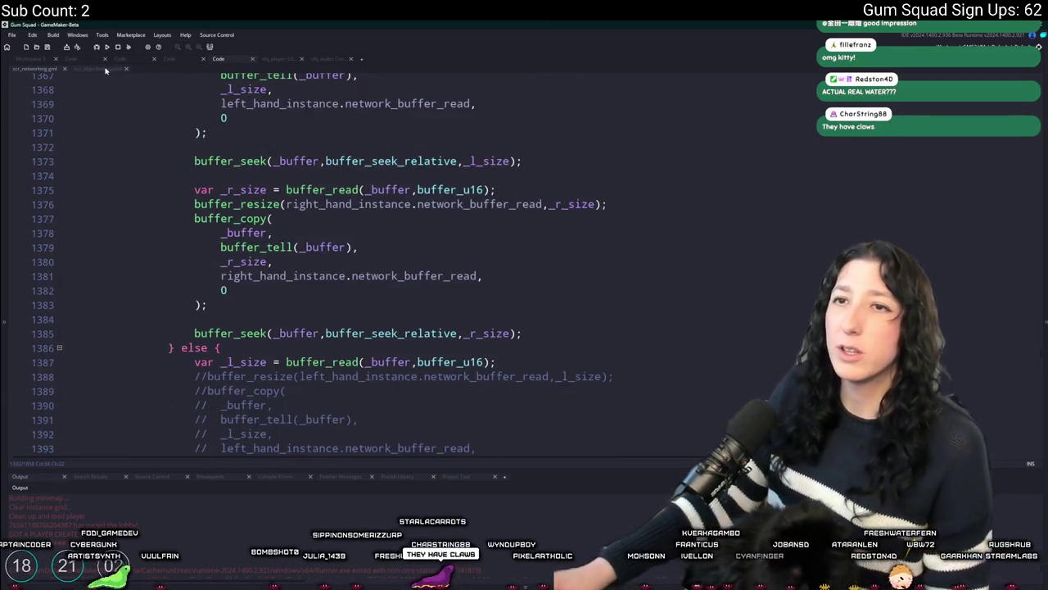
scroll(321, 203, "up", 20)
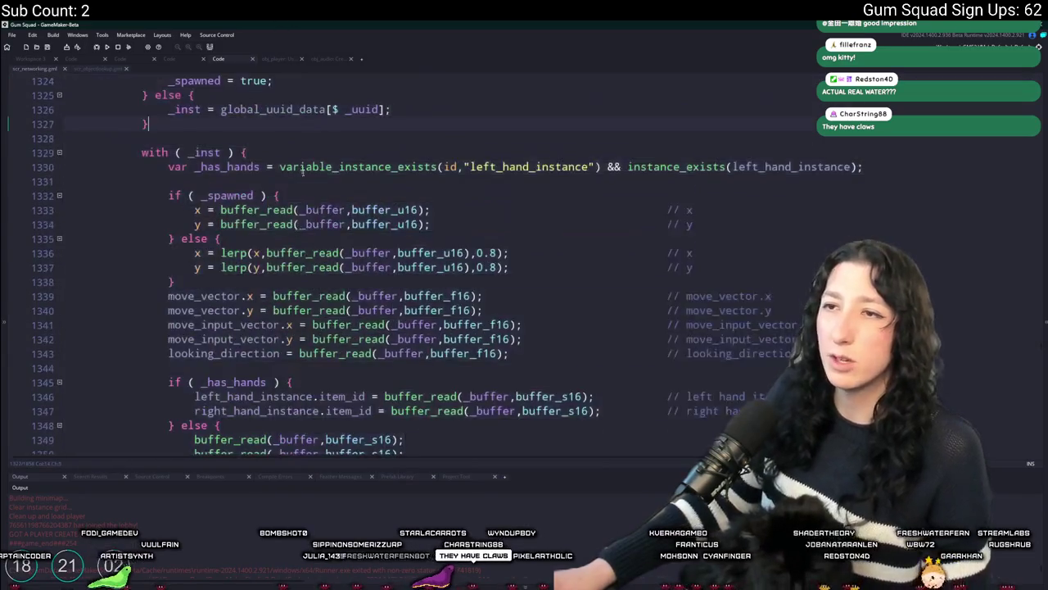
left_click(358, 283)
Find all NpcUpdate matches and jump to line 459's packet writer, after the _has_hands if block.
key("ctrl+f")
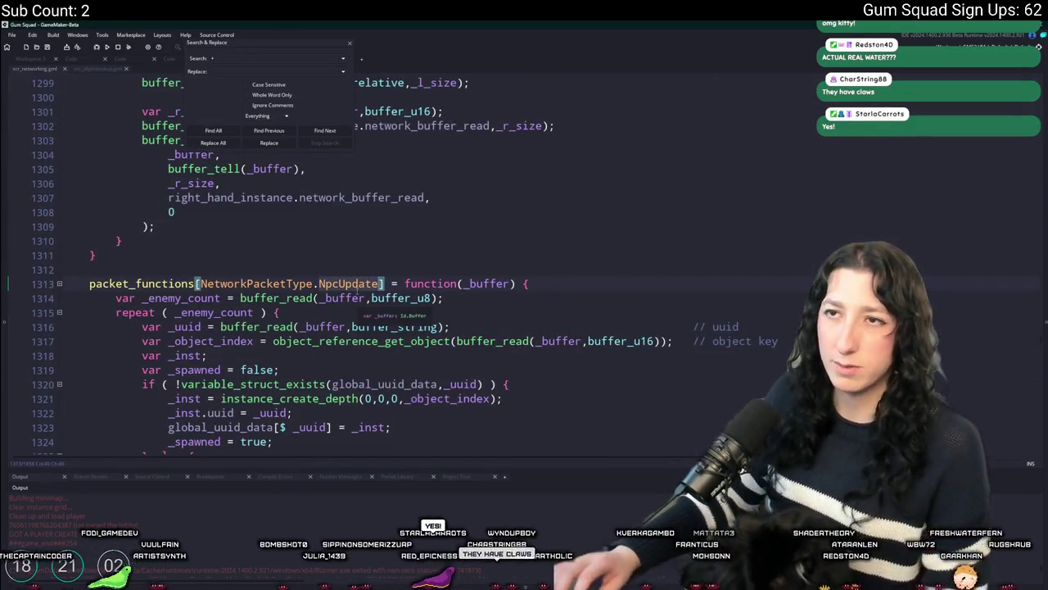
key("Return")
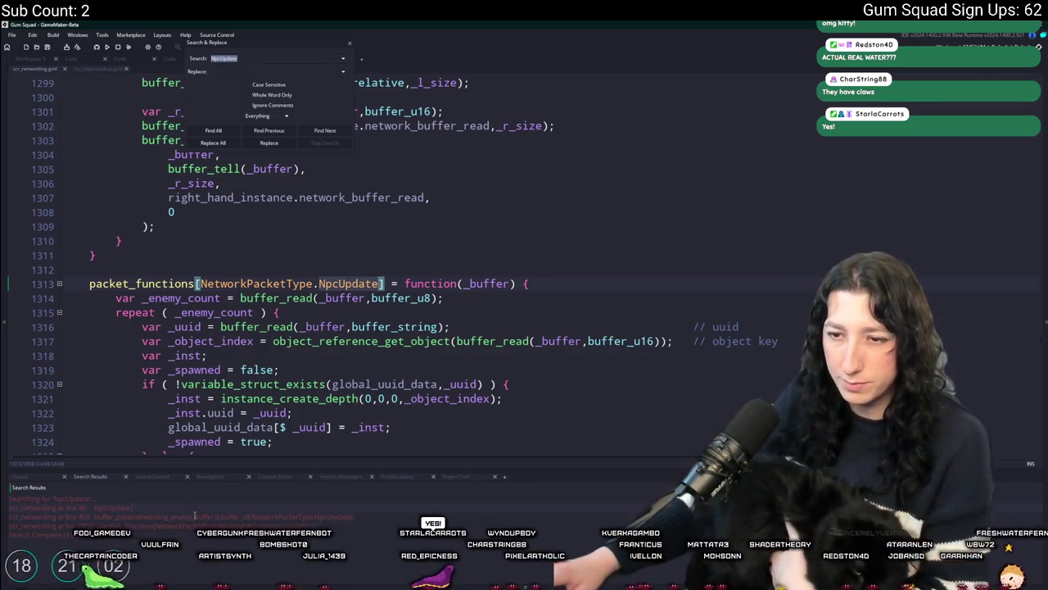
double_click(194, 516)
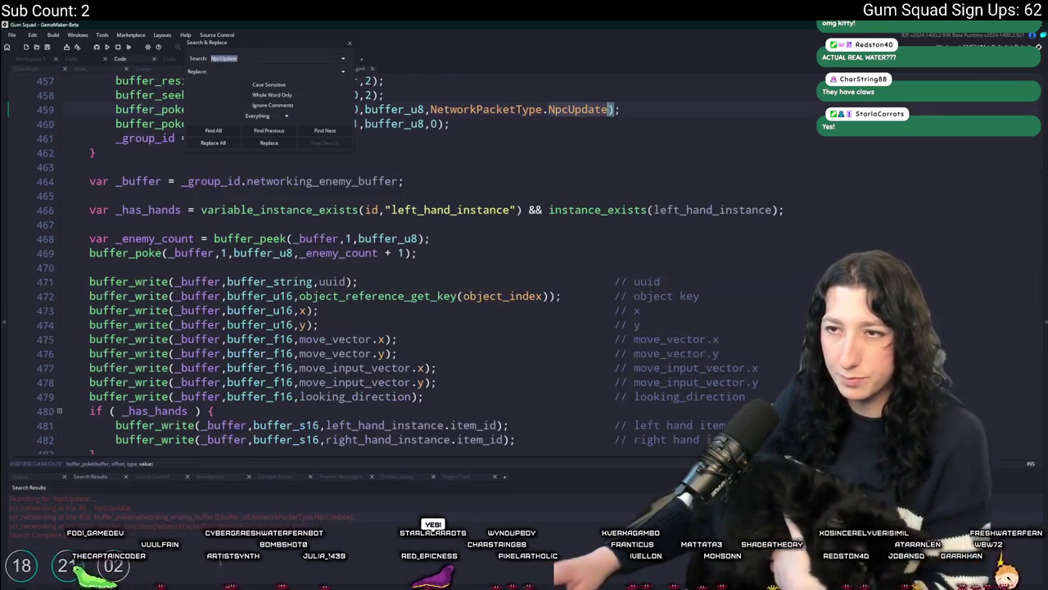
left_click(349, 43)
scroll(290, 300, "down", 10)
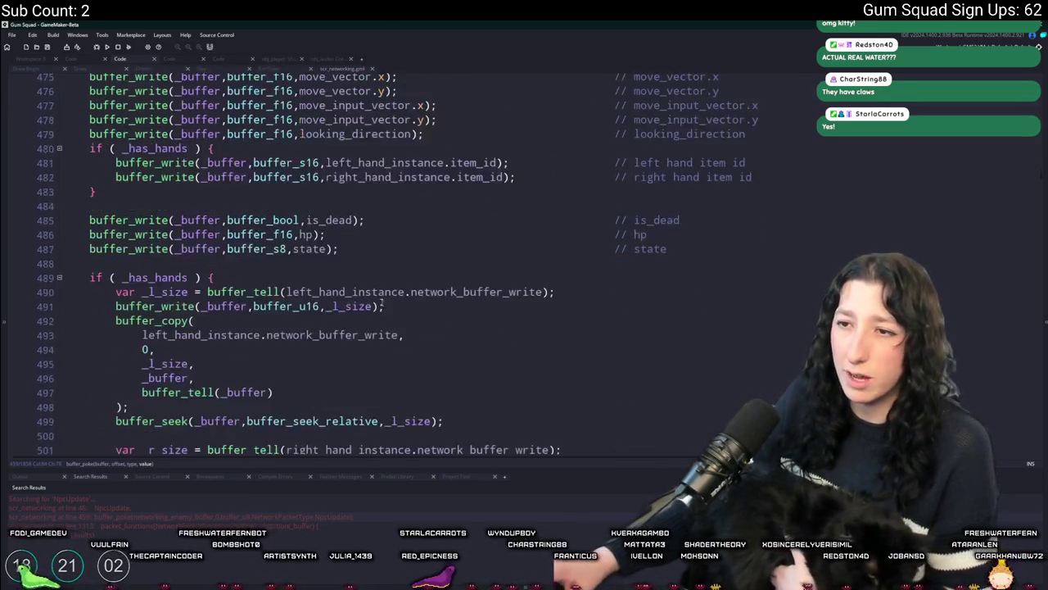
scroll(291, 301, "down", 2)
scroll(223, 265, "up", 4)
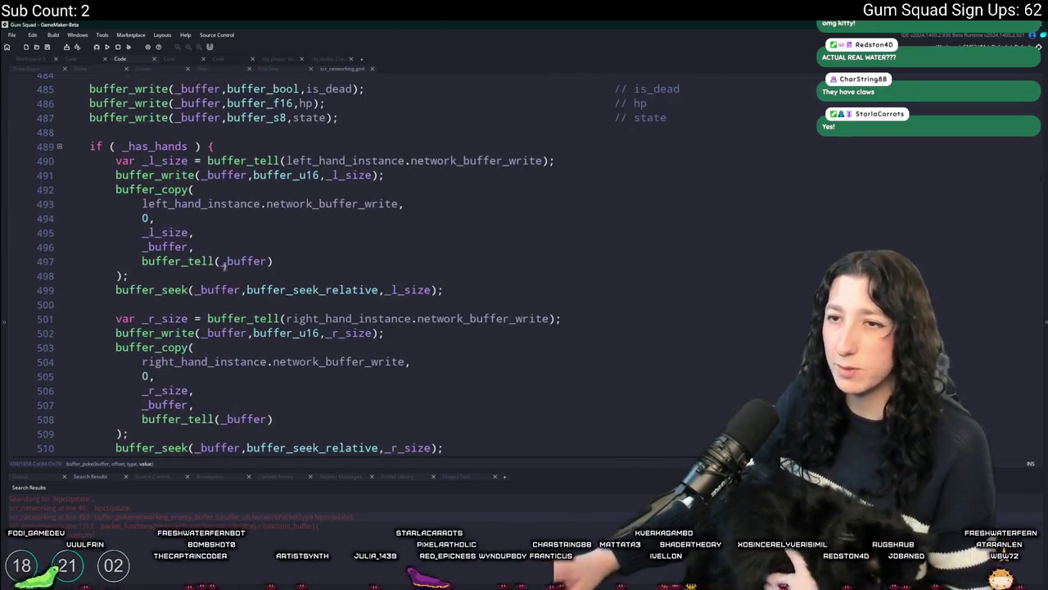
left_click(201, 146)
scroll(215, 279, "down", 2)
left_click(147, 397)
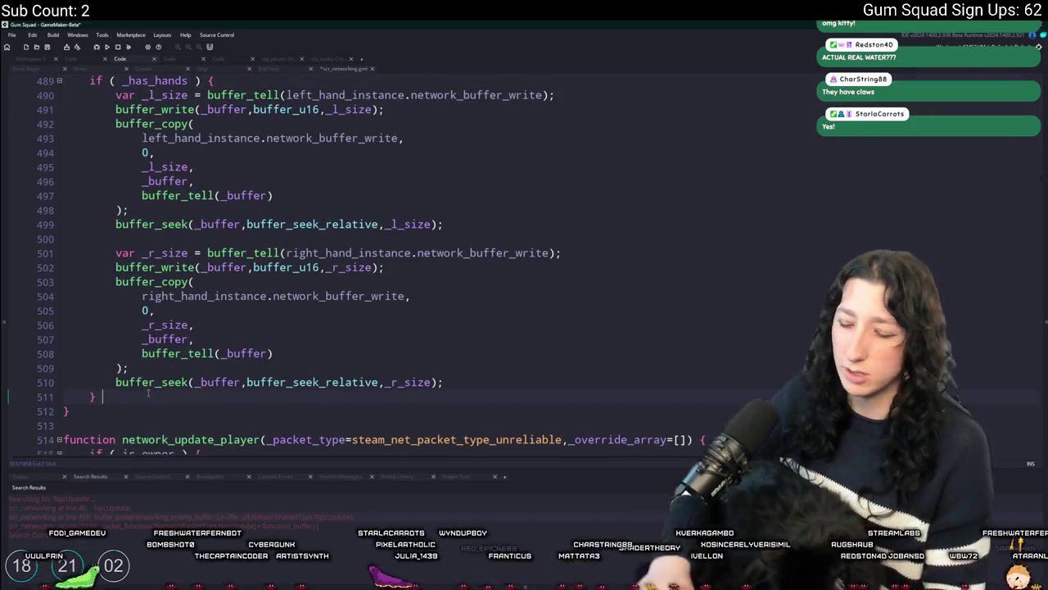
Add an else branch writing two buffer_write(_buffer,buffer_u16,0) lines for handless NPCs.
type("else {")
key("Return")
type("}")
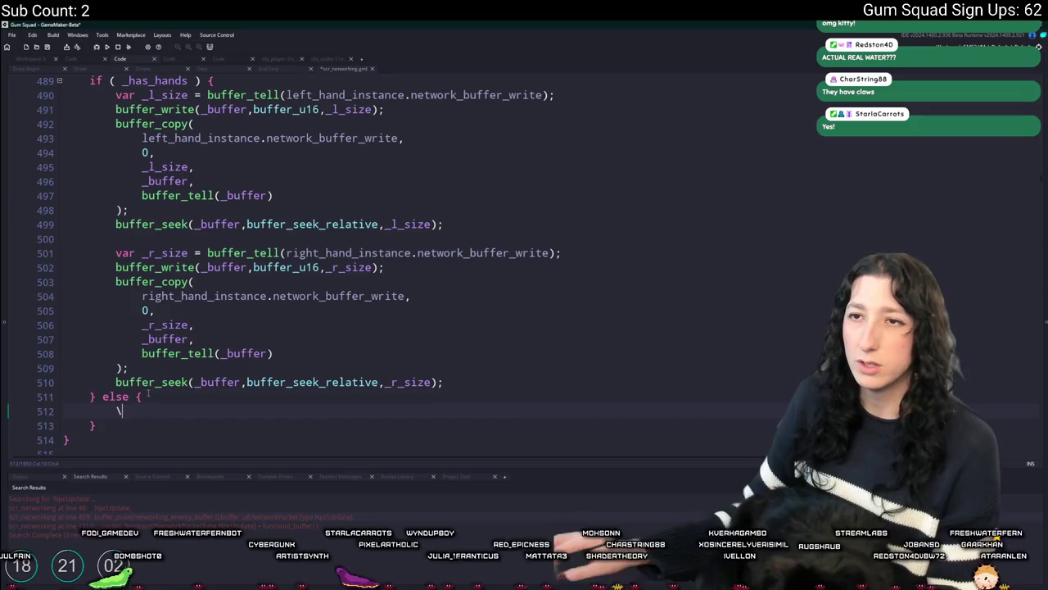
key("Return")
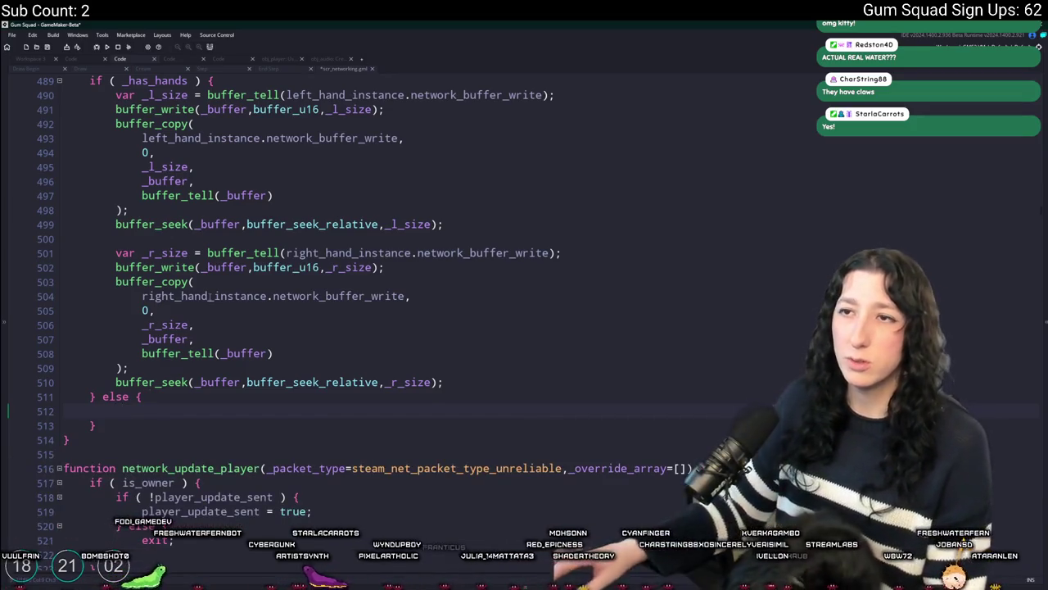
left_click(321, 109)
left_click_drag(321, 109, 116, 109)
key("ctrl+c")
left_click(156, 411)
key("ctrl+v")
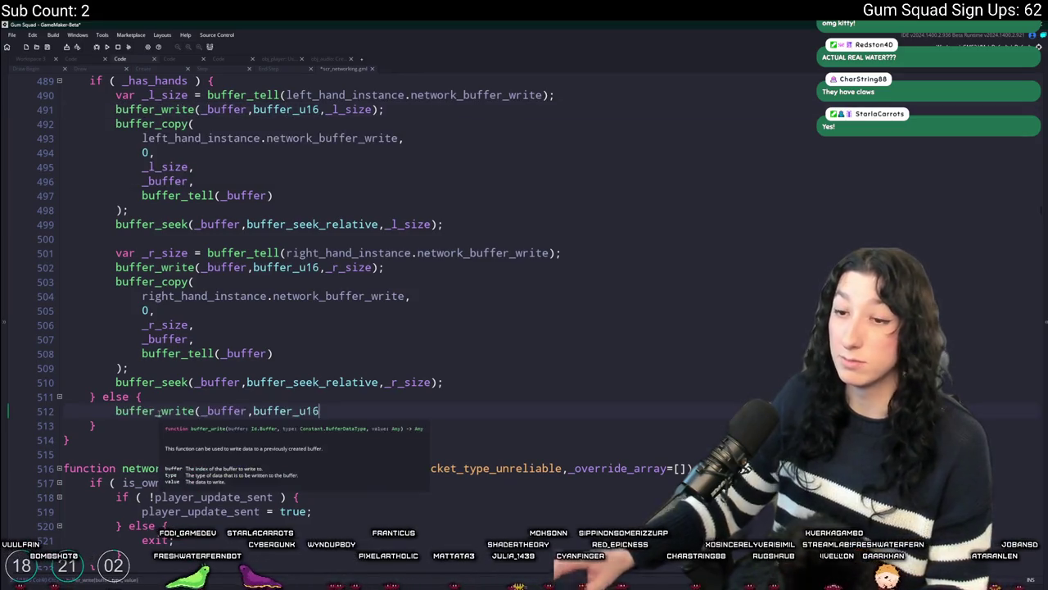
type(",0);")
key("ctrl+d")
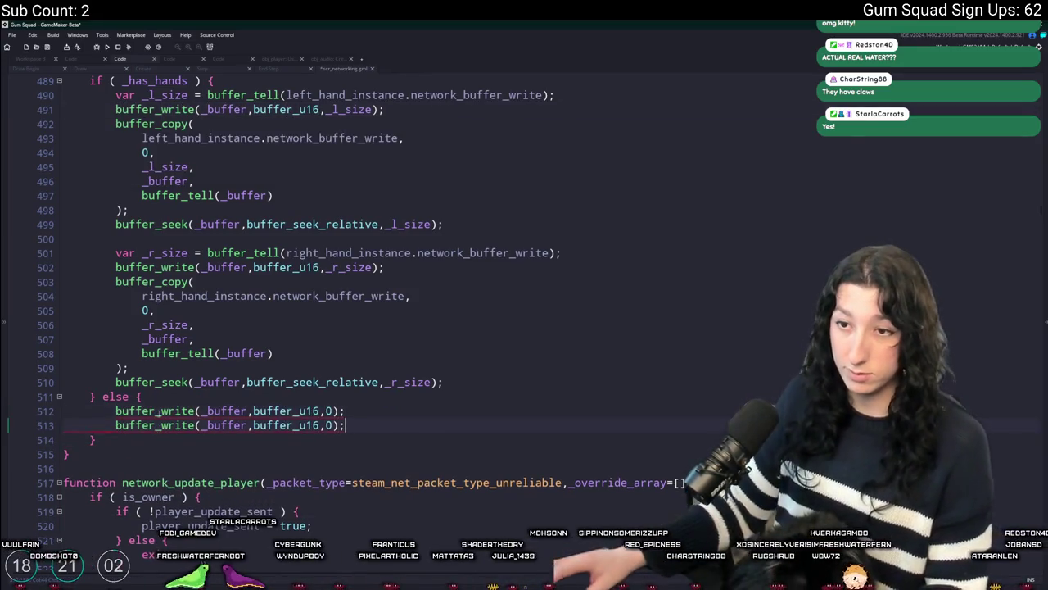
Build and run the game with F5, then bring up GitHub Desktop.
left_click(279, 339)
key("F5")
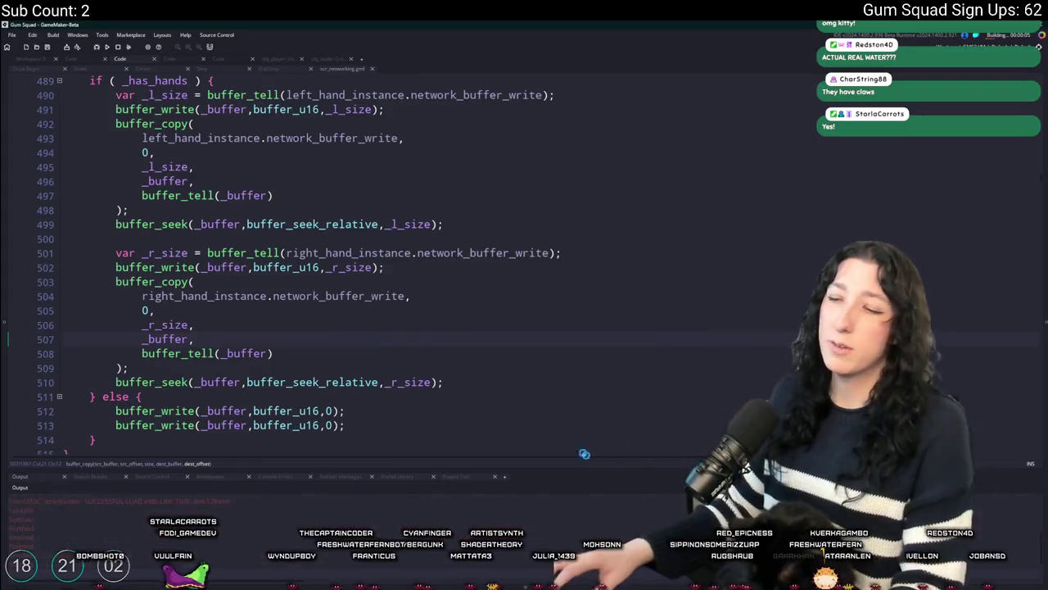
key("alt+Tab")
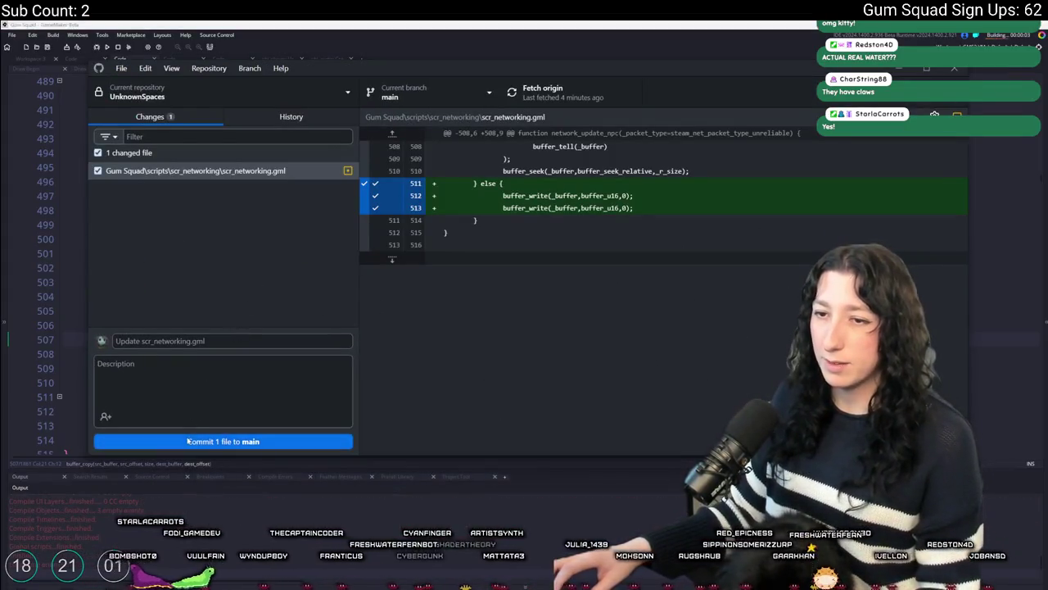
Commit the scr_networking.gml fix to main, fetch origin, and return to GameMaker.
left_click(188, 440)
left_click(544, 89)
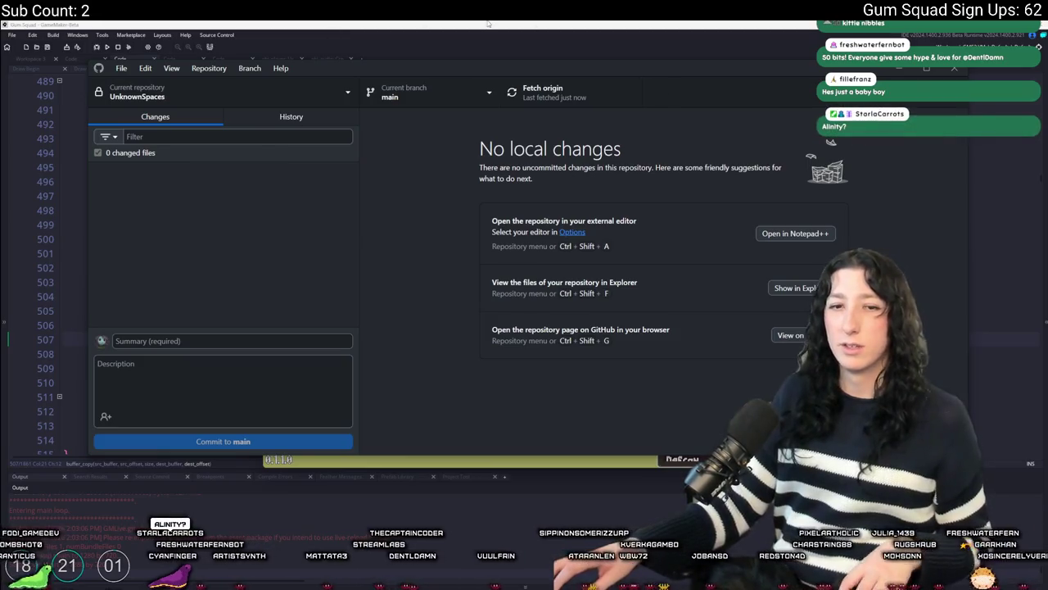
key("alt+Tab")
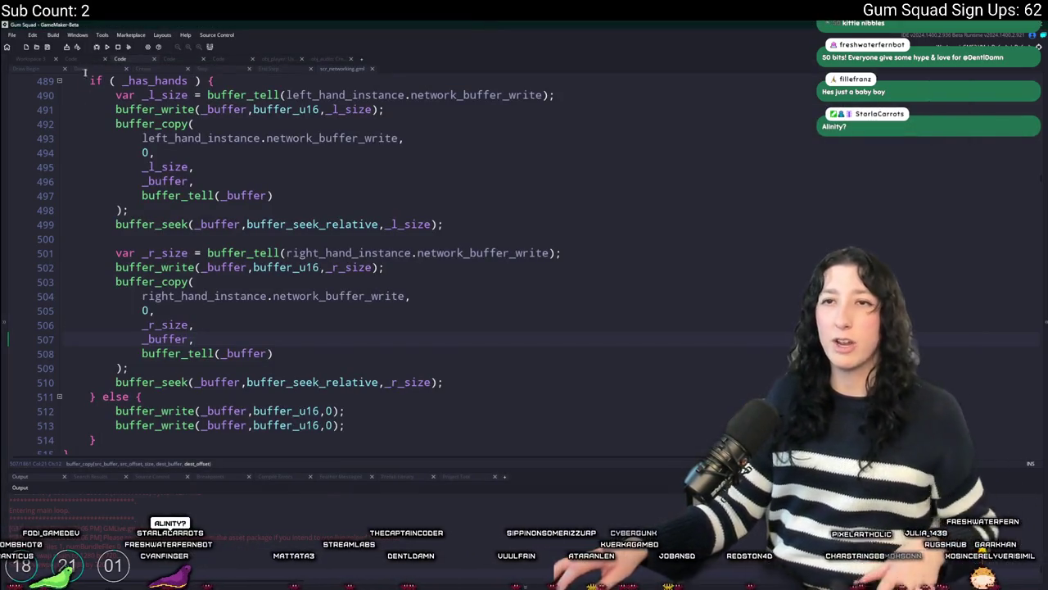
Relaunch Gum Squad, stopping the running instance, and maximise its window.
left_click(107, 49)
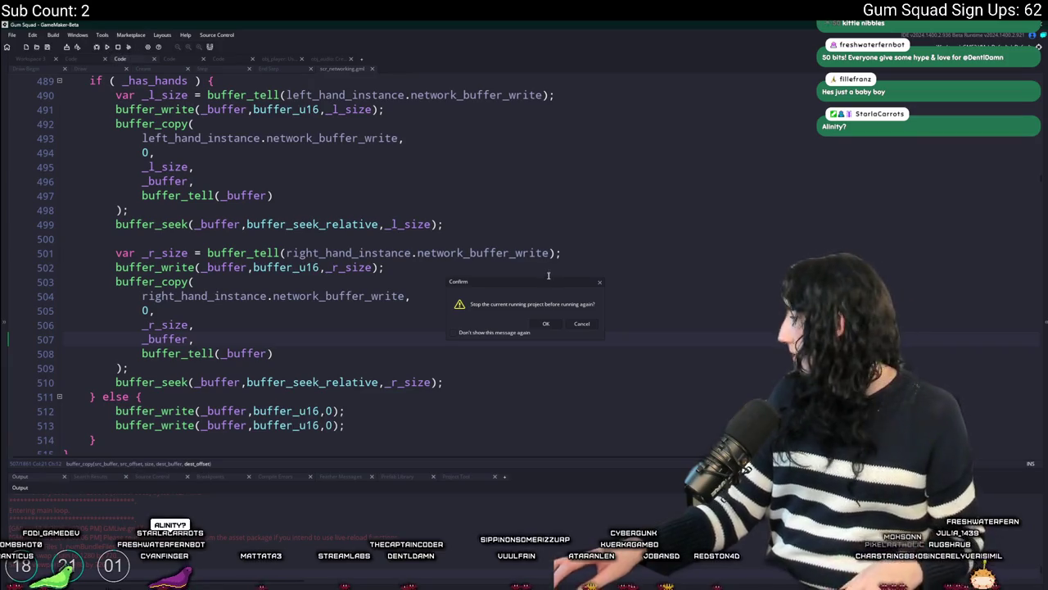
left_click(546, 323)
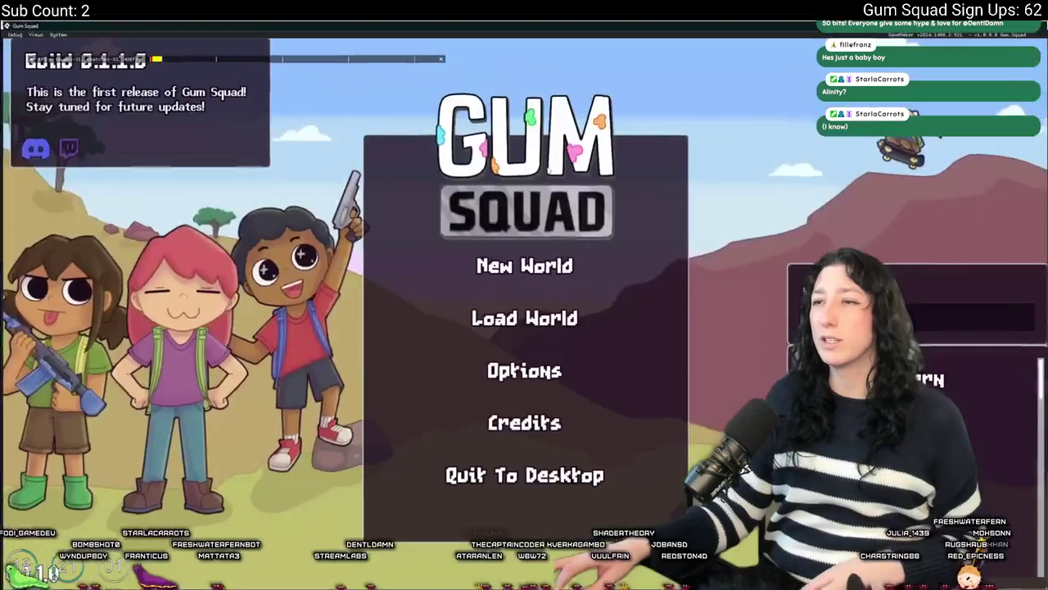
double_click(547, 170)
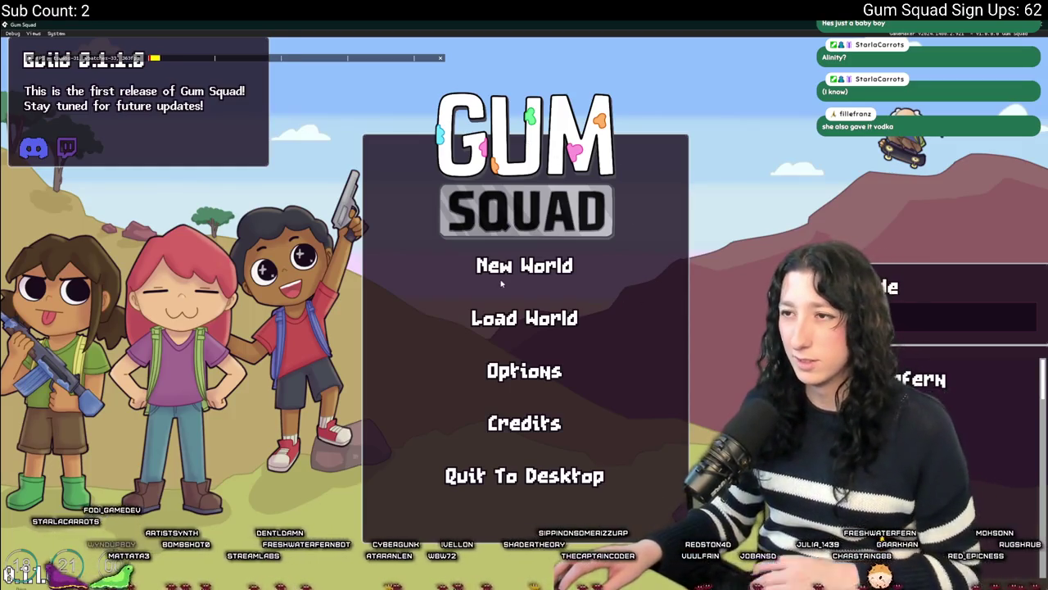
Host a Friends Only lobby on the WarmStar world, walk through the building, then leave.
left_click(502, 283)
left_click(528, 304)
left_click(515, 513)
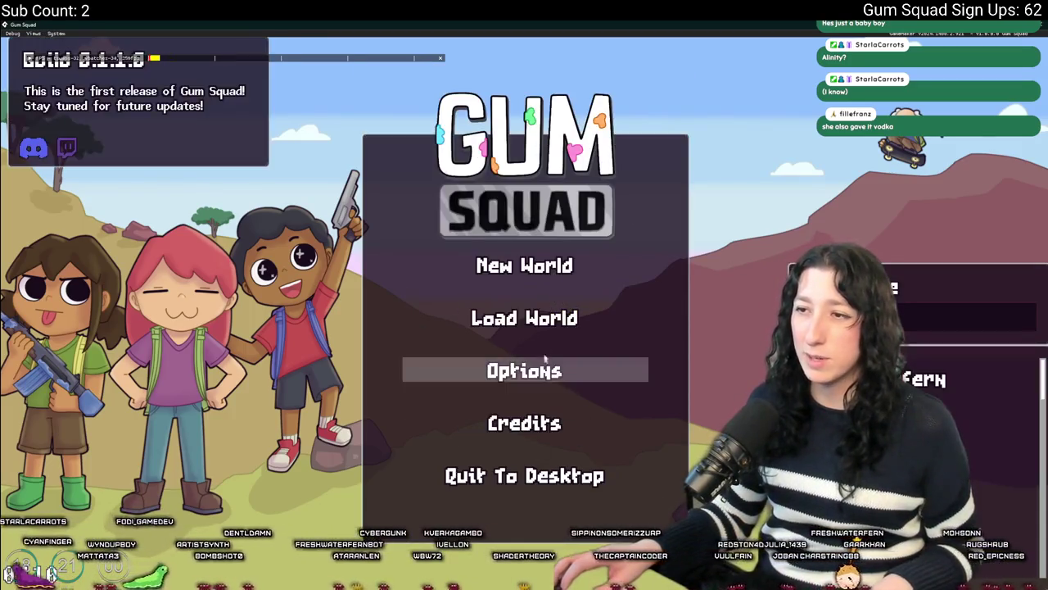
left_click(524, 316)
scroll(655, 308, "down", 1)
left_click(668, 442)
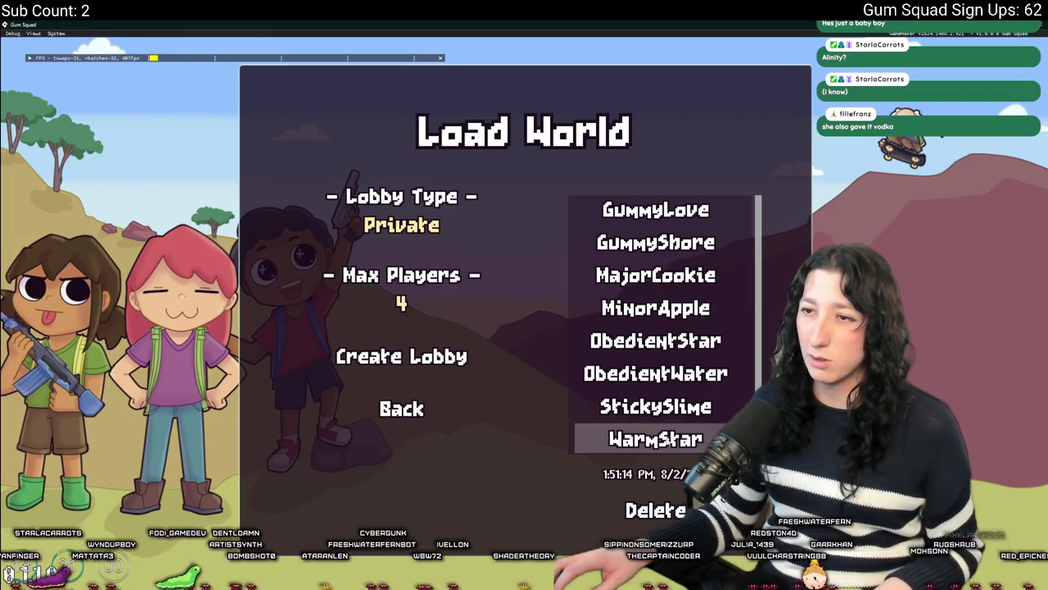
left_click(402, 224)
left_click(396, 360)
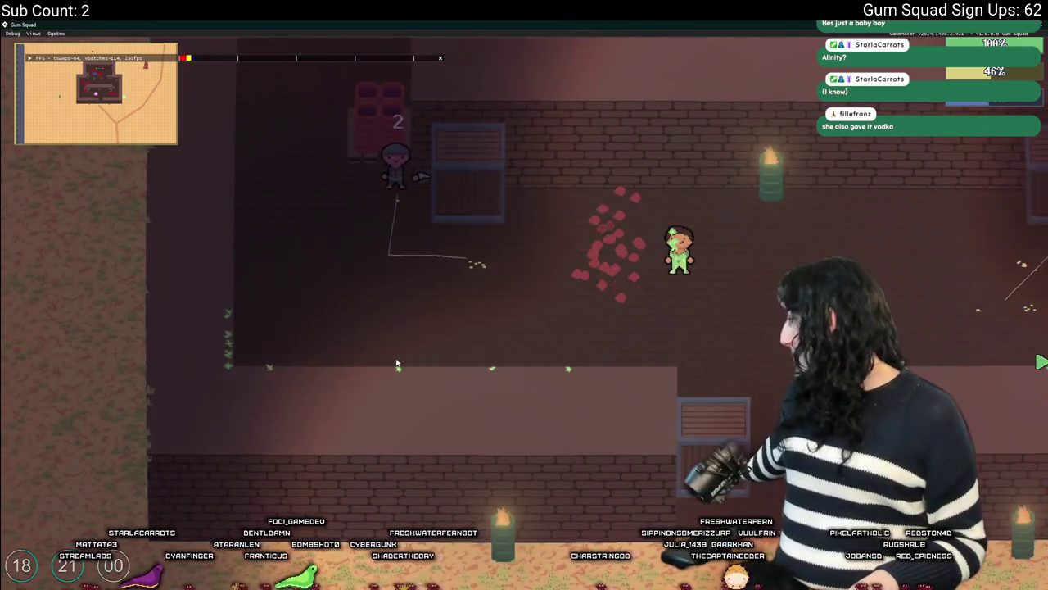
key("s")
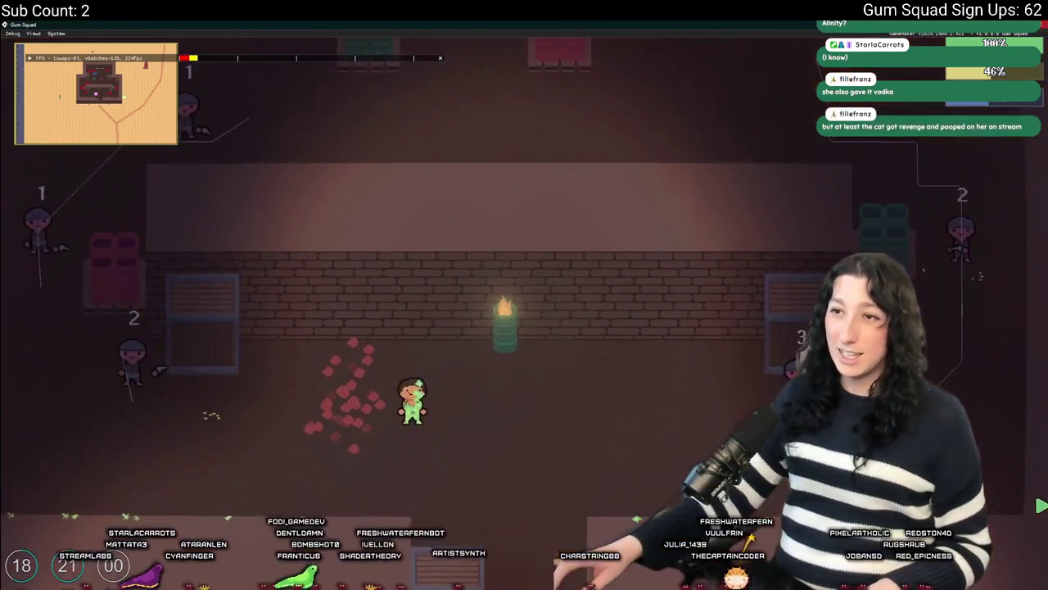
key("alt+Tab")
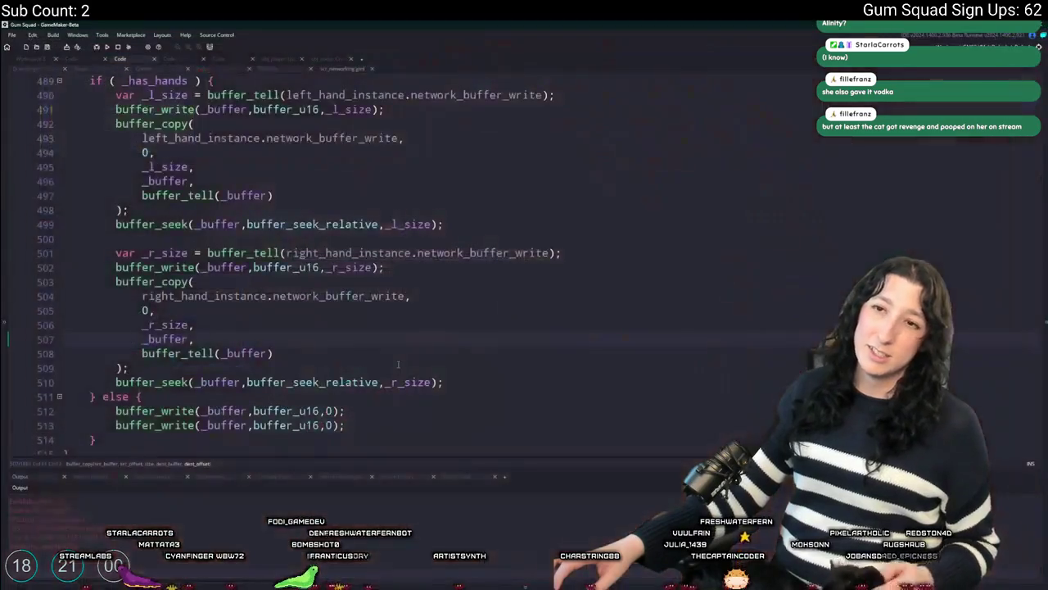
Change the two size values on lines 512-513 of the else branch from 0 to 2.
scroll(197, 310, "down", 2)
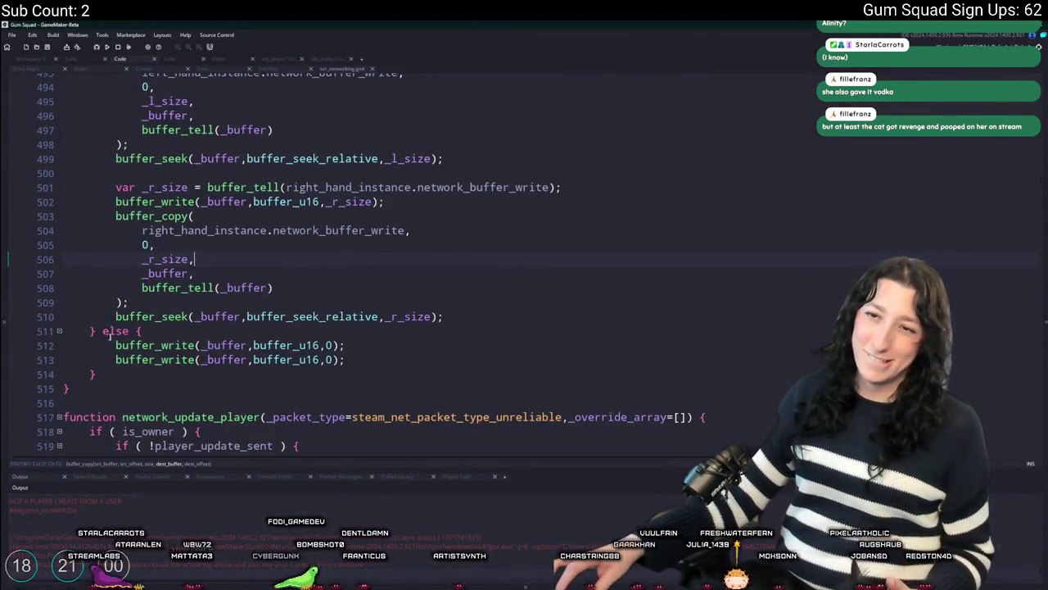
left_click(91, 333)
scroll(90, 332, "up", 2)
scroll(91, 333, "up", 1)
scroll(246, 352, "up", 1)
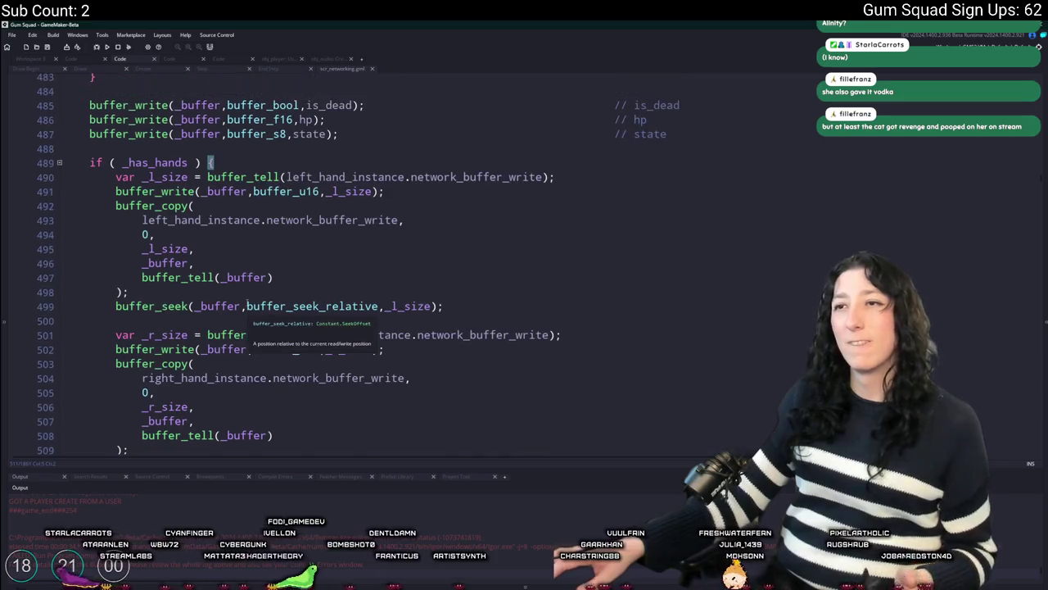
scroll(246, 302, "up", 1)
scroll(247, 302, "down", 2)
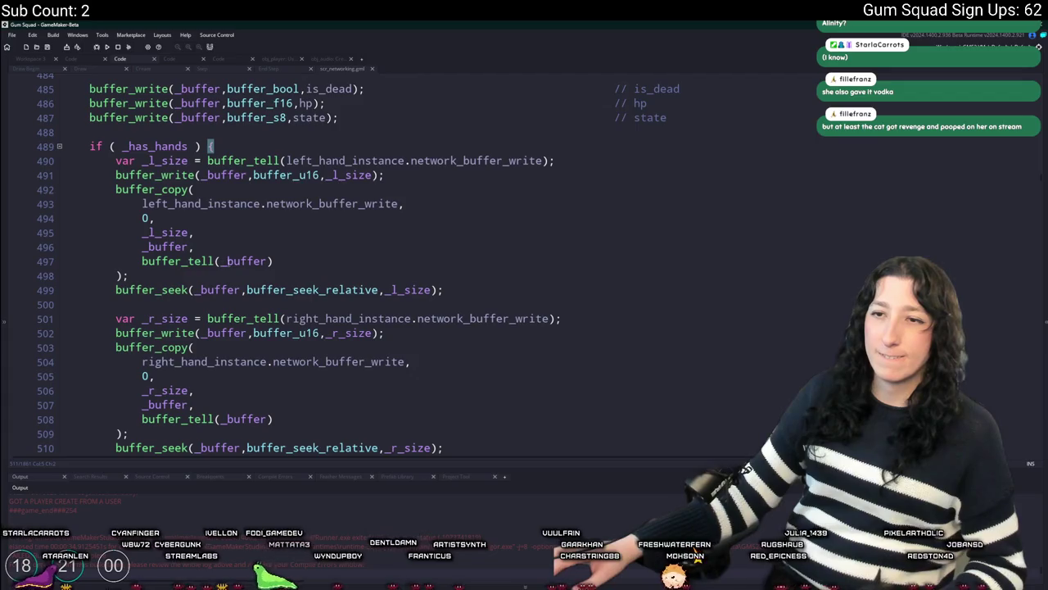
scroll(389, 305, "down", 1)
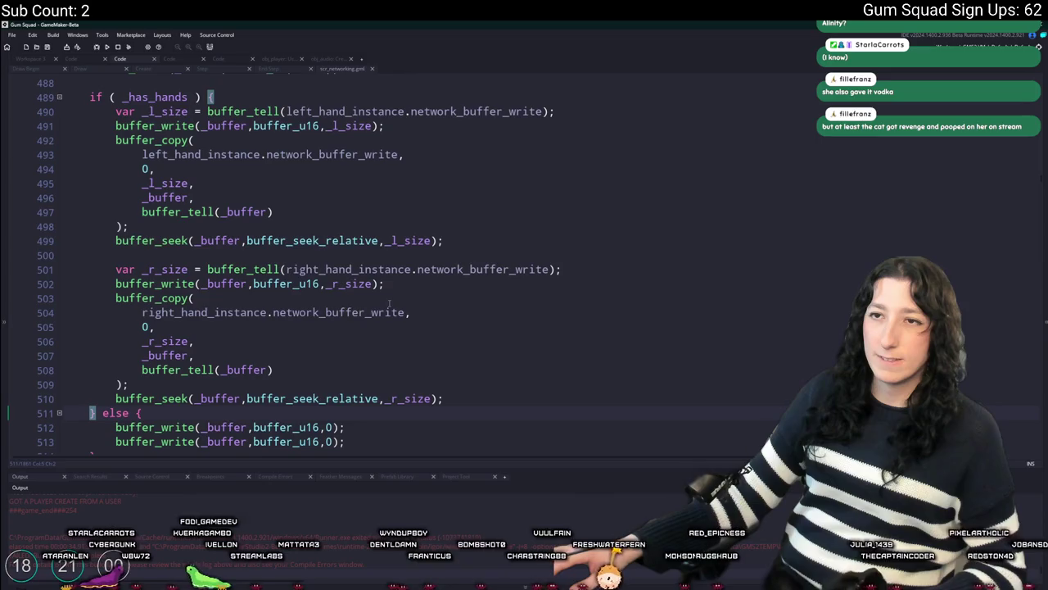
double_click(394, 240)
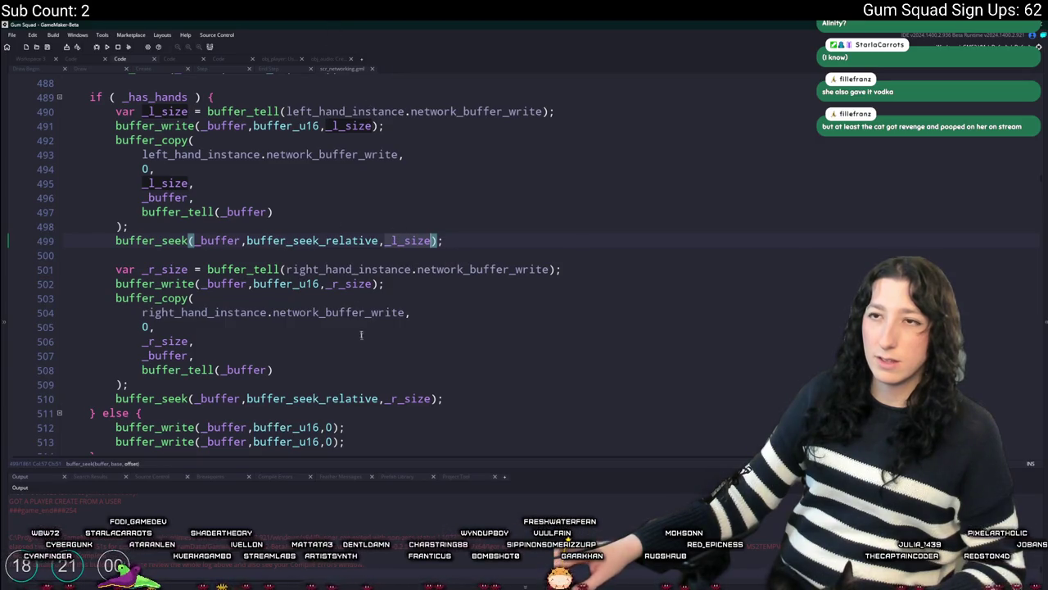
left_click(328, 442)
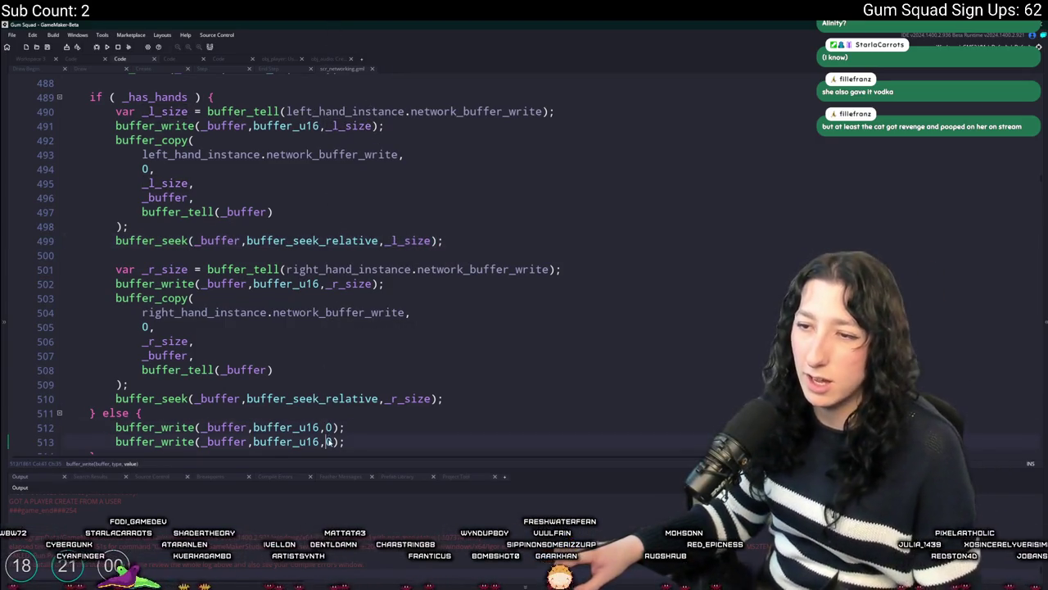
double_click(328, 441)
scroll(300, 401, "down", 2)
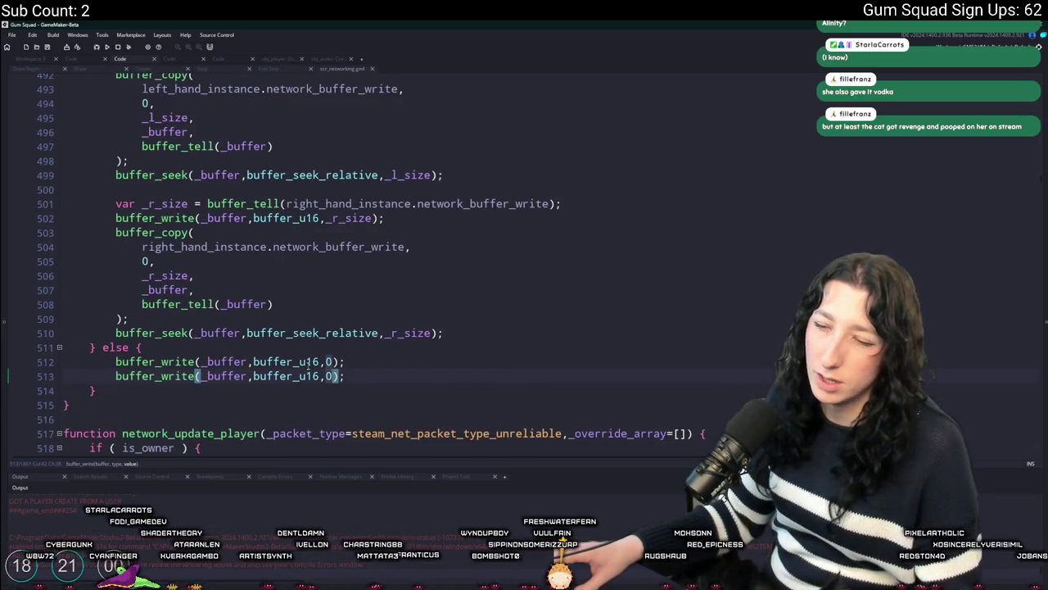
type("2")
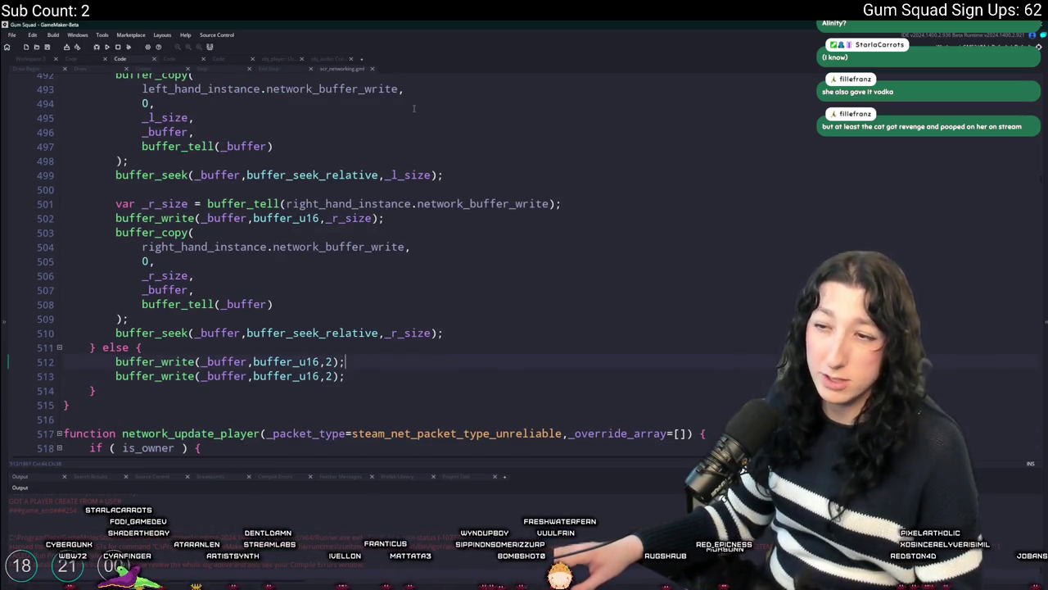
Commit the scr_networking.gml edit to main in GitHub Desktop and push it to origin.
key("alt+Tab")
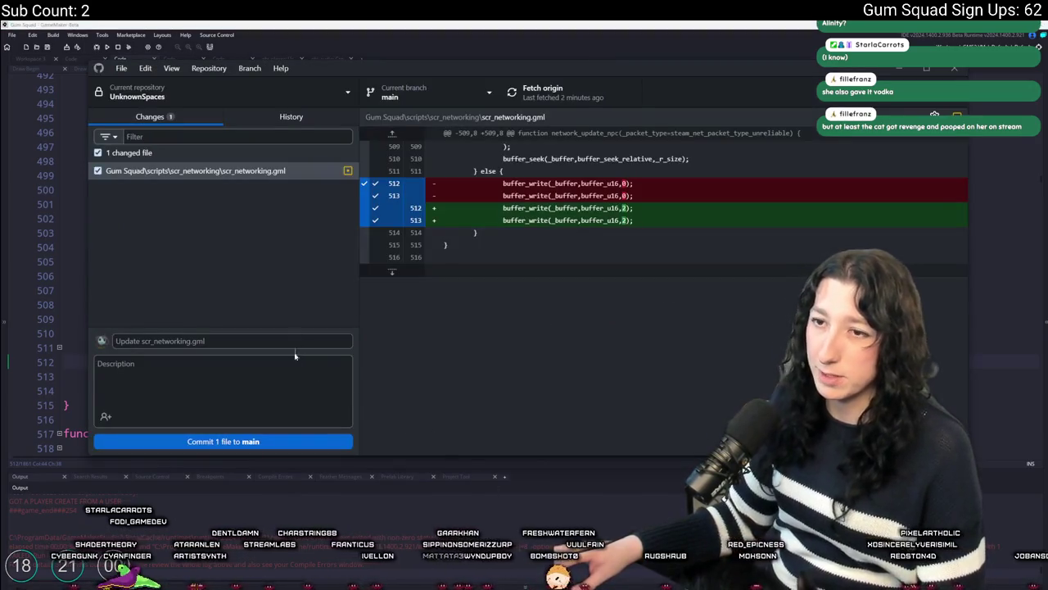
left_click(223, 440)
left_click(582, 84)
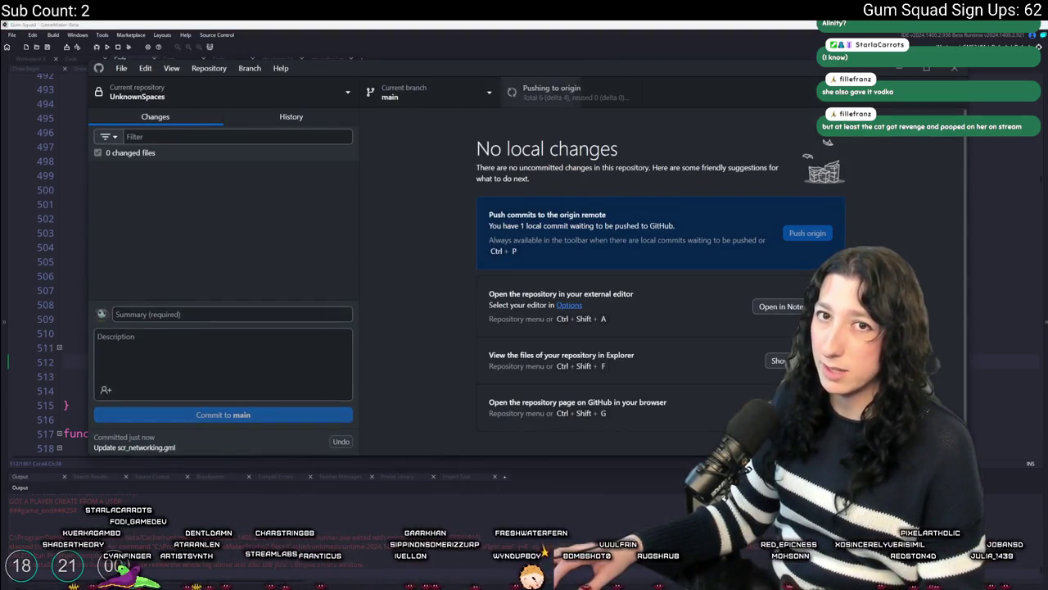
key("alt+Tab")
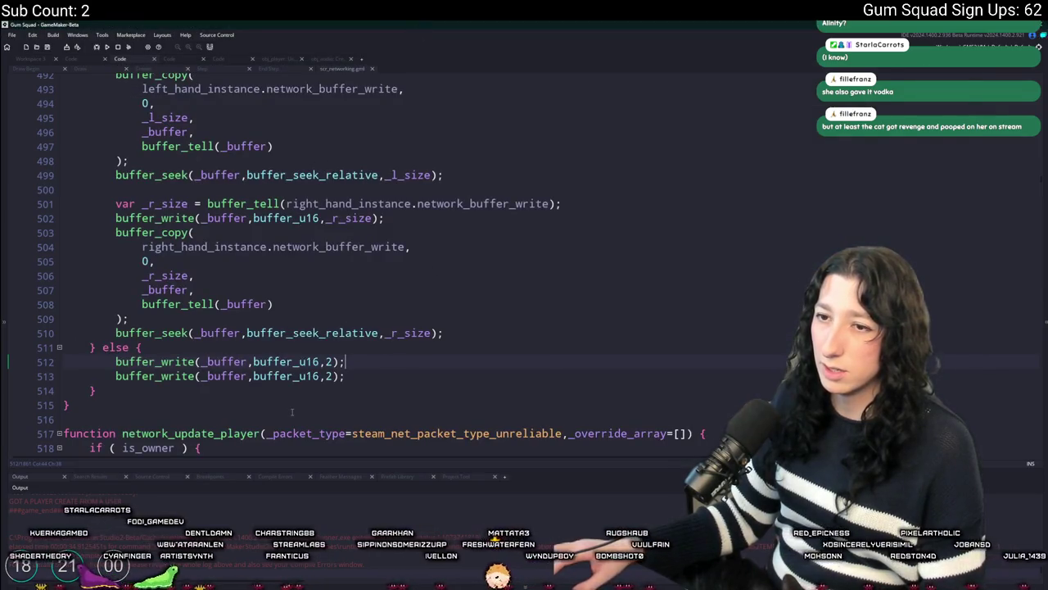
key("alt+Tab")
key("alt+Tab")
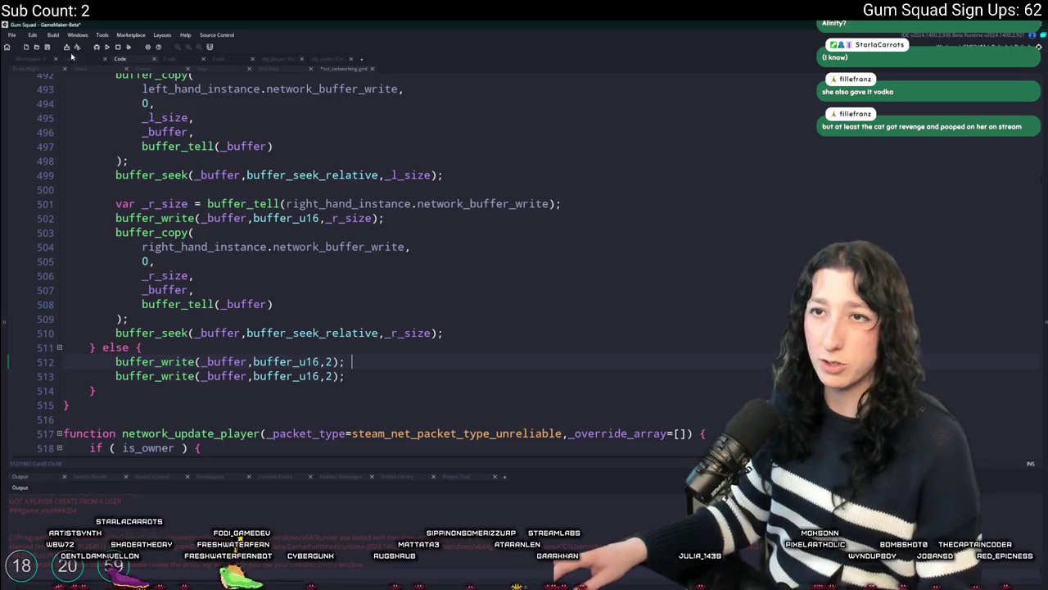
Rebuild and run Gum Squad, then go to its Load World lobby screen.
left_click(106, 47)
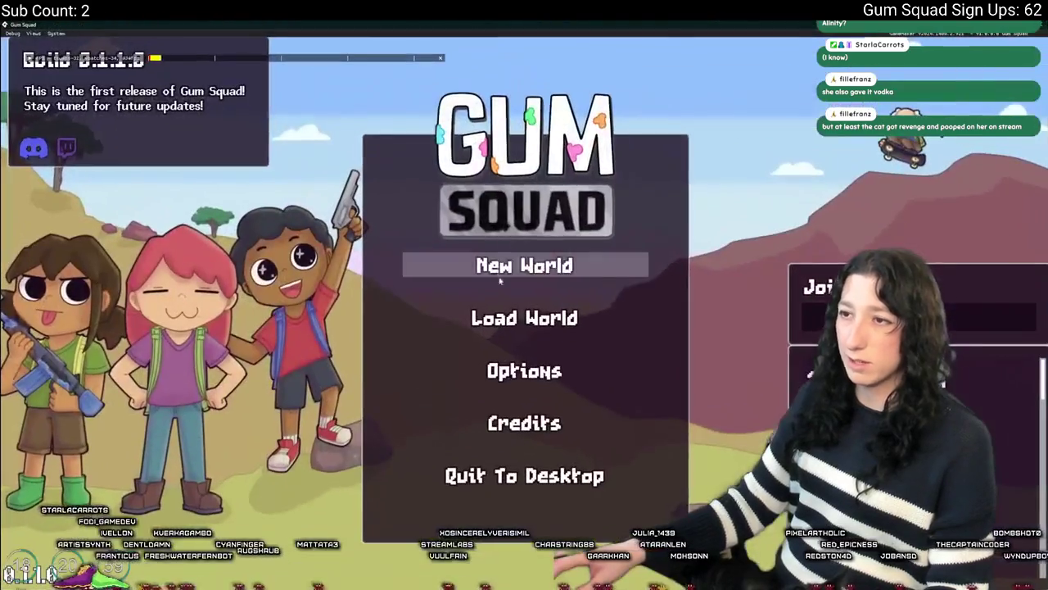
left_click(500, 281)
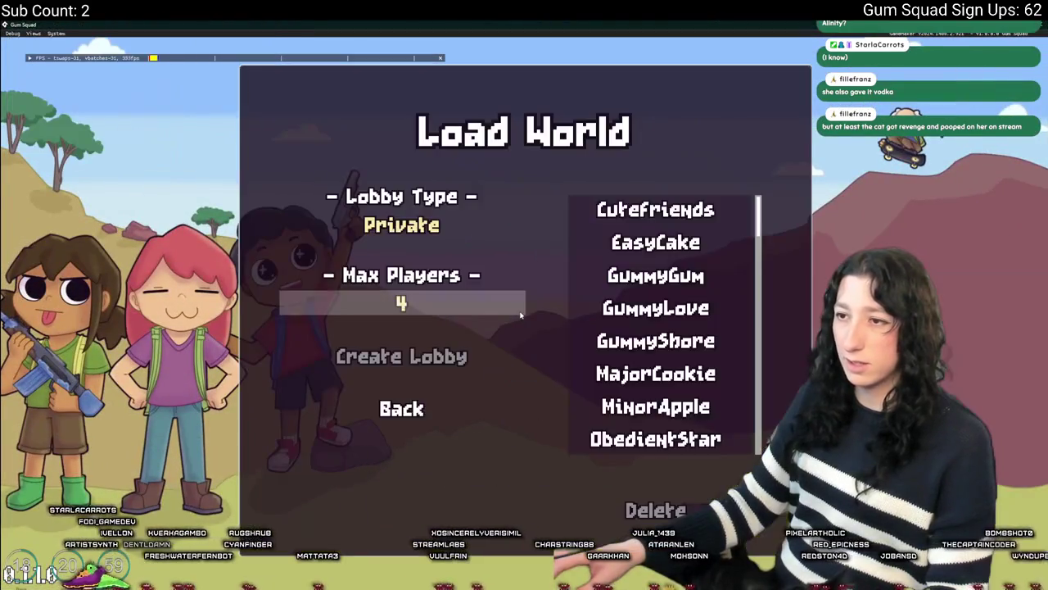
Create a Friends Only lobby, play among the NPCs, toggle the inventory, then quit the game.
left_click(402, 224)
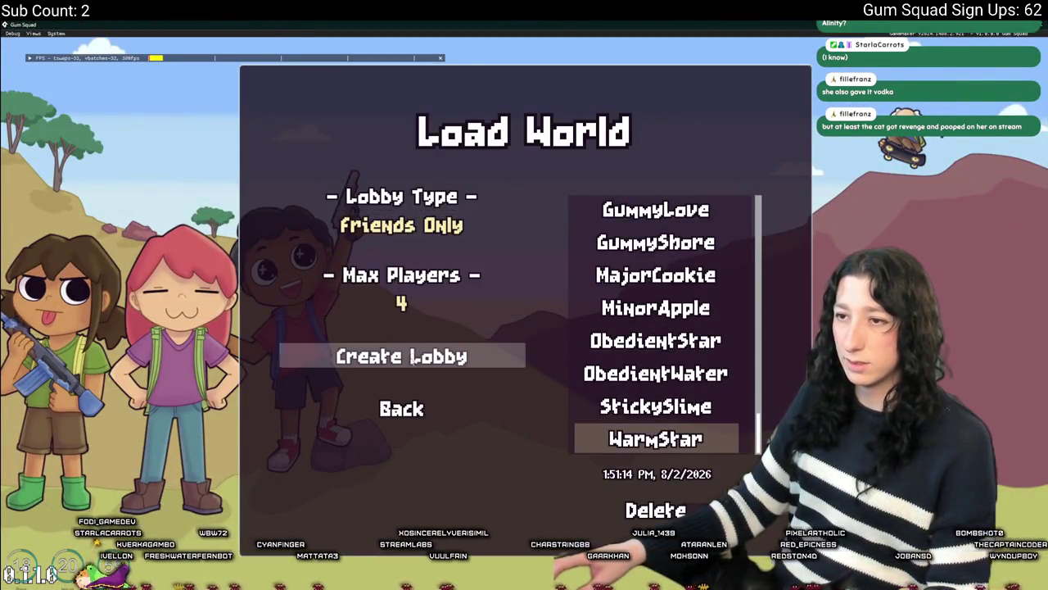
left_click(412, 361)
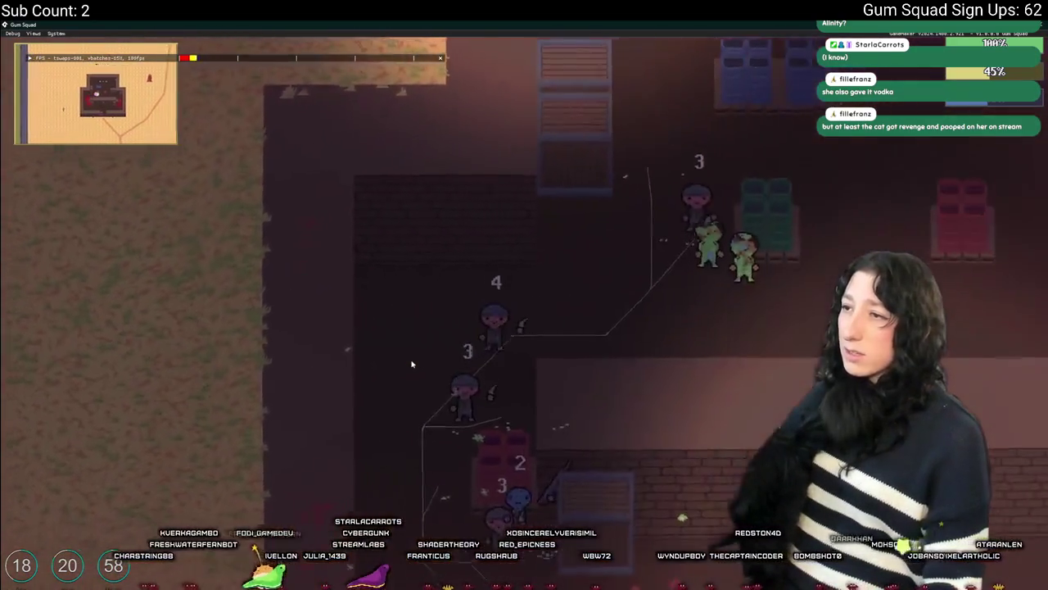
key("e")
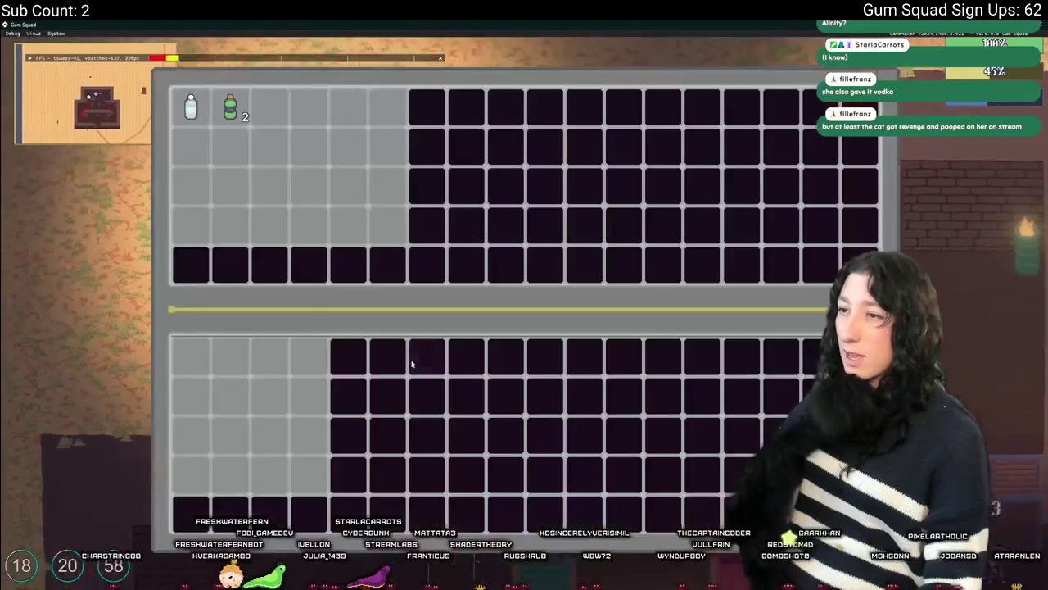
key("e")
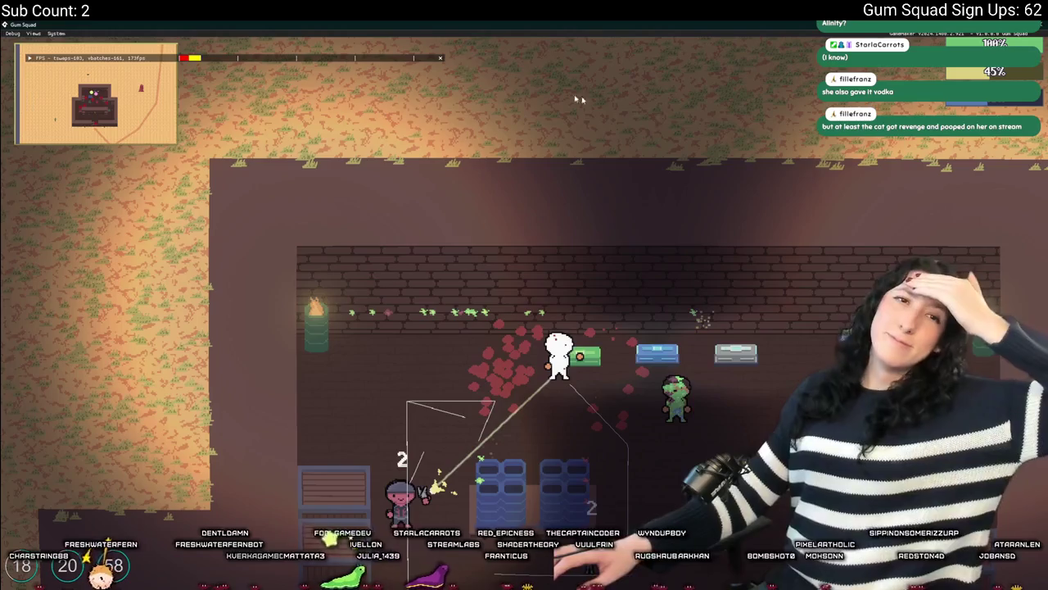
key("Escape")
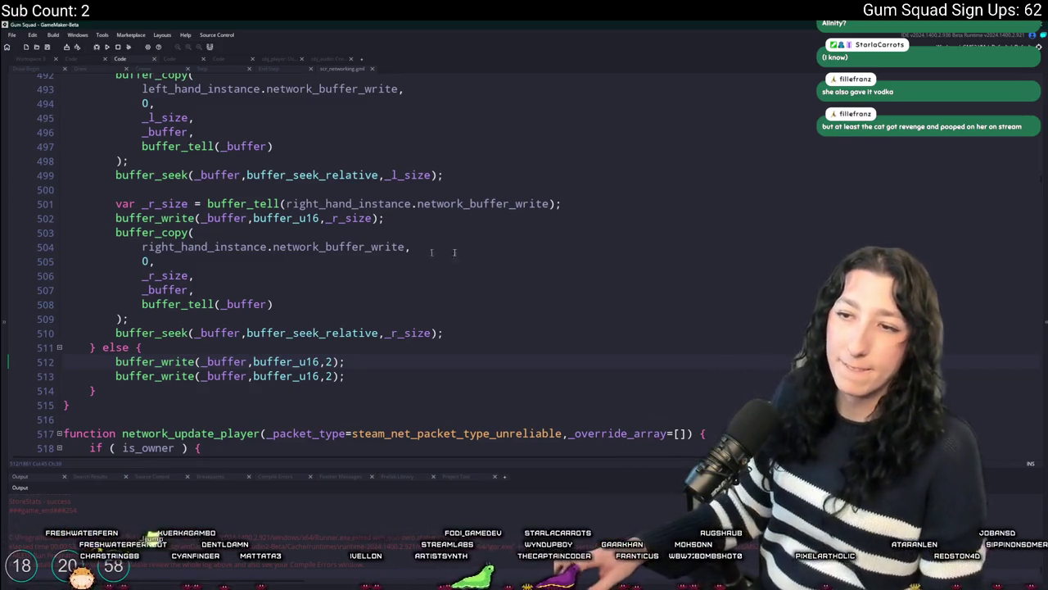
Go to line 1402 and delete the commented-out buffer_resize/buffer_copy code for both hands.
type("1402")
key("Return")
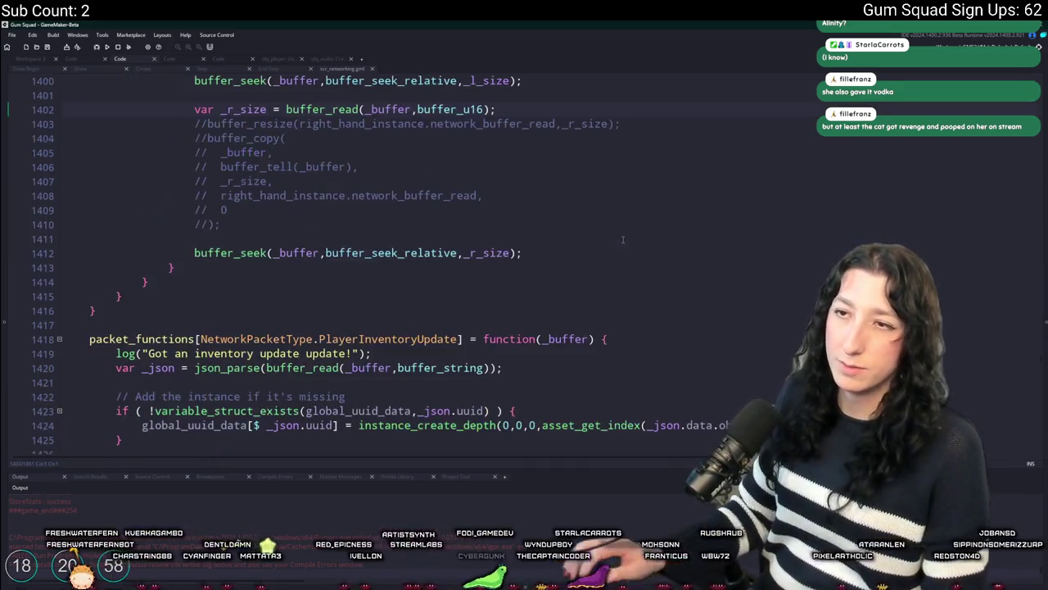
scroll(360, 340, "up", 3)
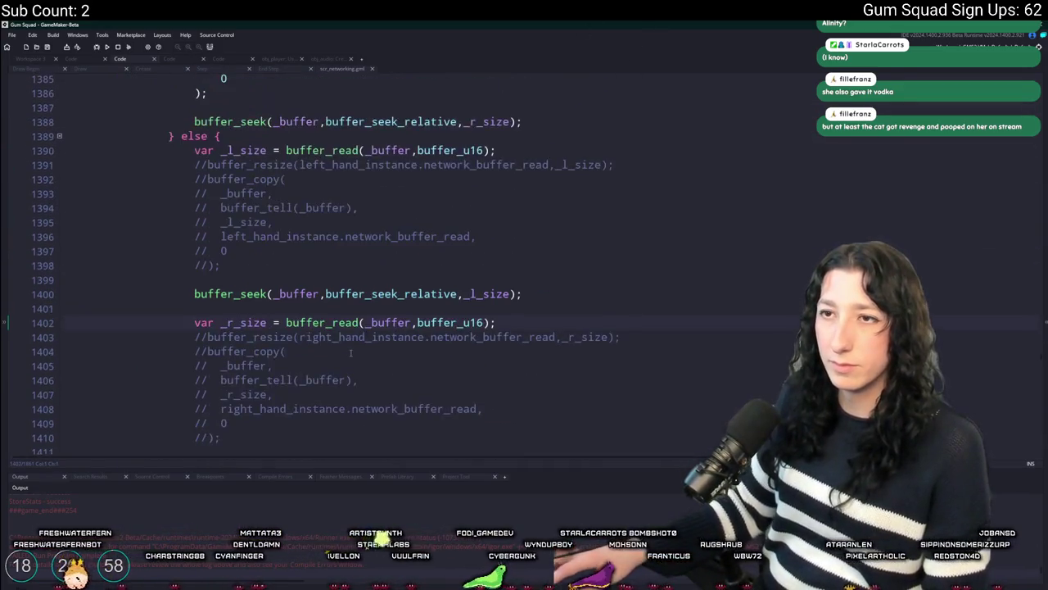
scroll(318, 320, "down", 1)
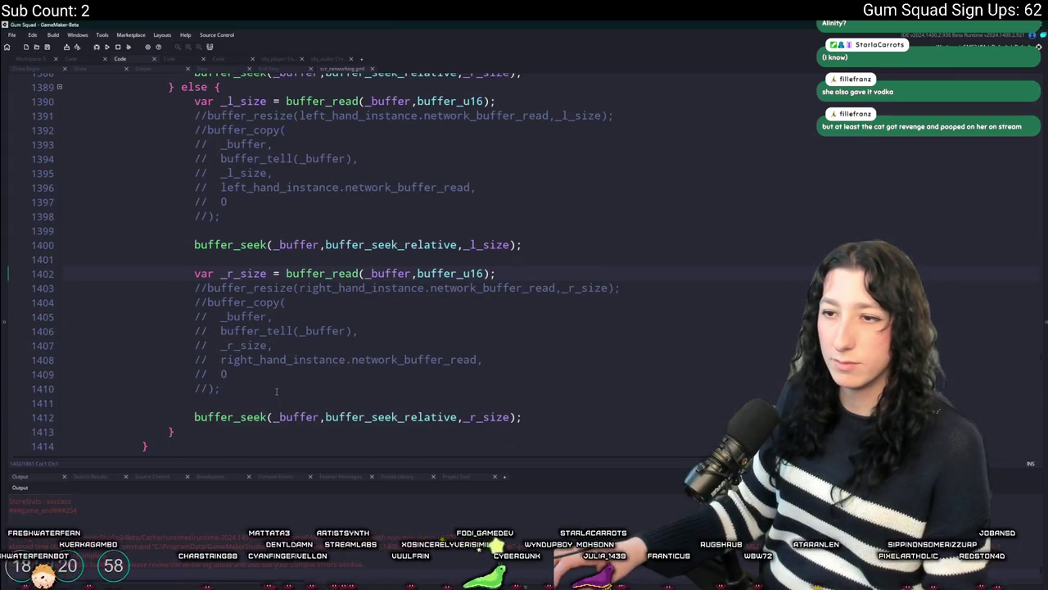
left_click_drag(276, 391, 71, 287)
key("BackSpace")
key("BackSpace")
key("BackSpace")
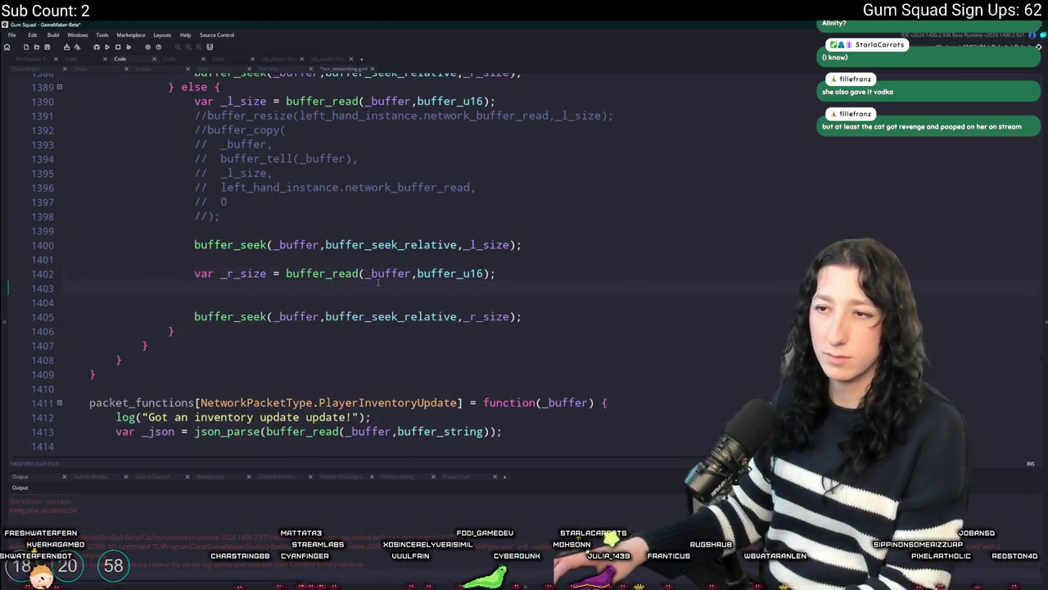
scroll(524, 287, "up", 1)
mouse_move(547, 278)
left_mouse_down()
mouse_move(66, 179)
mouse_move(59, 165)
left_mouse_up()
key("BackSpace")
key("BackSpace")
scroll(463, 256, "up", 3)
scroll(463, 256, "up", 3)
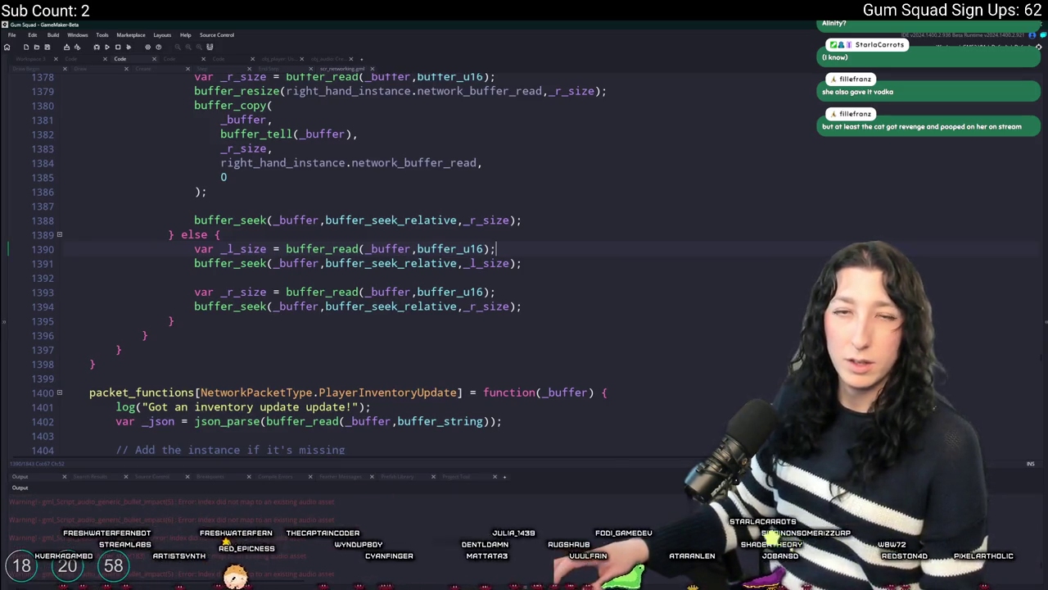
left_click(12, 35)
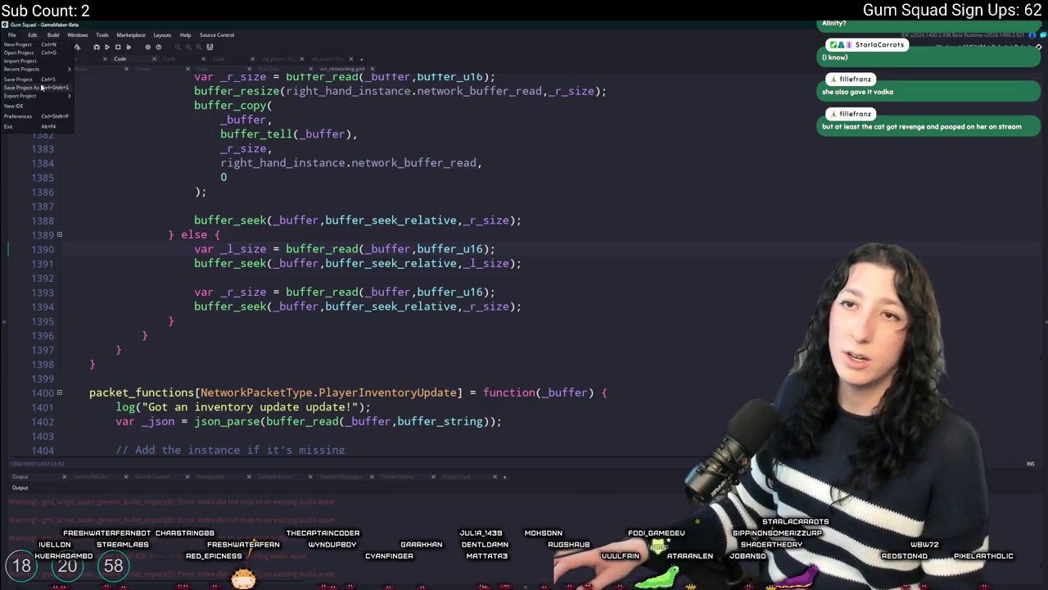
left_click(518, 250)
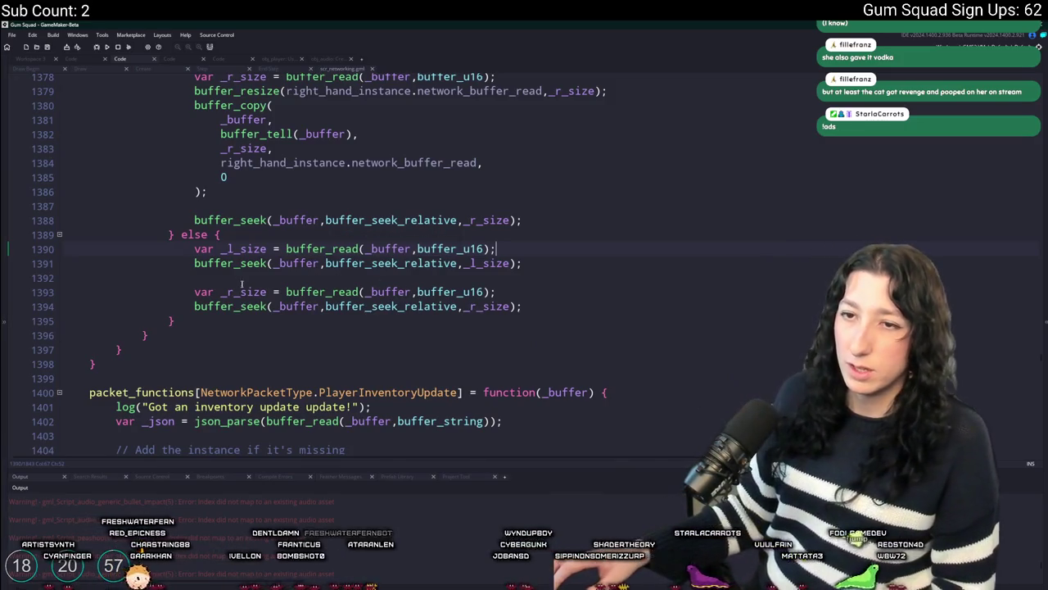
left_click(495, 310)
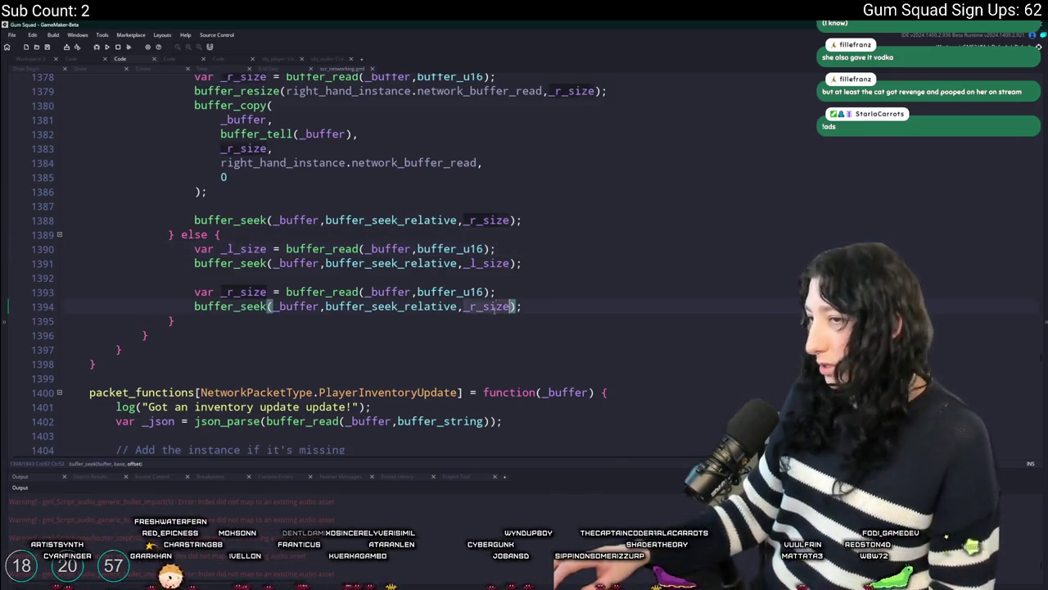
left_click(479, 292)
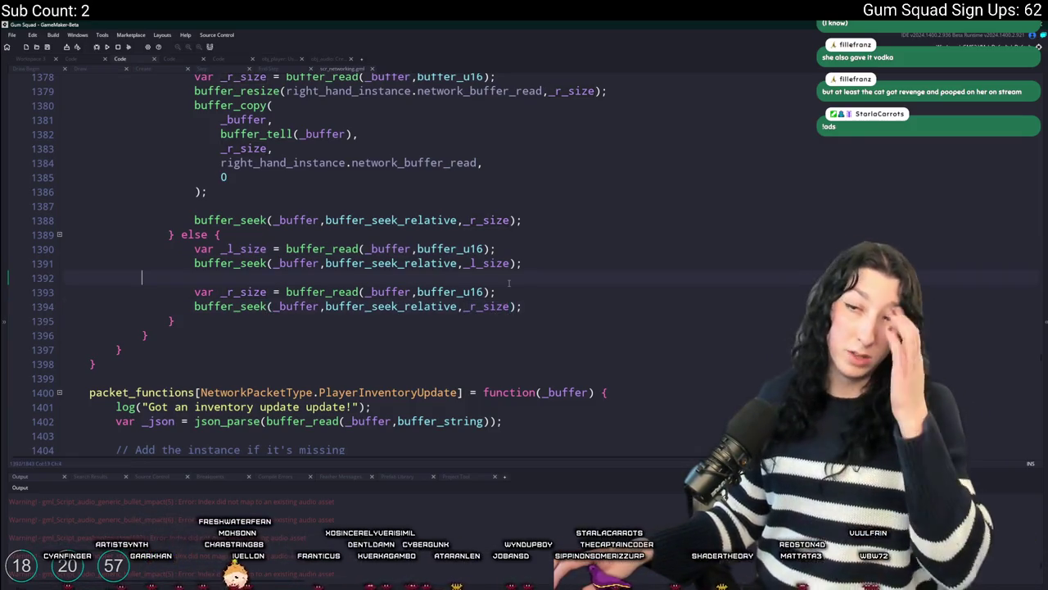
left_click_drag(479, 293, 194, 293)
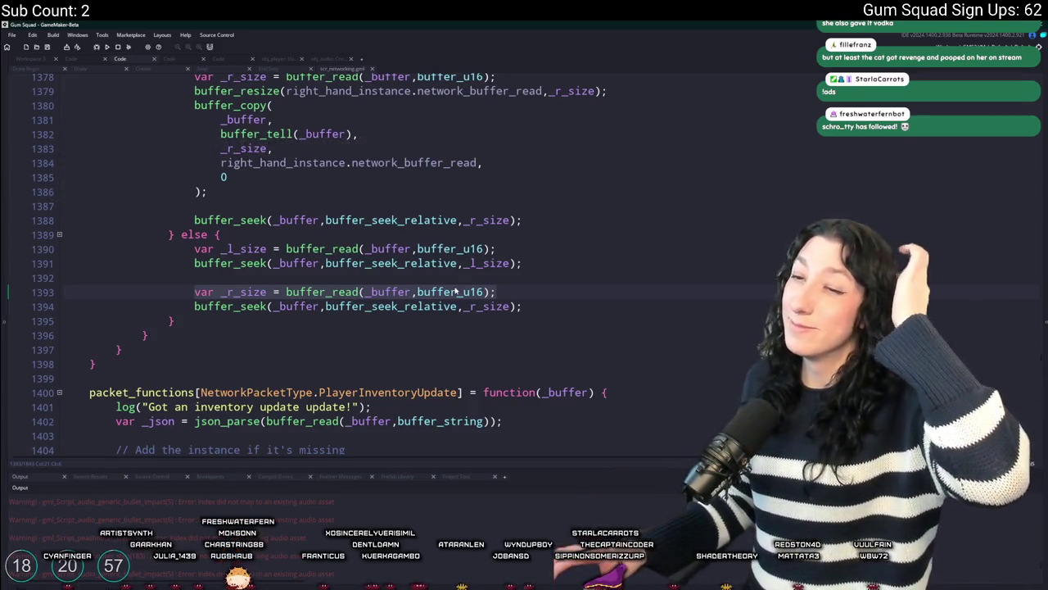
scroll(422, 288, "up", 1)
scroll(423, 288, "up", 1)
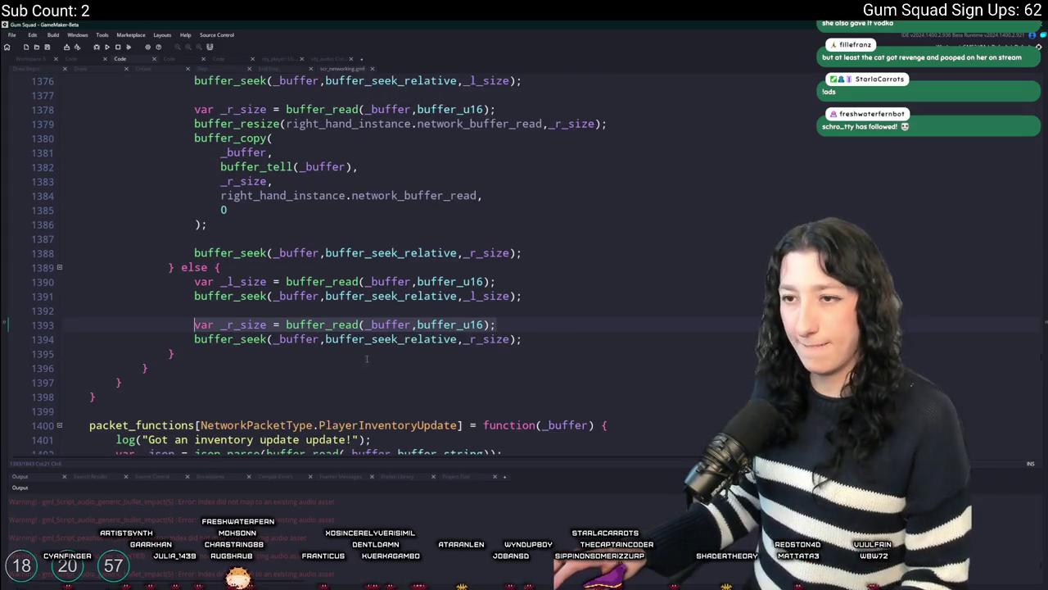
left_click(471, 296)
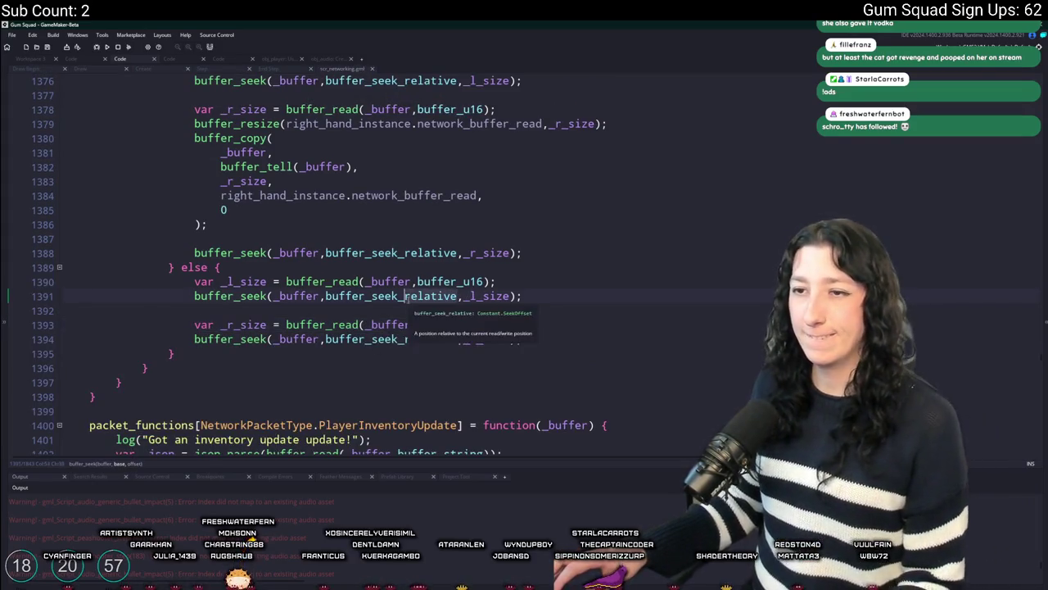
key("Down")
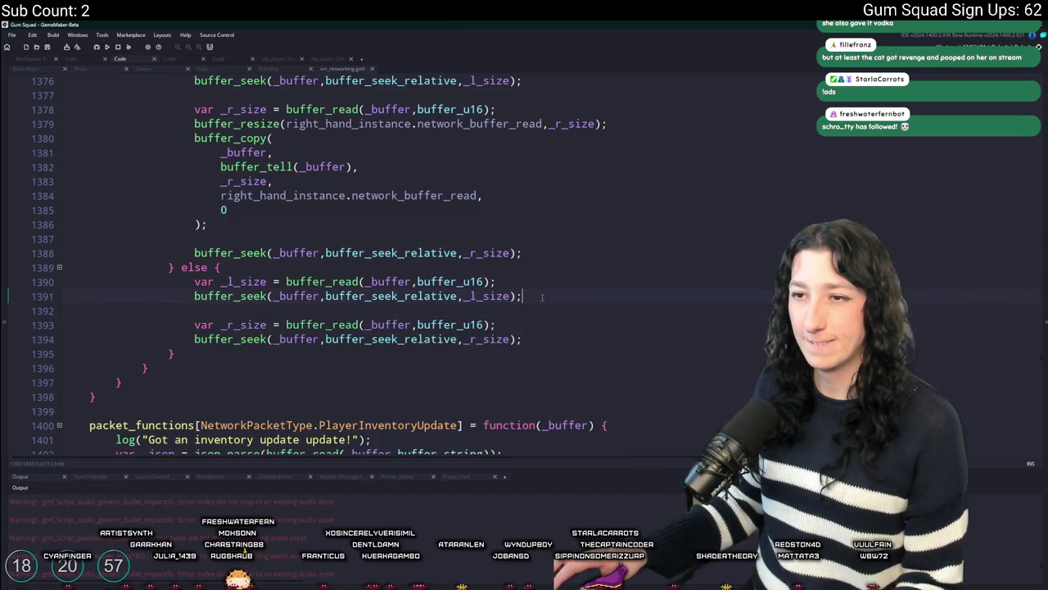
key("shift+Up")
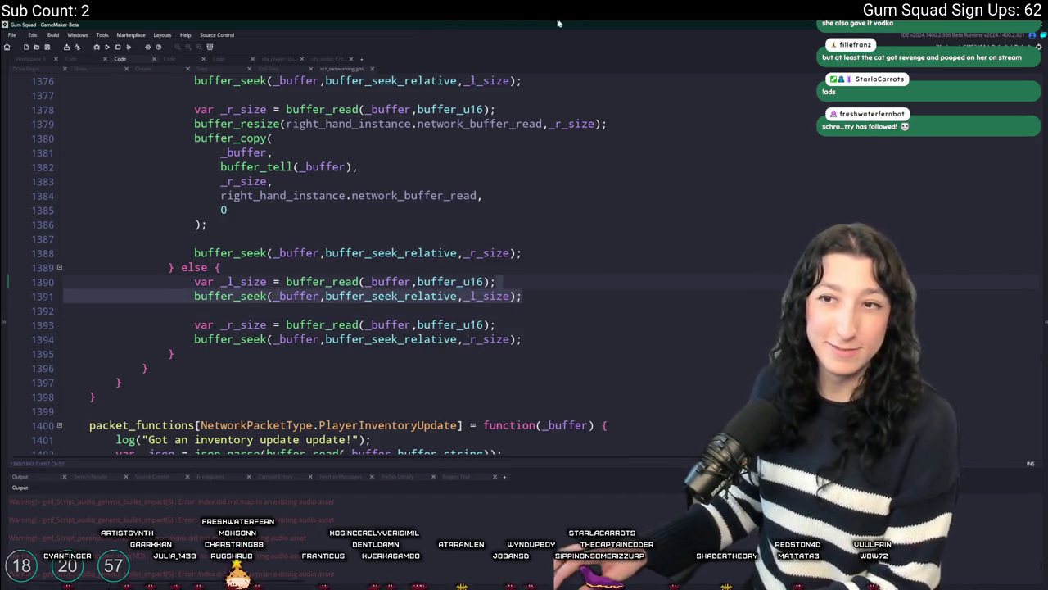
left_click(500, 295)
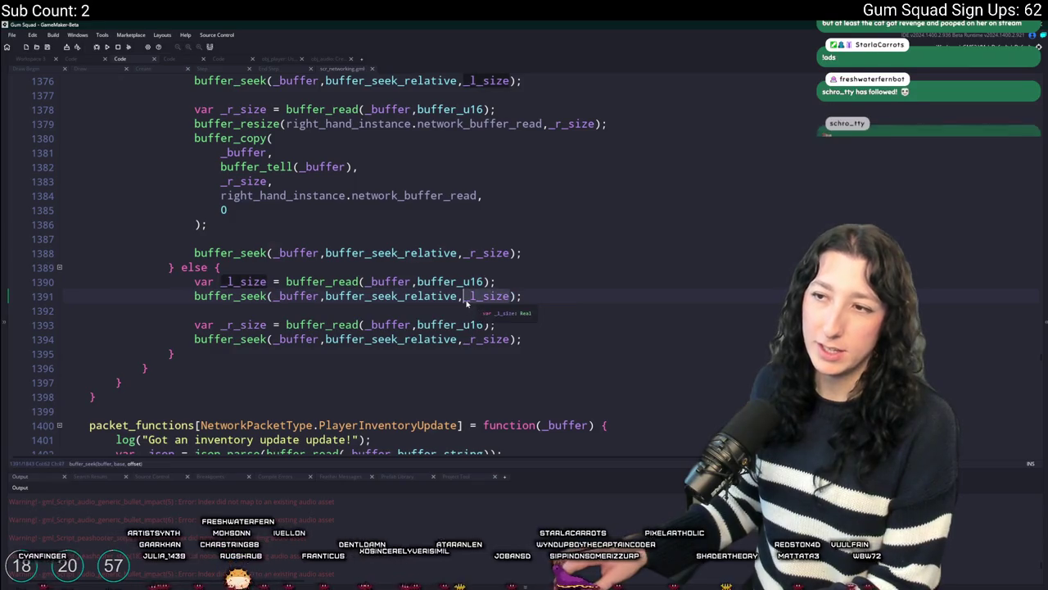
left_click(488, 281)
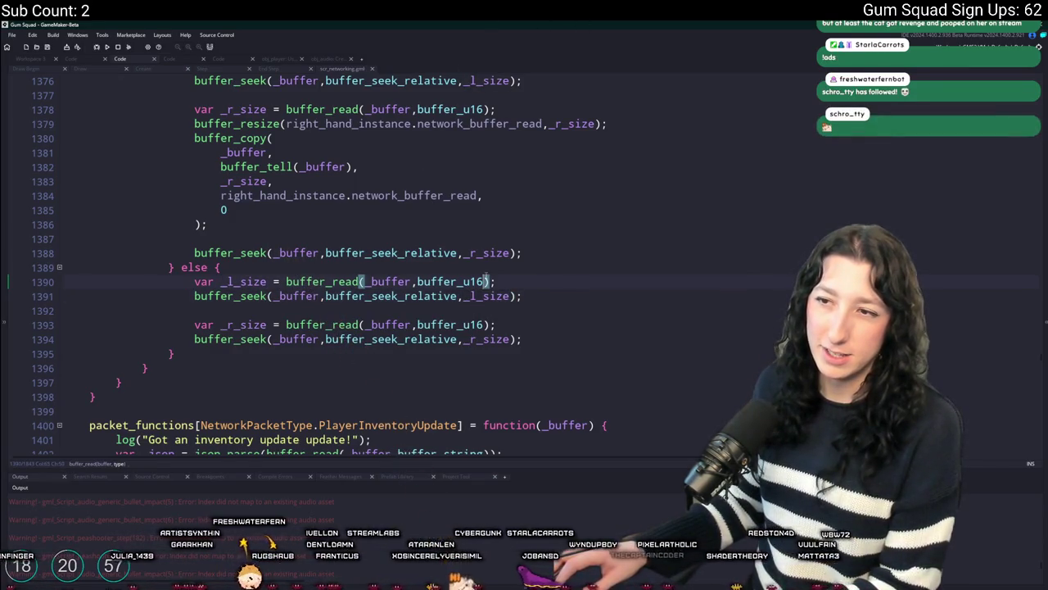
left_click(436, 282)
left_click(399, 283)
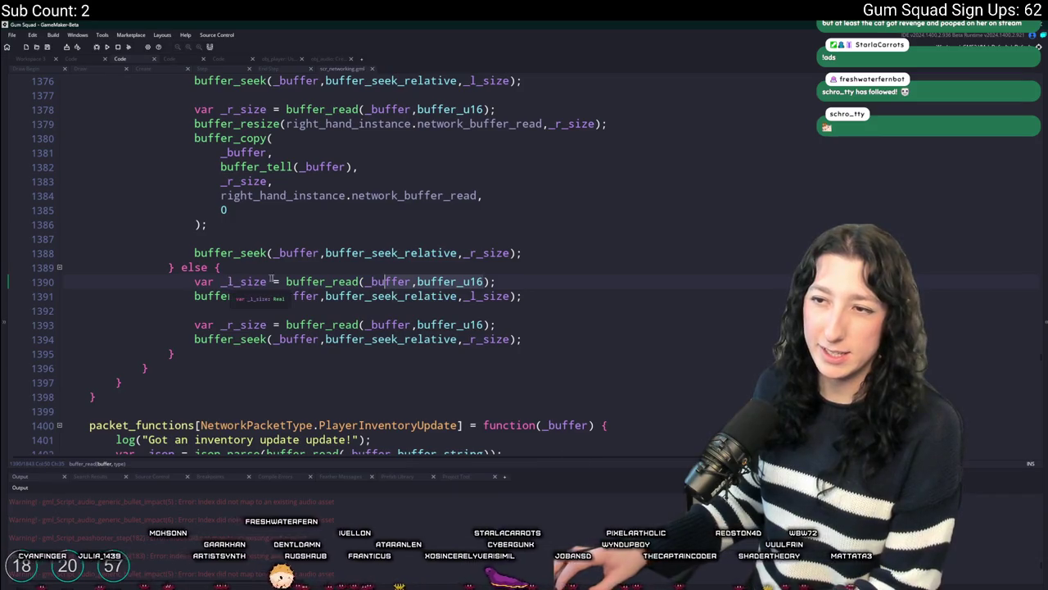
double_click(390, 282)
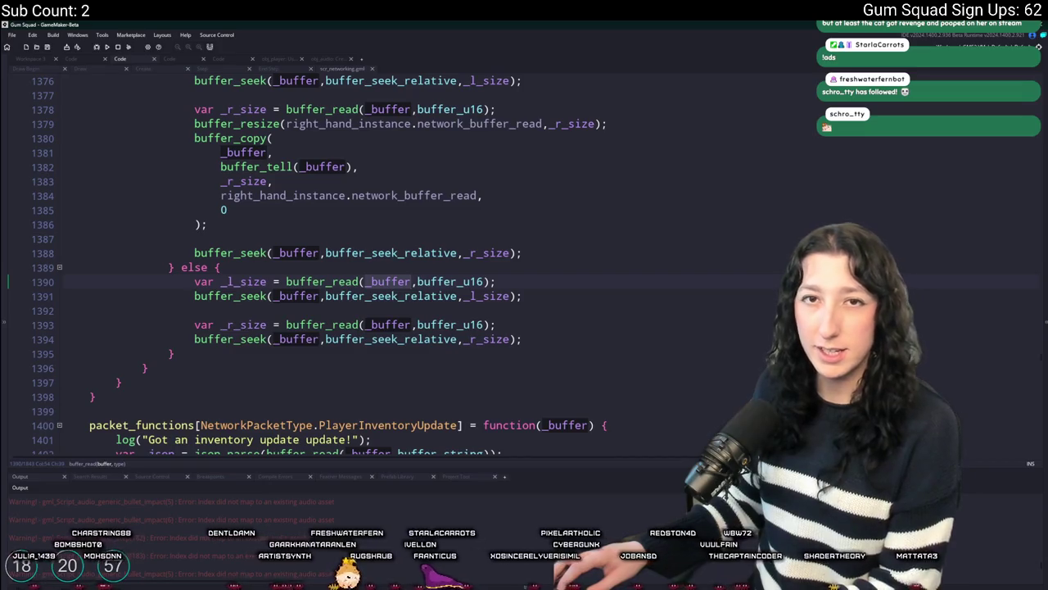
left_click(542, 298)
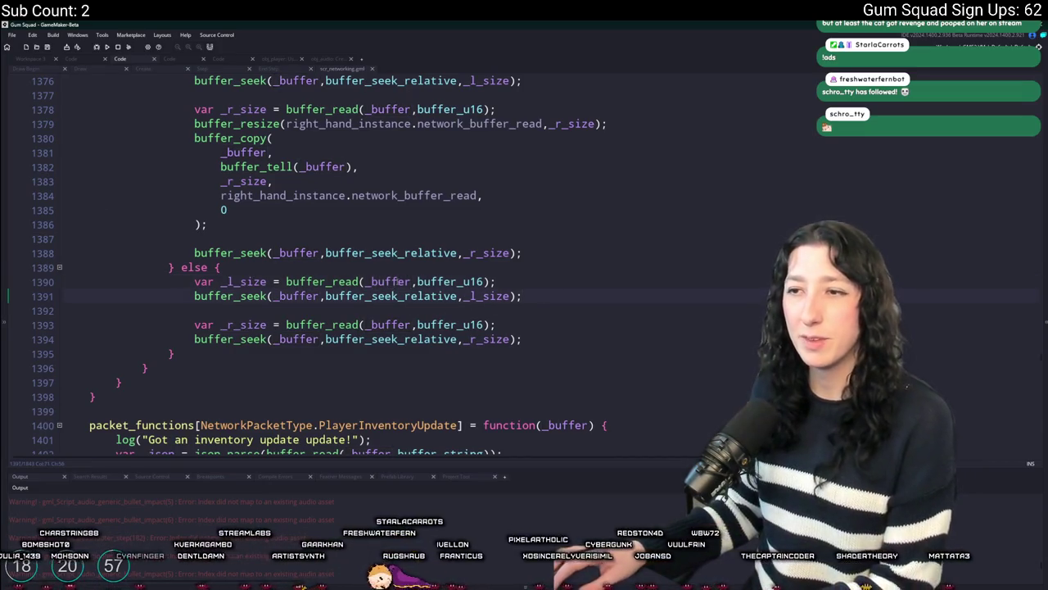
Undo the stray edits and change line 1344's buffer_f16 read to buffer_bool.
mouse_move(229, 296)
key("ctrl+z")
key("ctrl+z")
key("ctrl+z")
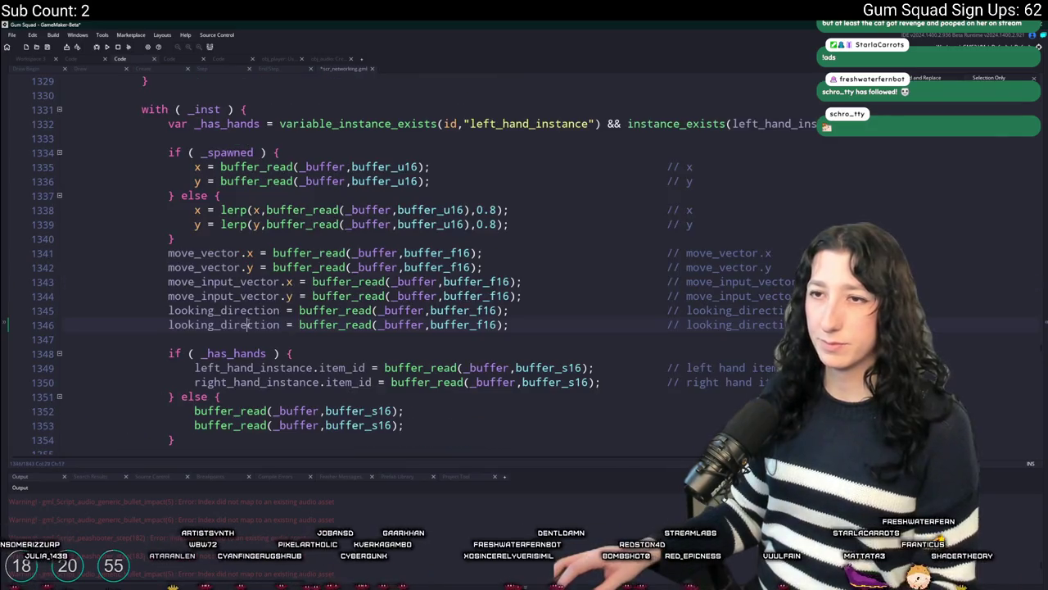
key("ctrl+z")
key("ctrl+z")
key("ctrl+z")
key("ctrl+z")
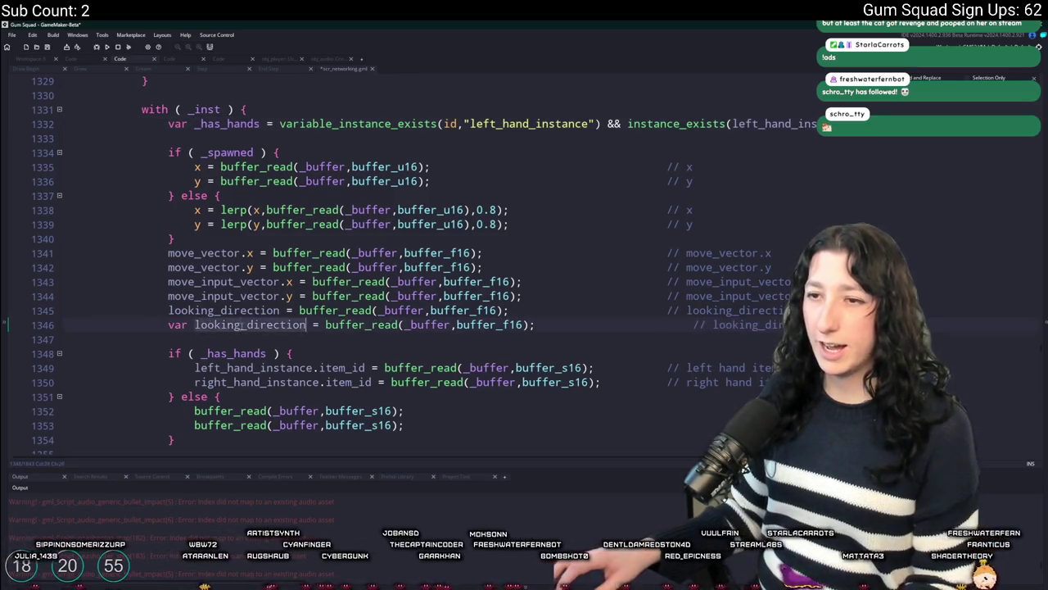
key("ctrl+z")
key("ctrl+z")
key("ctrl+z")
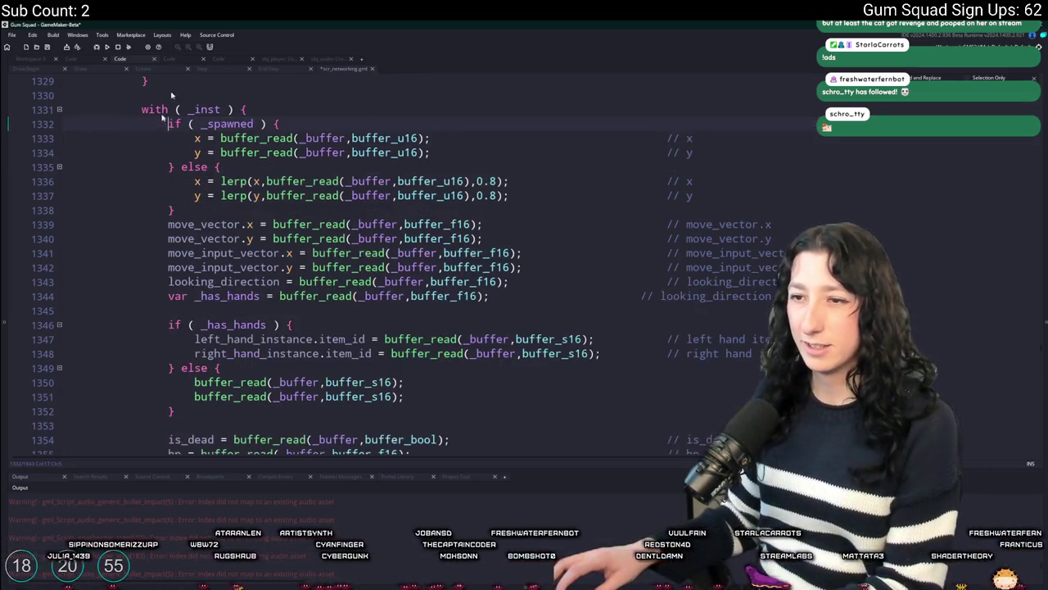
double_click(445, 296)
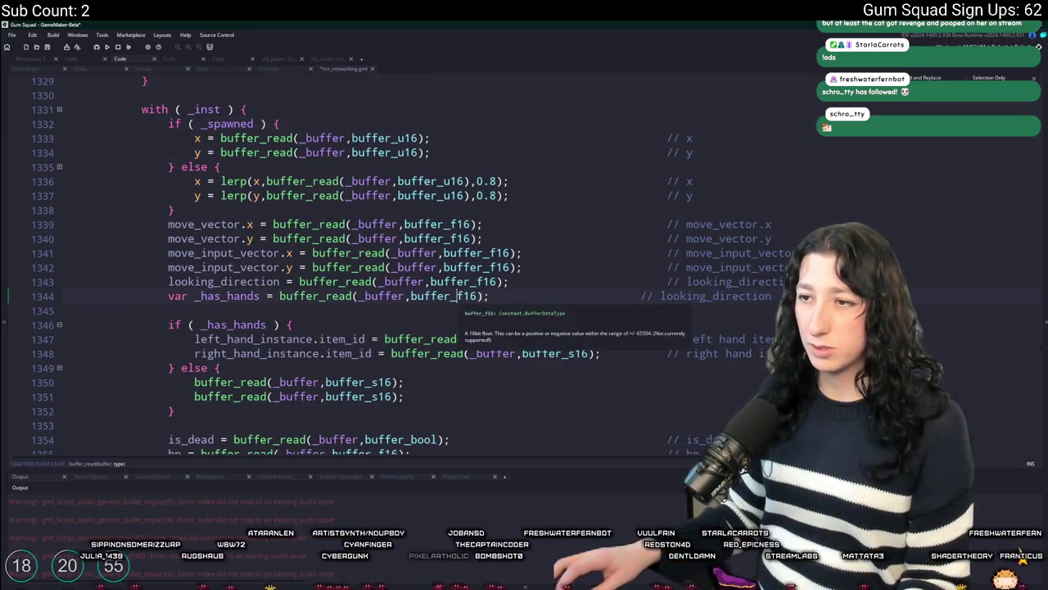
type("buffer_bool")
Delete the else block that reads placeholder item ids.
scroll(458, 299, "down", 2)
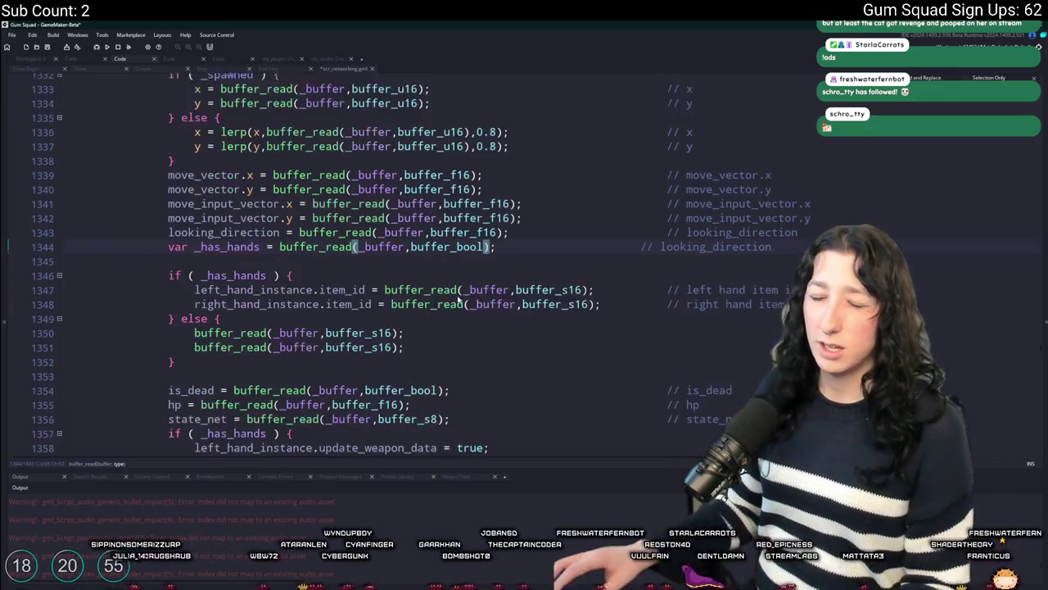
left_click(420, 317)
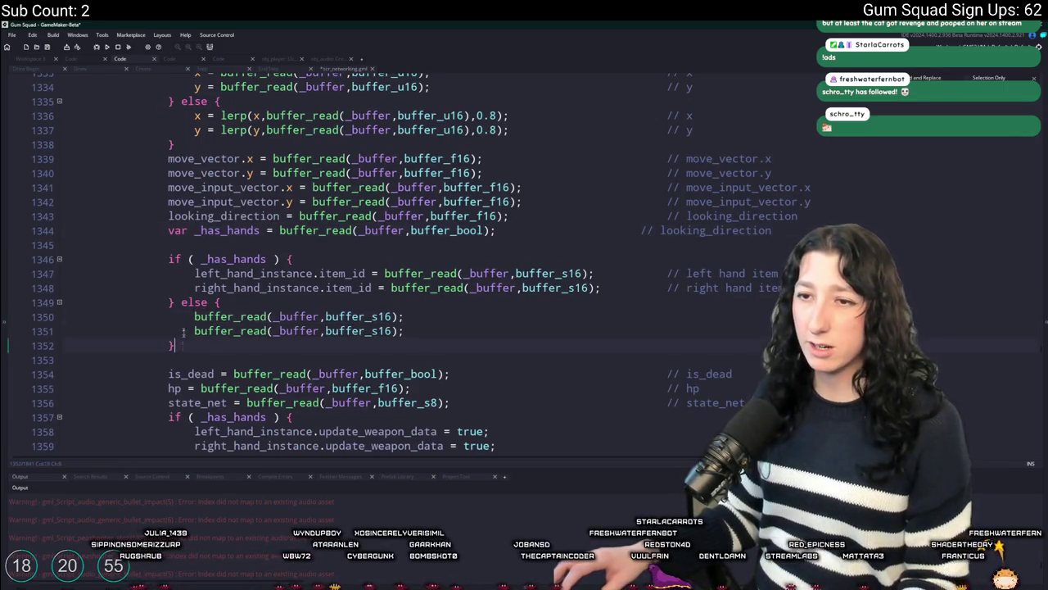
left_click_drag(176, 345, 175, 302)
key("BackSpace")
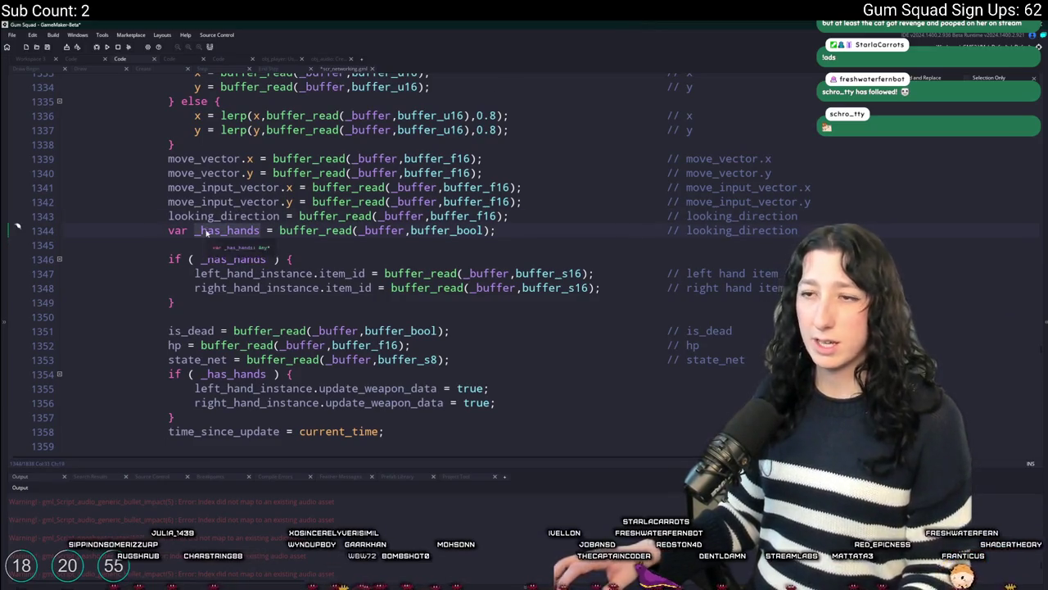
Rename line 1344's trailing comment from looking_direction to _has_hands.
left_click(261, 230)
scroll(401, 152, "down", 3)
key("ctrl+c")
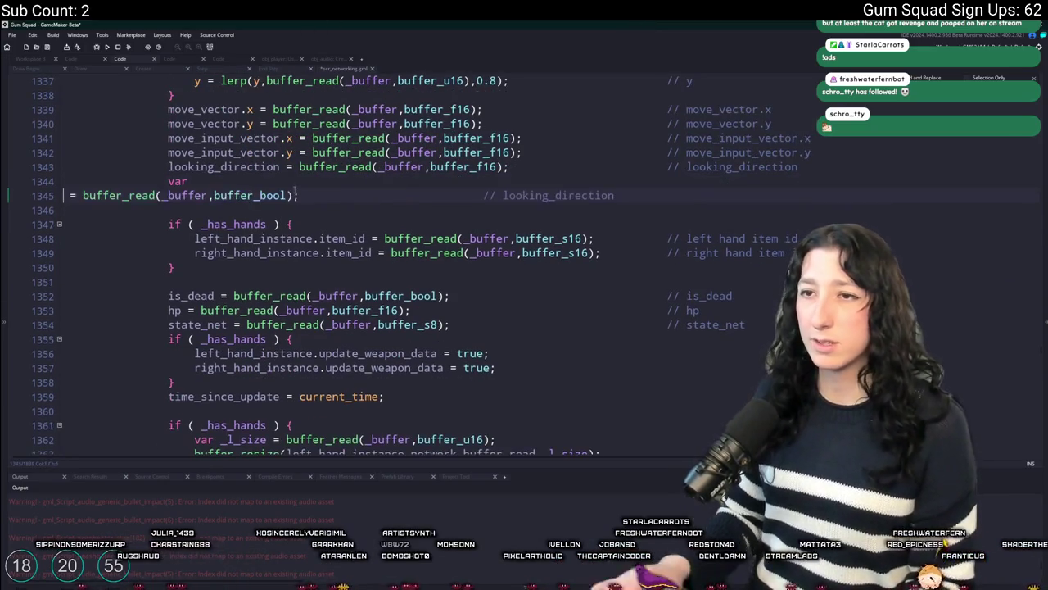
double_click(763, 181)
key("ctrl+v")
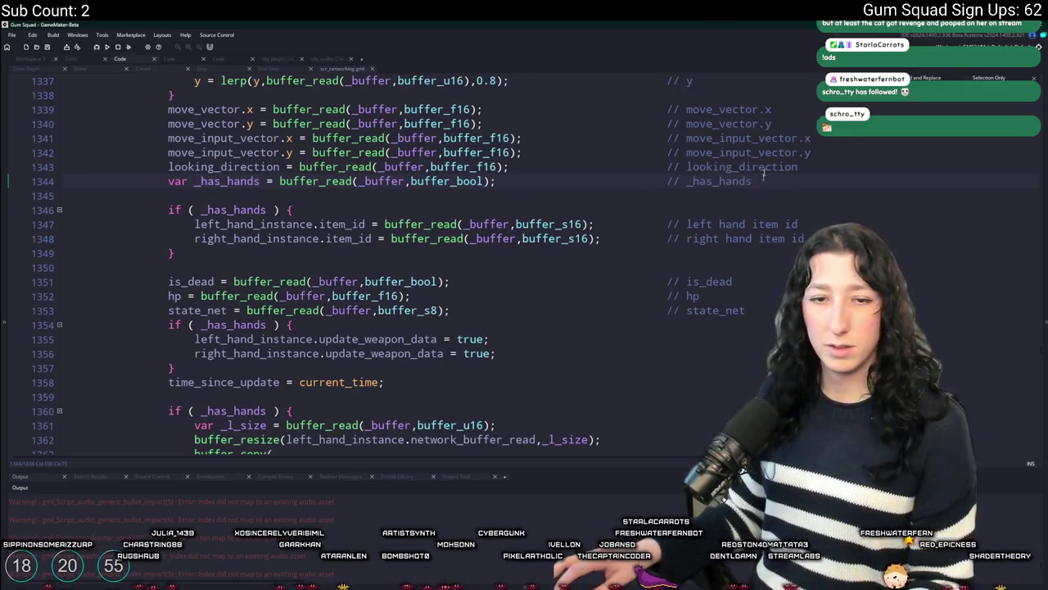
Delete the else block that reads placeholder sizes.
scroll(463, 320, "down", 3)
scroll(310, 262, "down", 1)
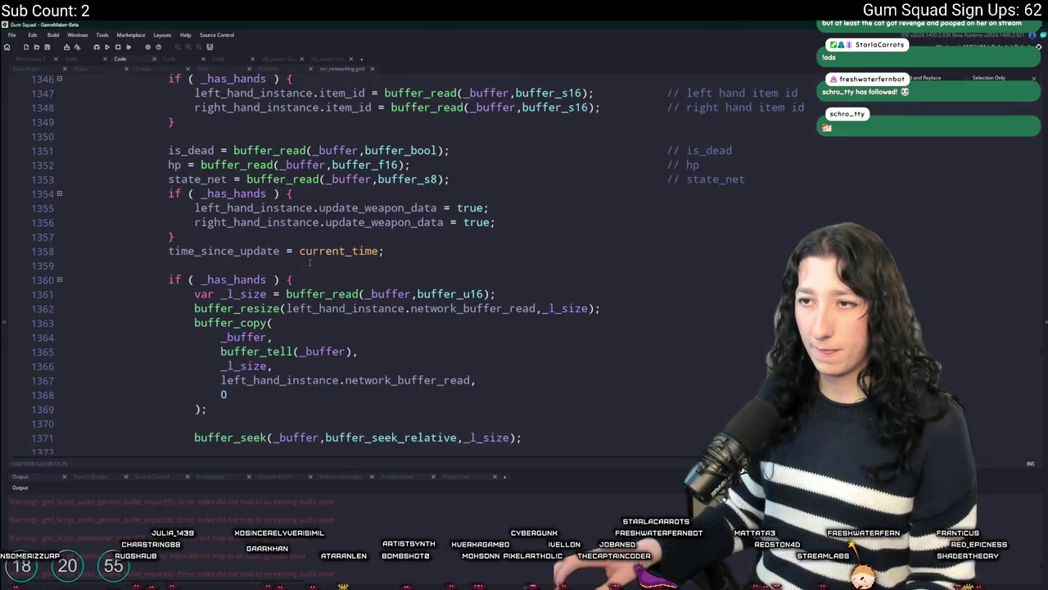
scroll(272, 193, "down", 10)
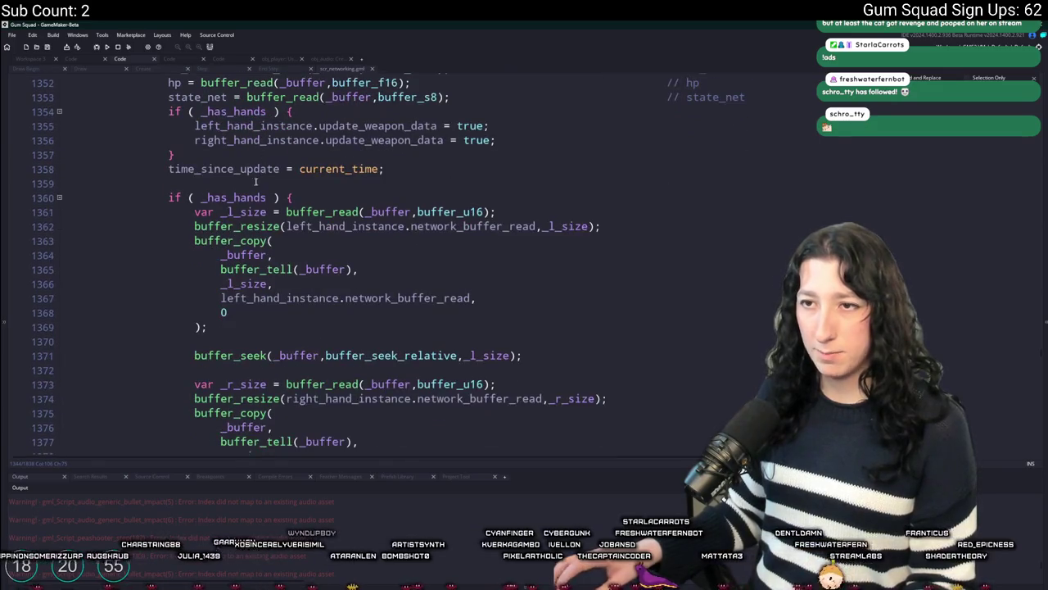
left_click_drag(224, 374, 176, 280)
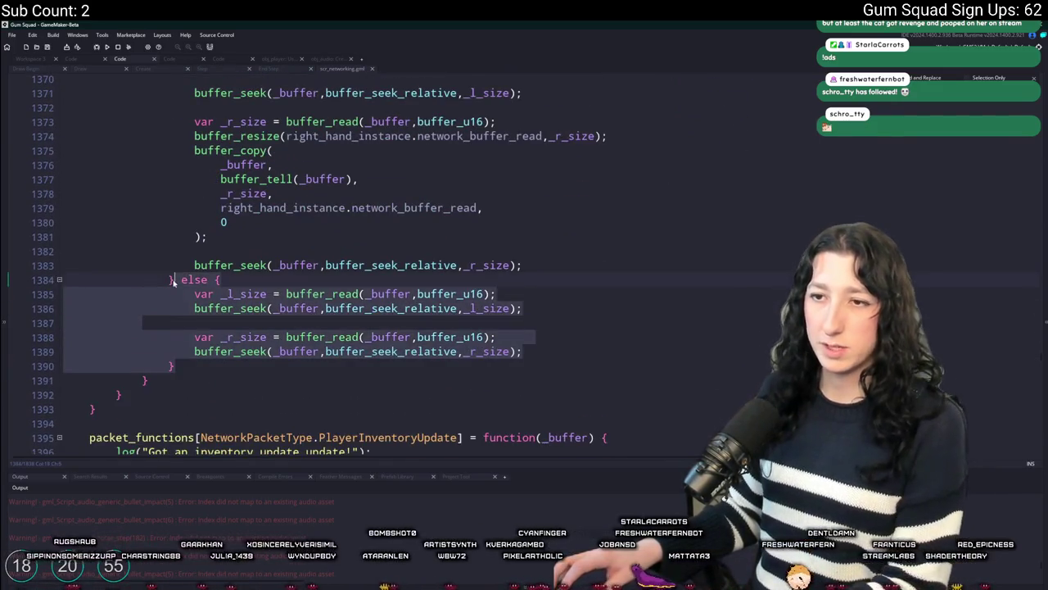
key("BackSpace")
scroll(213, 327, "up", 2)
left_click(208, 302)
Commit scr_networking.gml to main as 'Update scr_networking.gml' and push it to origin.
key("alt+Tab")
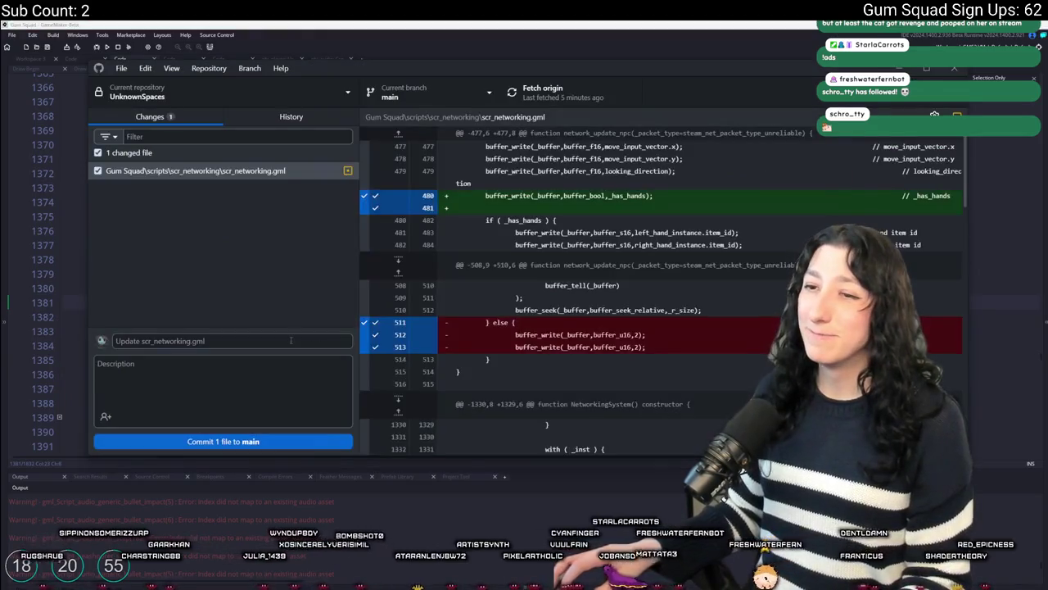
left_click(252, 440)
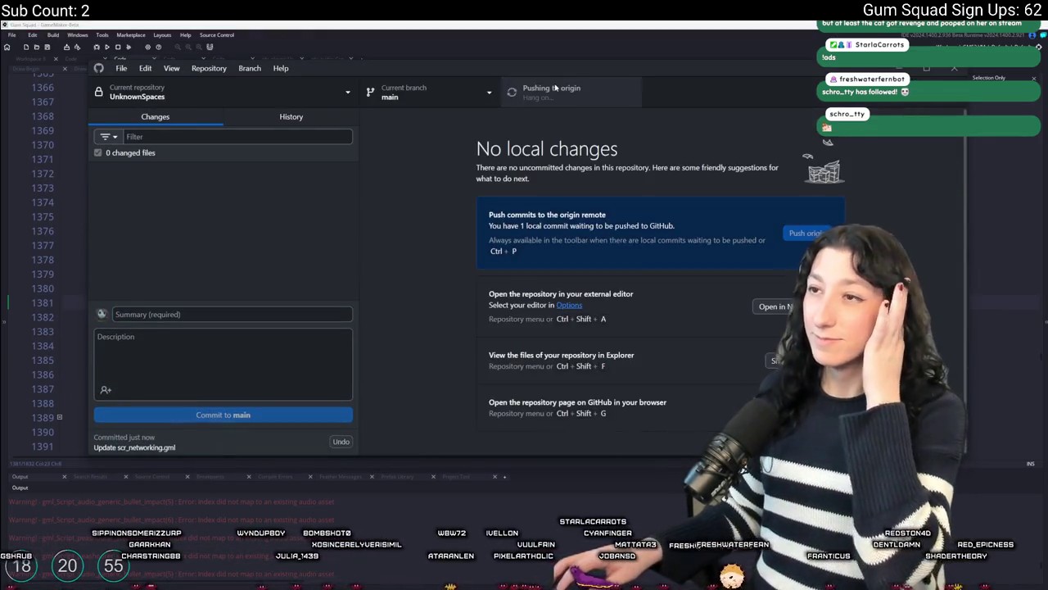
left_click(512, 92)
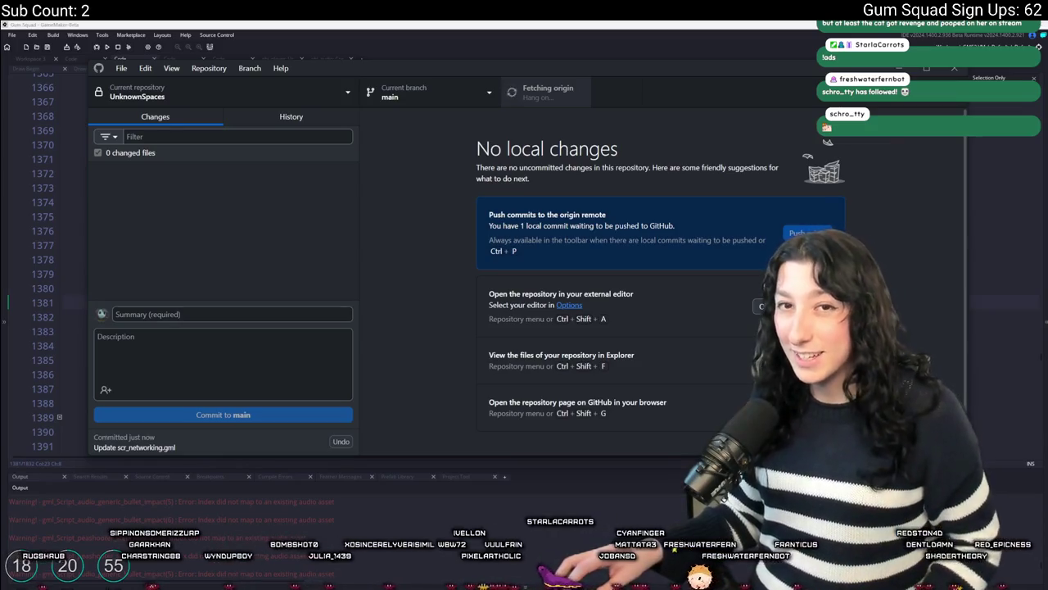
key("alt+Tab")
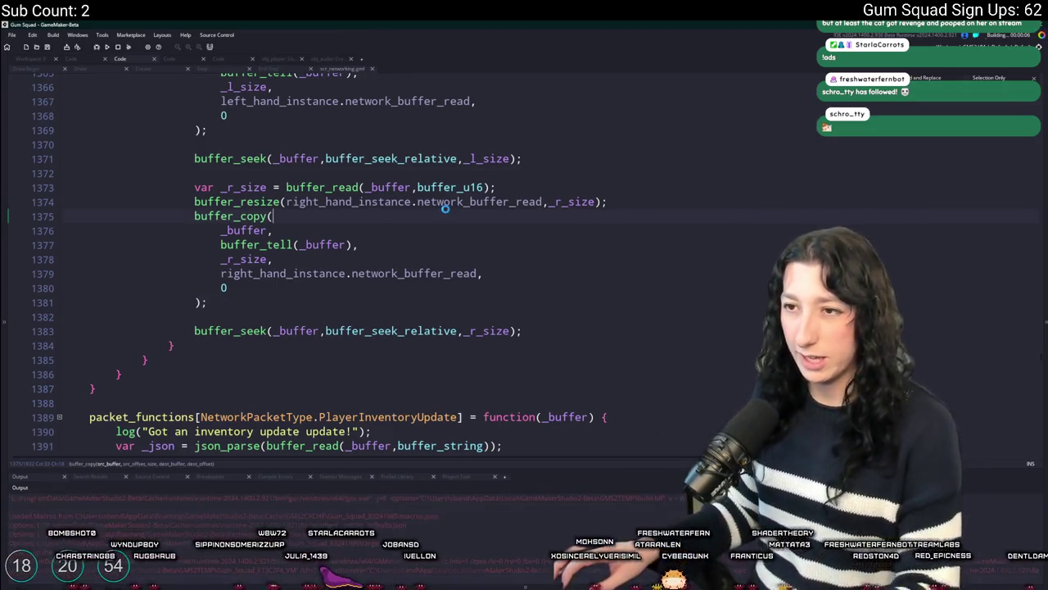
Maximize the game window and create a Friends Only lobby on the WarmStar world.
scroll(447, 211, "up", 5)
scroll(343, 222, "up", 13)
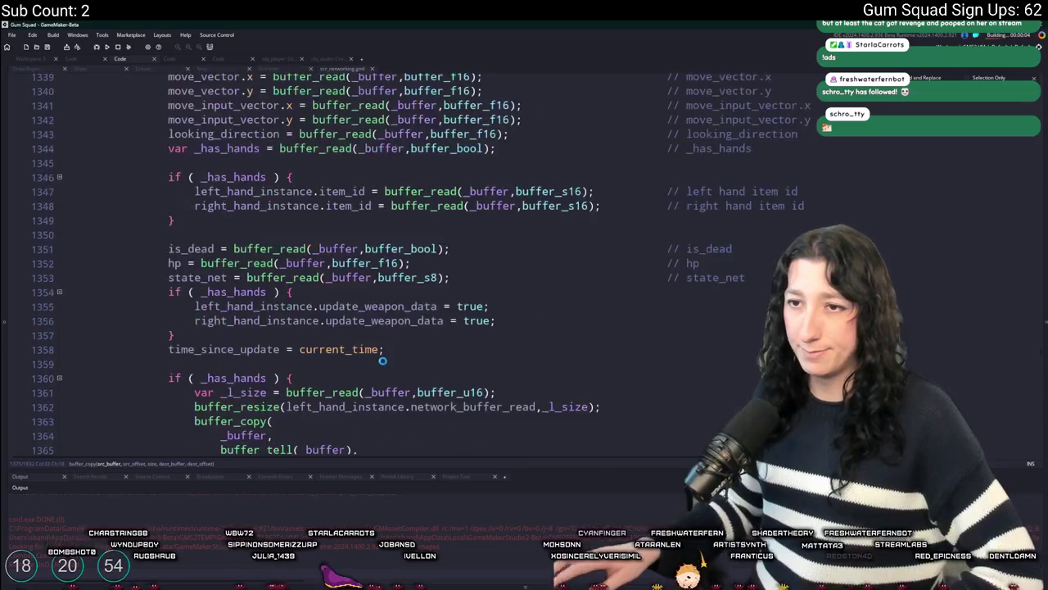
scroll(446, 337, "down", 4)
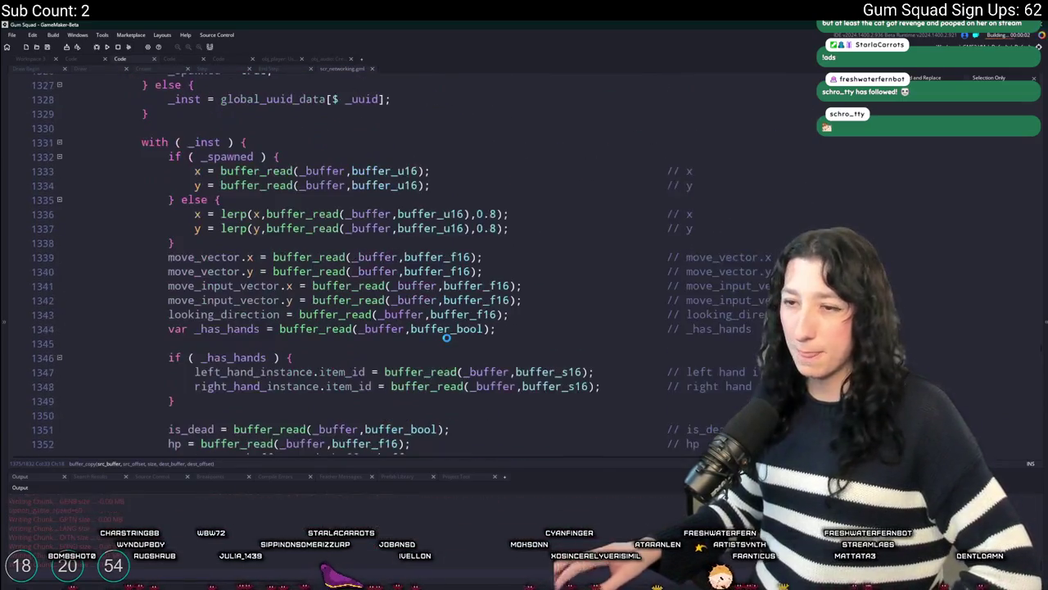
scroll(448, 336, "down", 2)
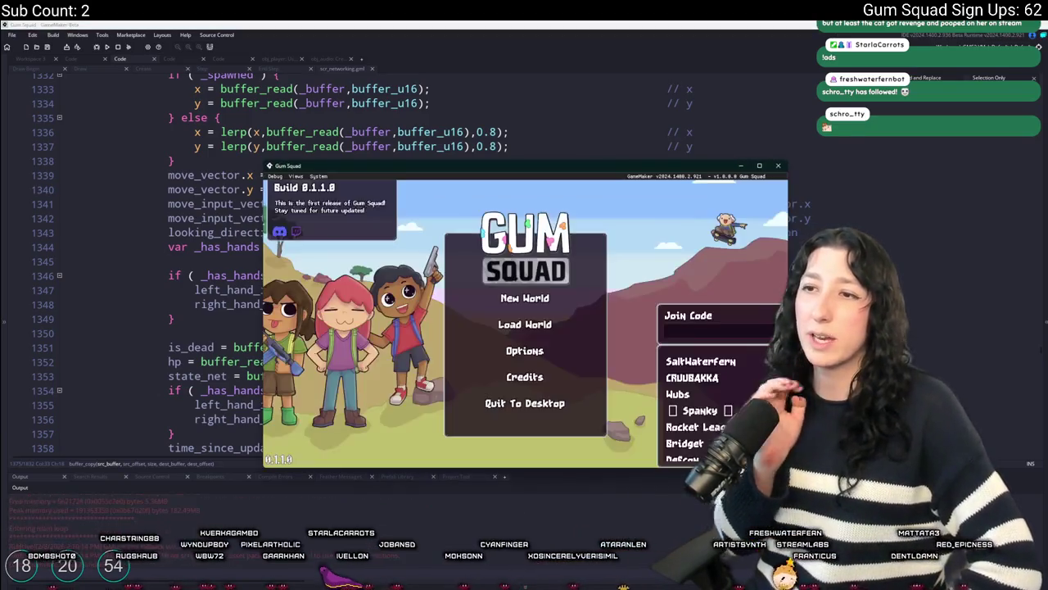
double_click(417, 171)
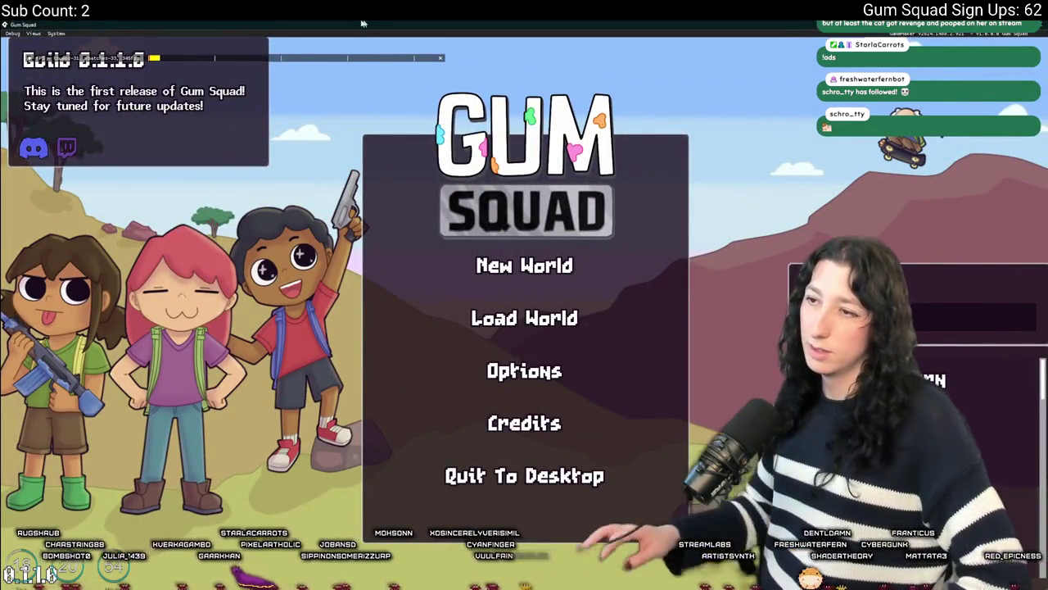
left_click(565, 307)
left_click(439, 233)
scroll(655, 374, "down", 3)
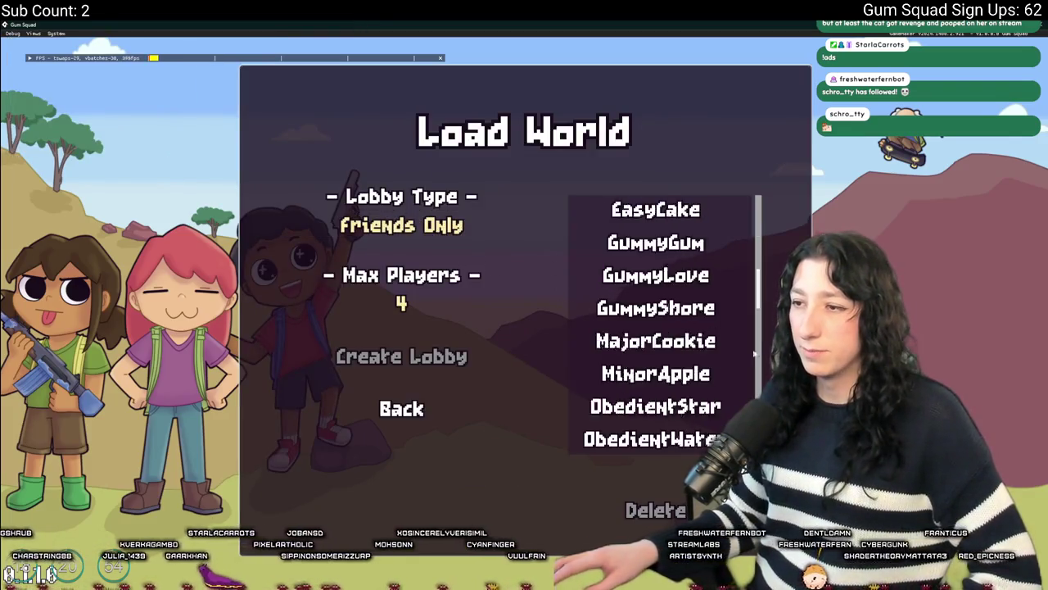
left_click(655, 439)
left_click(447, 354)
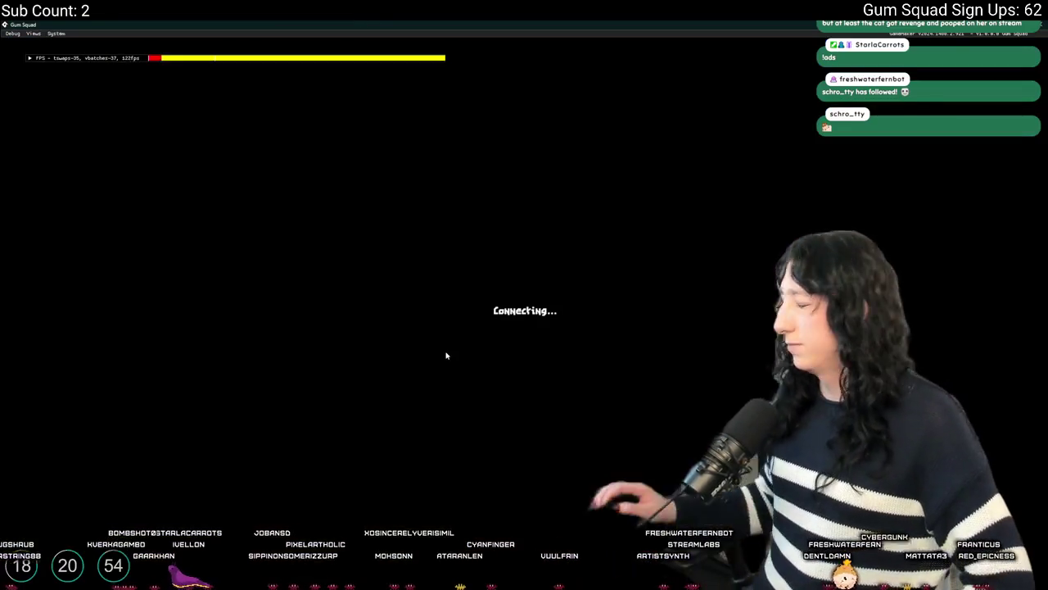
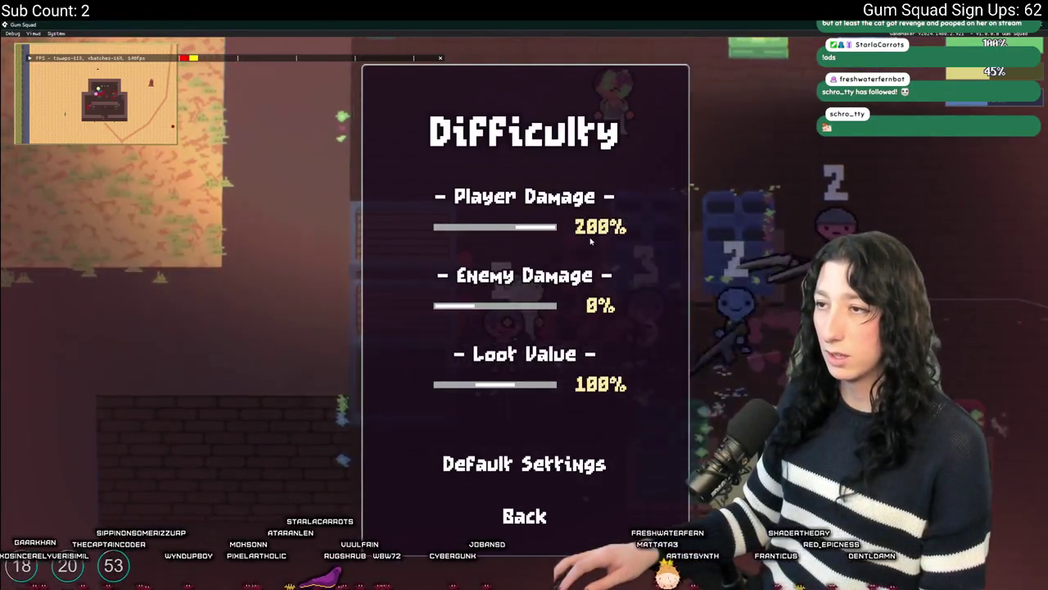
Leave the Difficulty menu (200% player, 0% enemy damage) and toggle the inventory screen.
key("Escape")
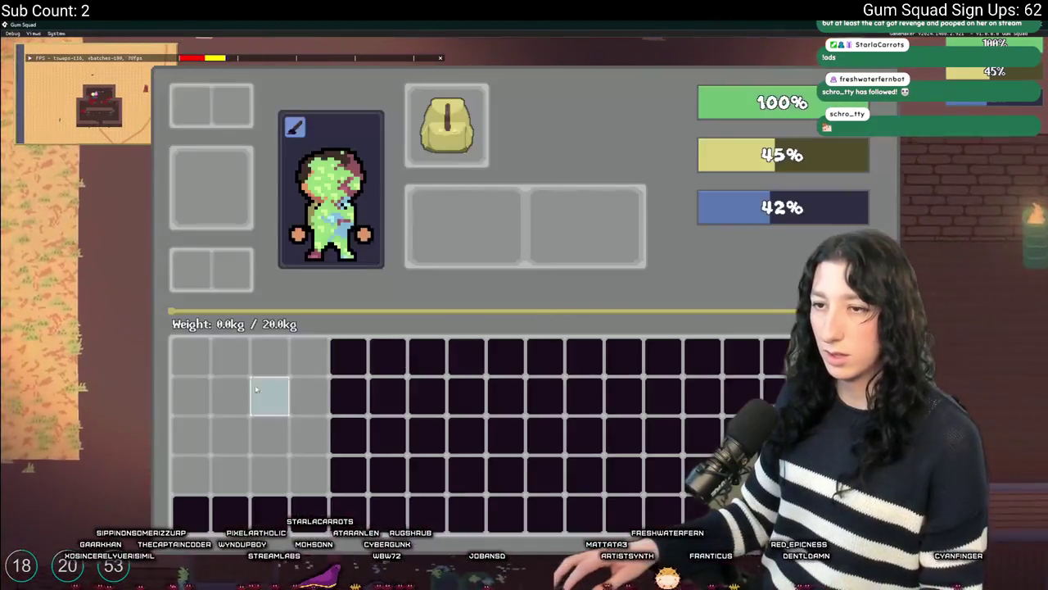
key("Tab")
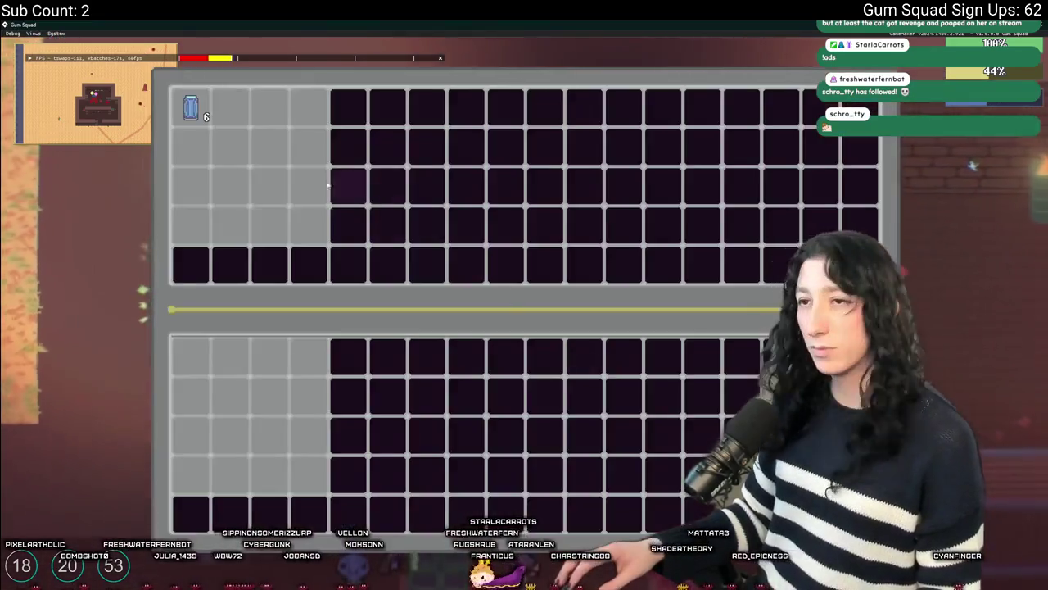
Walk to the storage crates and loot them until the inventory holds 16 Mint Gum.
key("Tab")
key("Tab")
key("Tab")
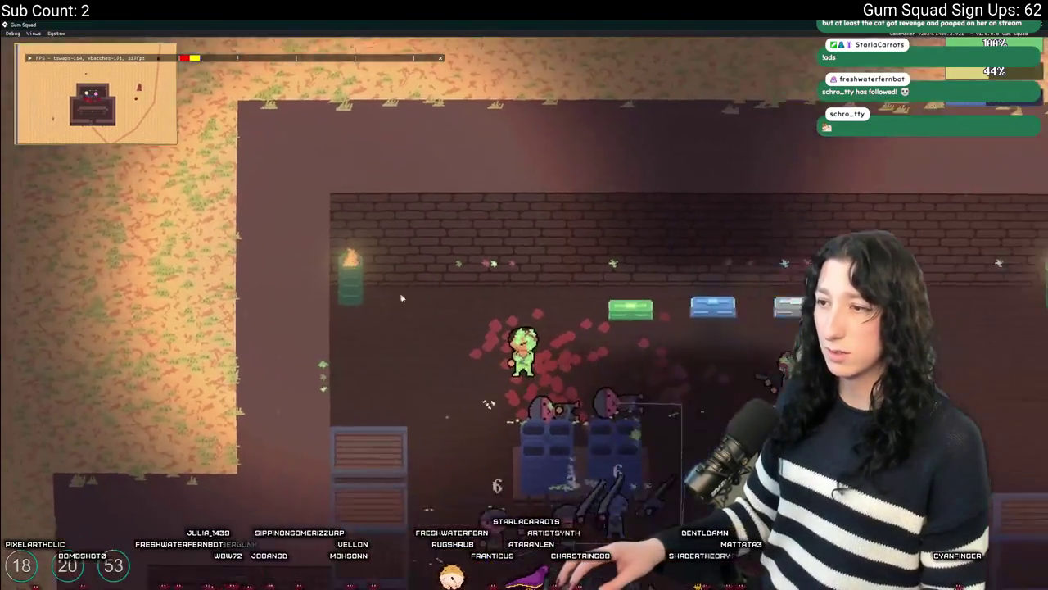
key("s")
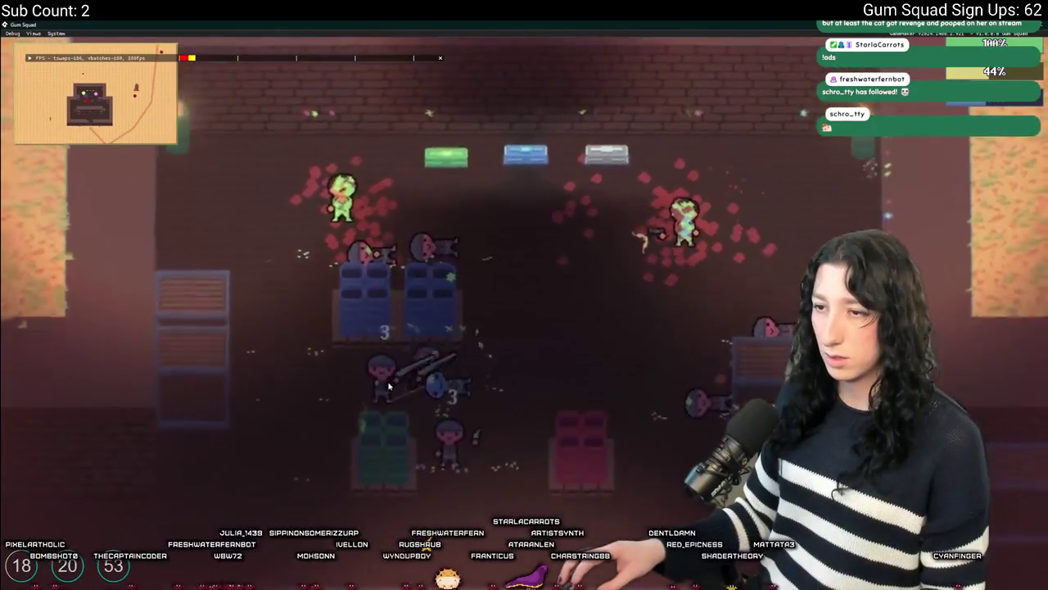
key("Tab")
key("Tab")
key("Tab")
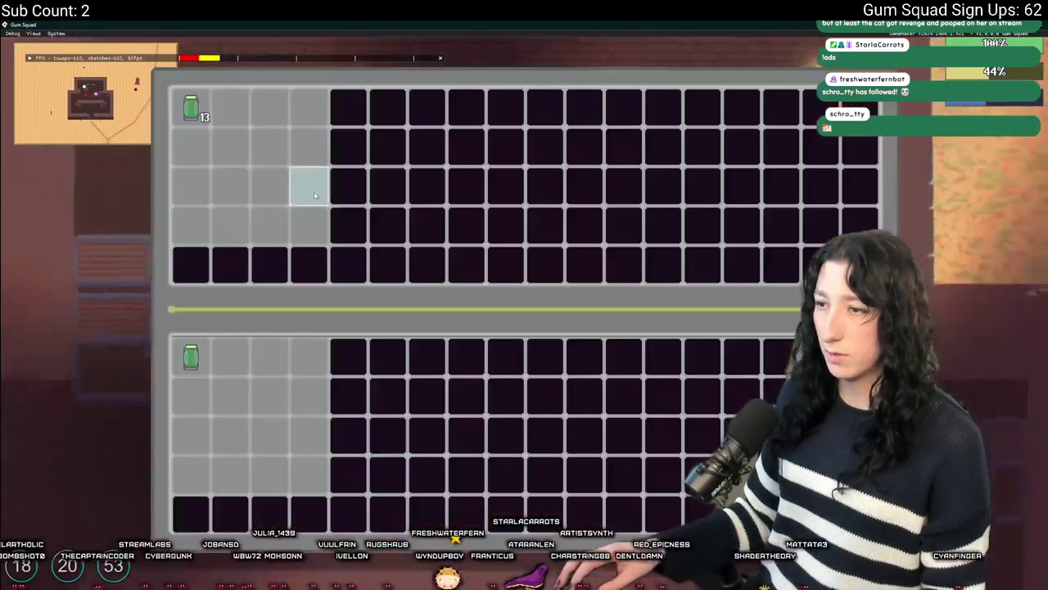
key("Tab")
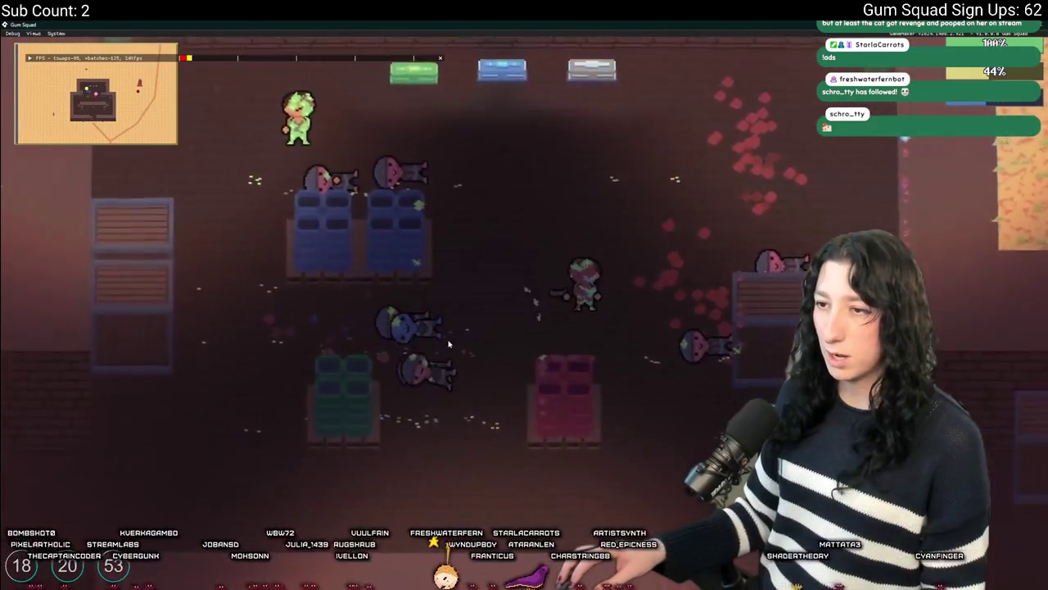
key("a")
key("s")
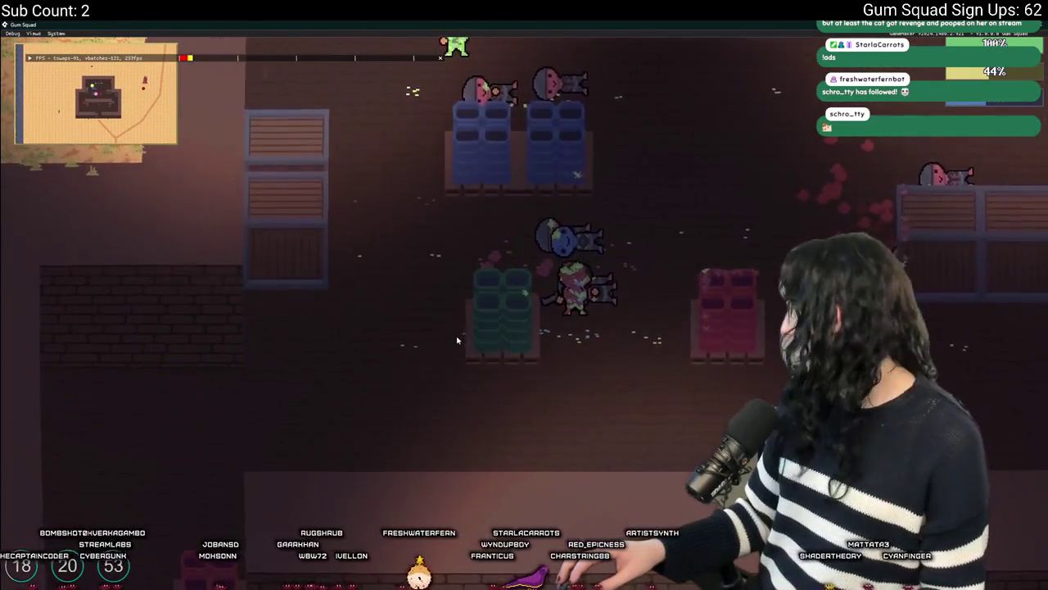
key("Tab")
key("Tab")
key("Tab")
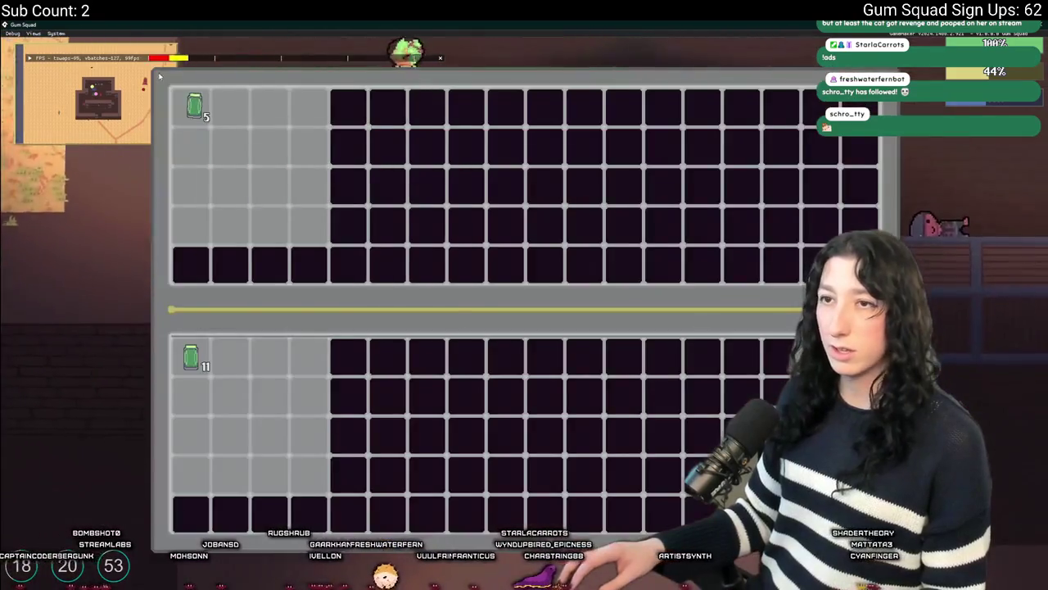
key("Tab")
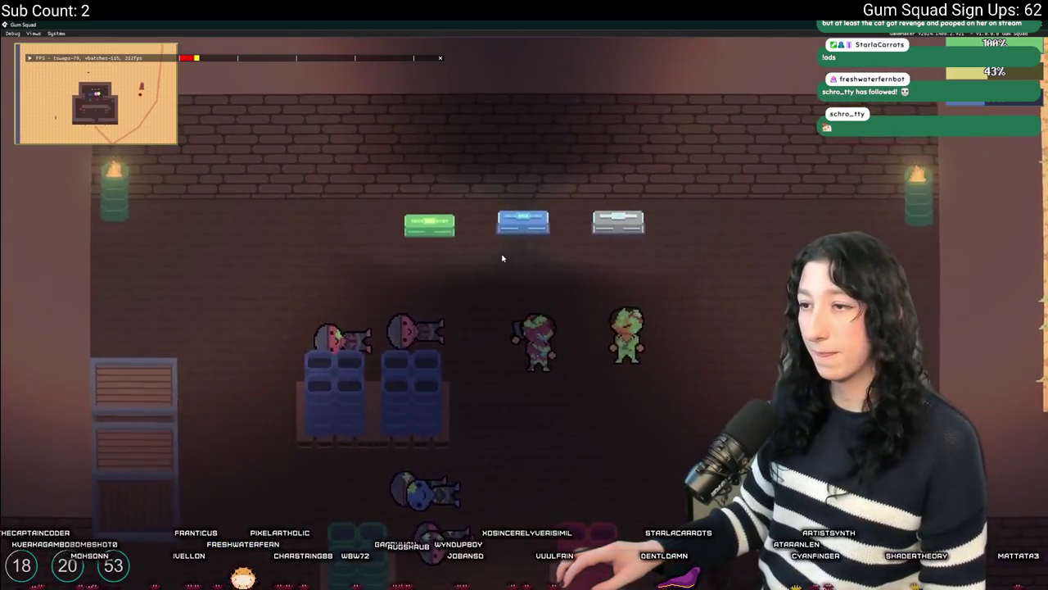
key("Tab")
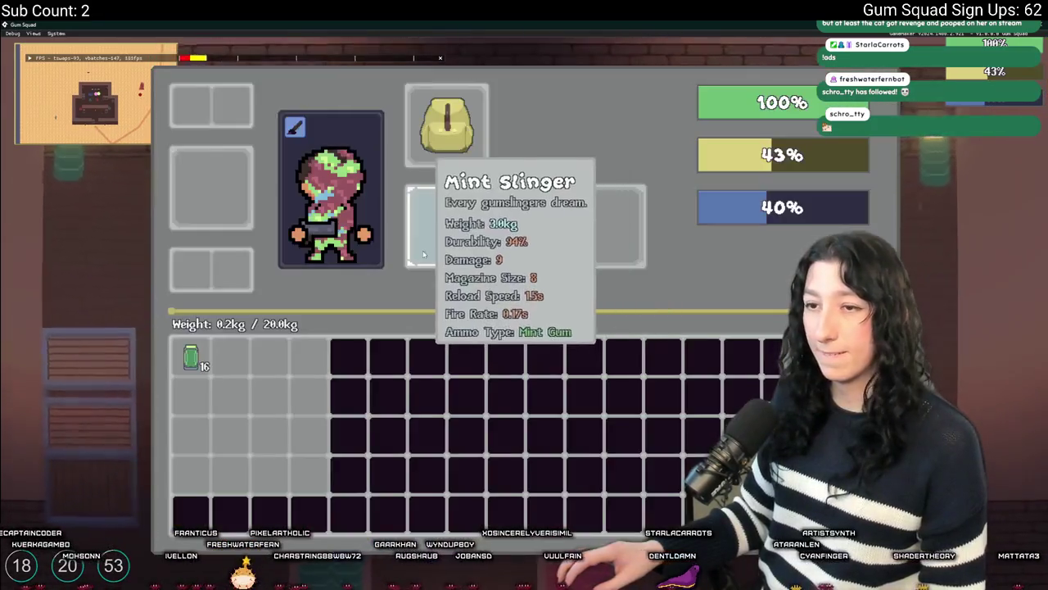
Save and quit to the main menu, then select the WarmStar saved world.
key("Escape")
left_click(533, 475)
left_click(614, 321)
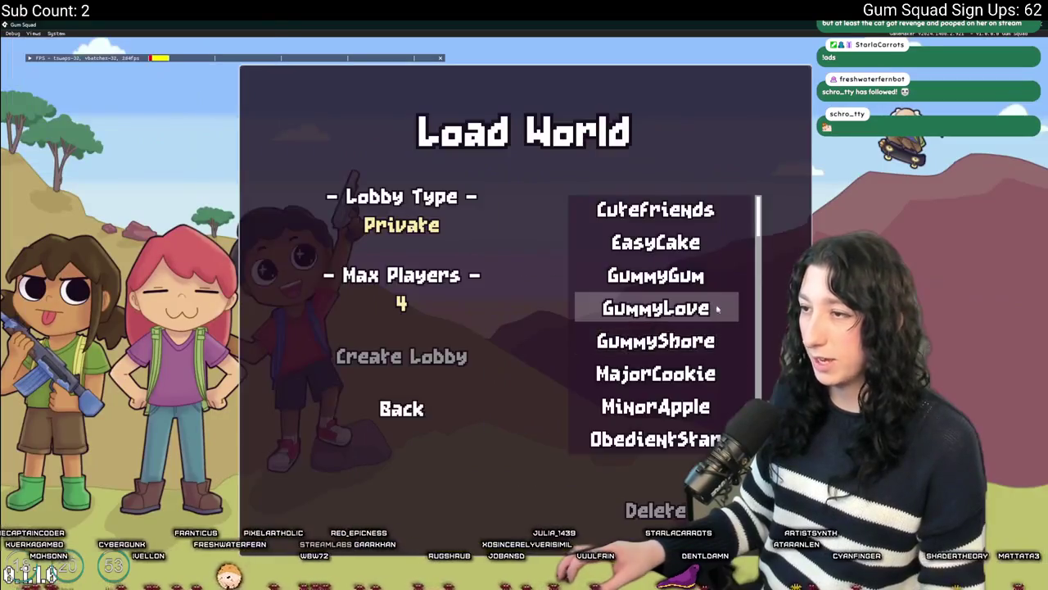
scroll(655, 245, "down", 4)
left_click(655, 439)
Start WarmStar as a Friends Only lobby and check the inventory.
left_click(409, 224)
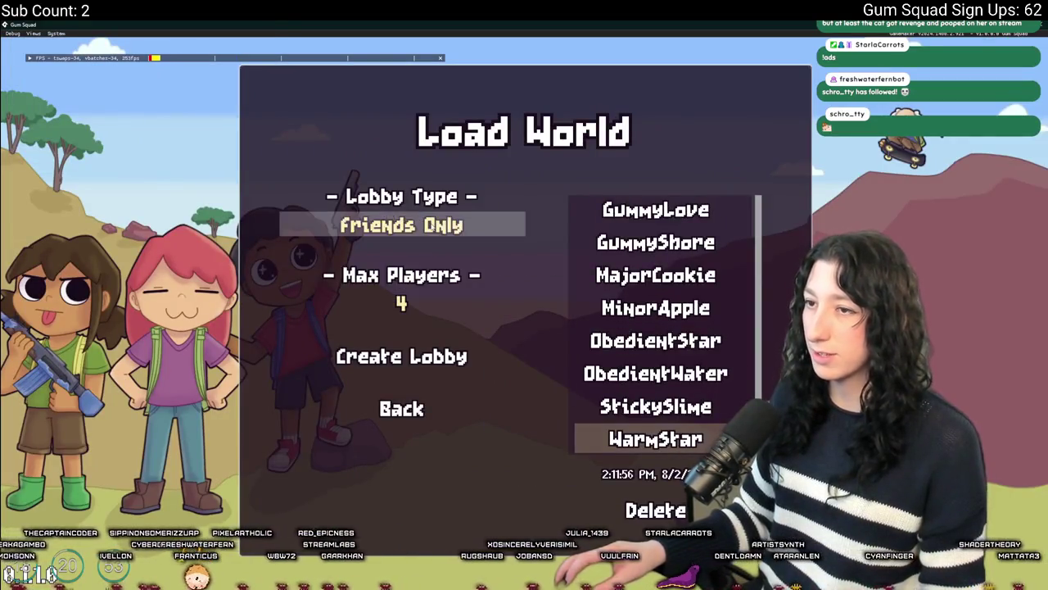
left_click(411, 352)
key("Tab")
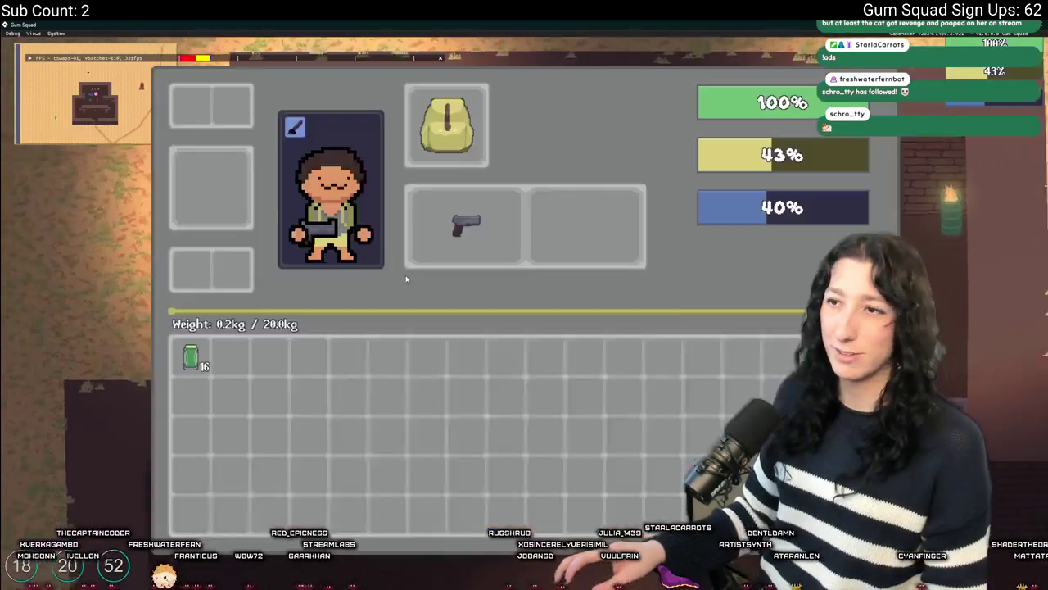
key("Tab")
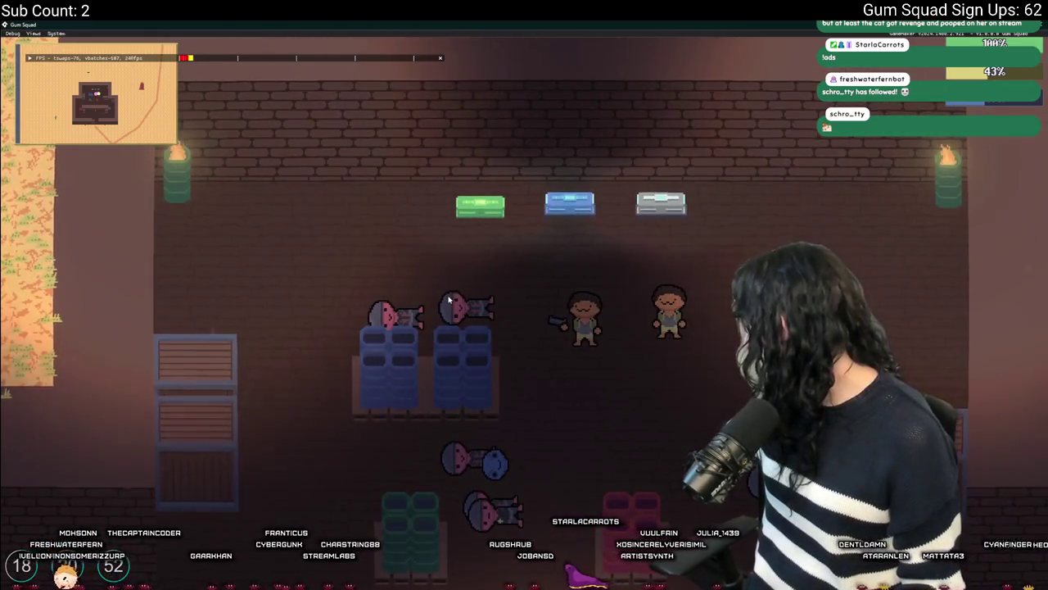
Walk the character around the pad room beside the other player, toggling the inventory once.
key("a")
key("d")
key("s")
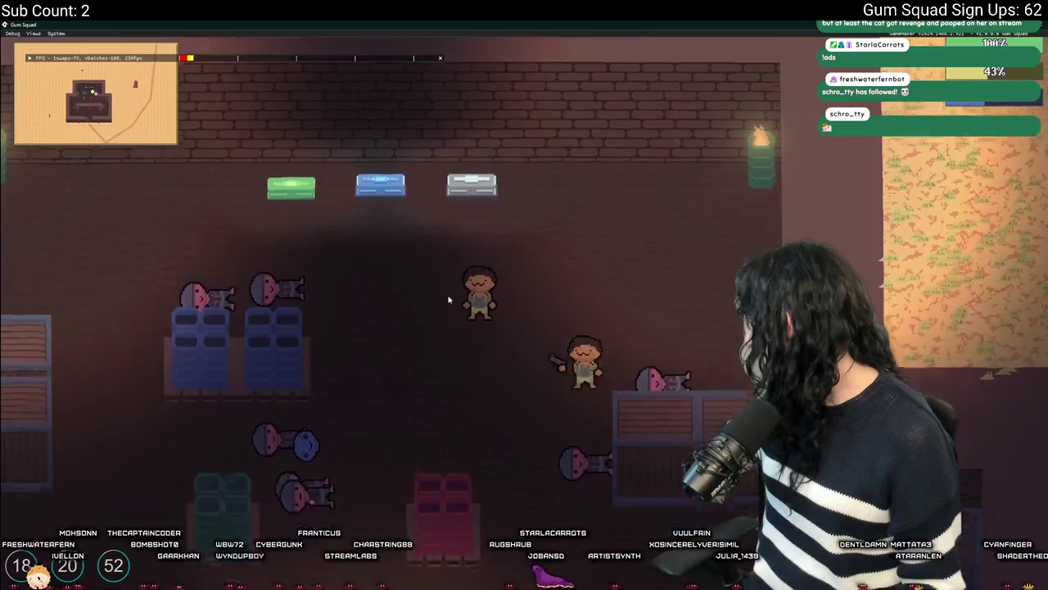
key("s")
key("a")
key("d")
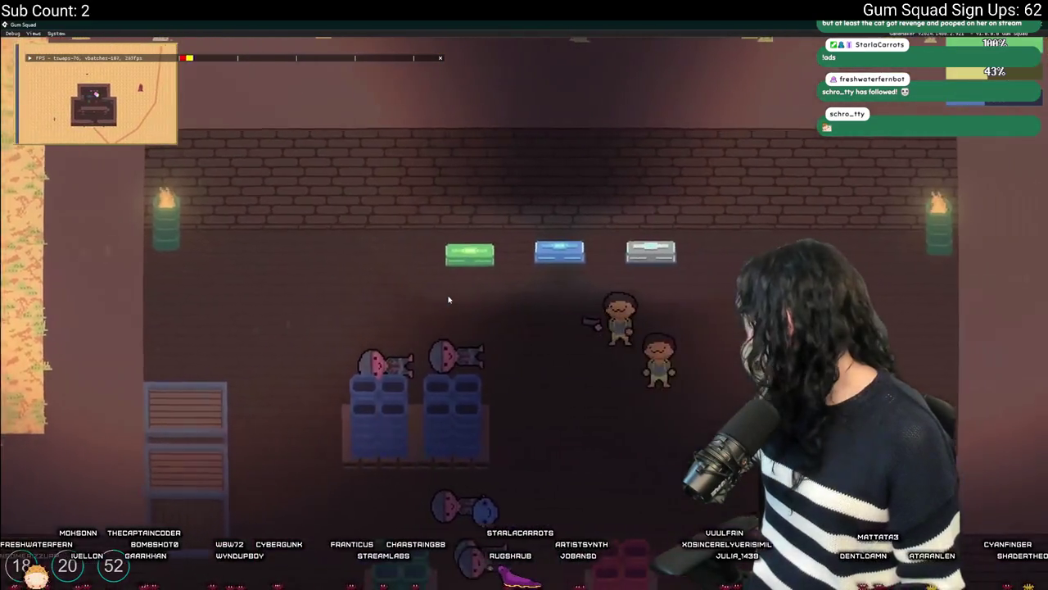
key("s")
key("a")
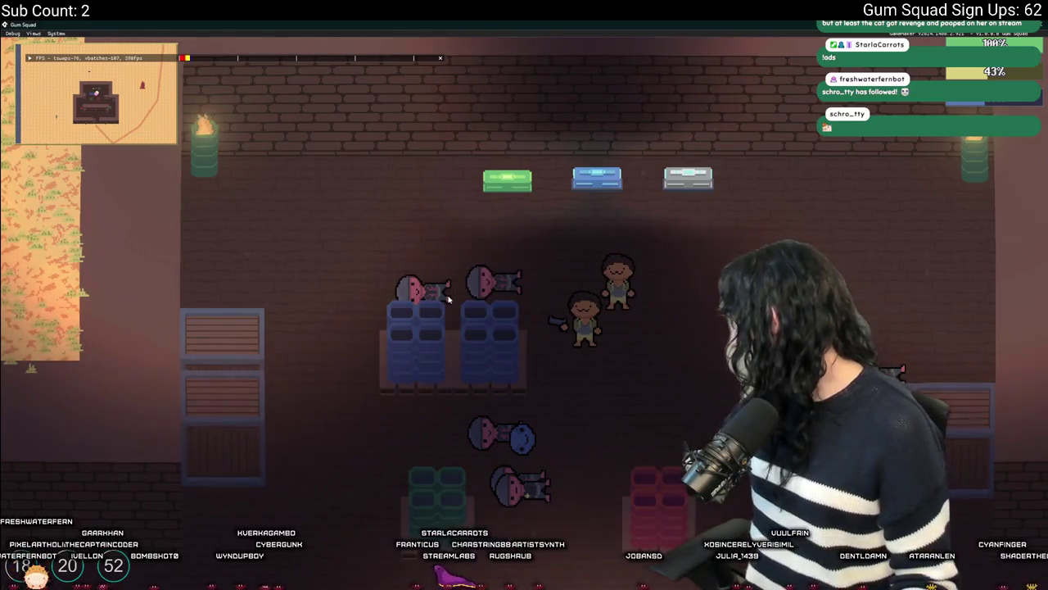
key("Tab")
key("Tab")
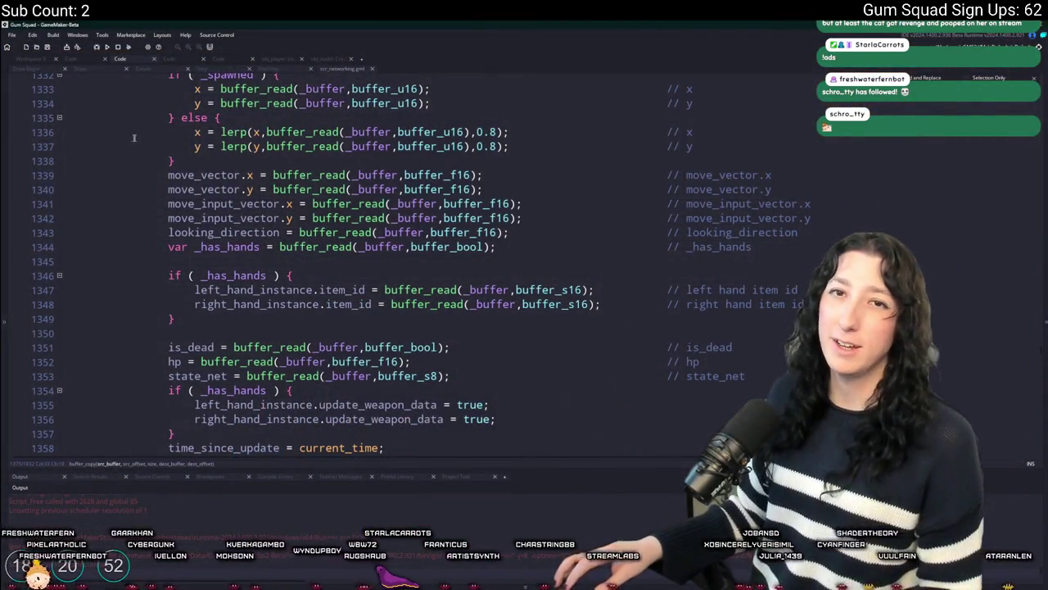
Open the ToDo file through the Ctrl+T asset search.
left_click(134, 138)
key("ctrl+t")
type("odo")
key("Return")
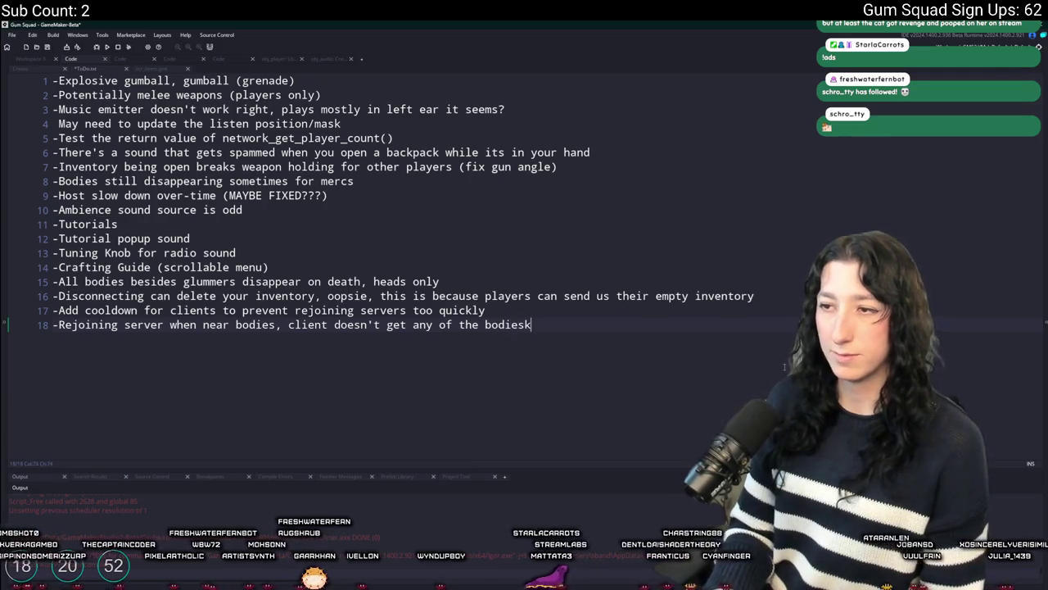
Remove the stray 'k' after bodies and delete the disconnect-inventory line, then return to Workspace.
key("BackSpace")
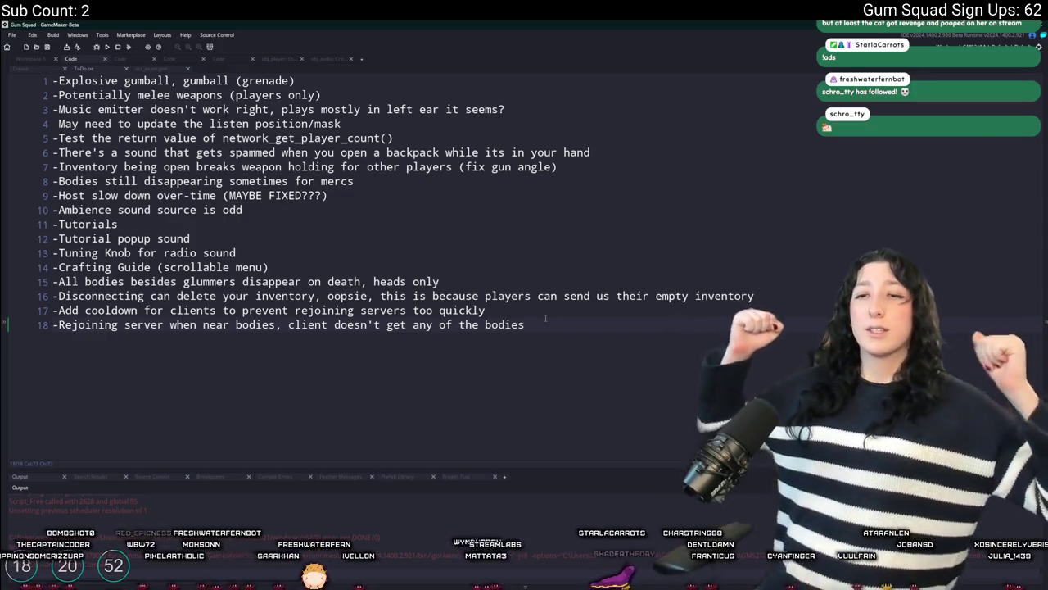
key("shift+Home")
key("BackSpace")
key("BackSpace")
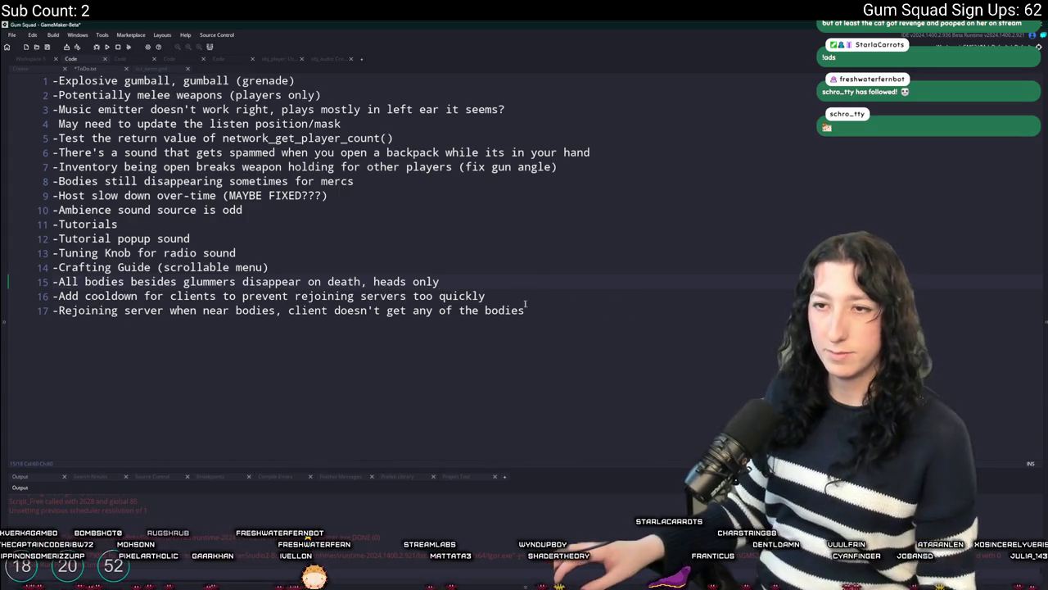
left_click(529, 297)
left_click(32, 60)
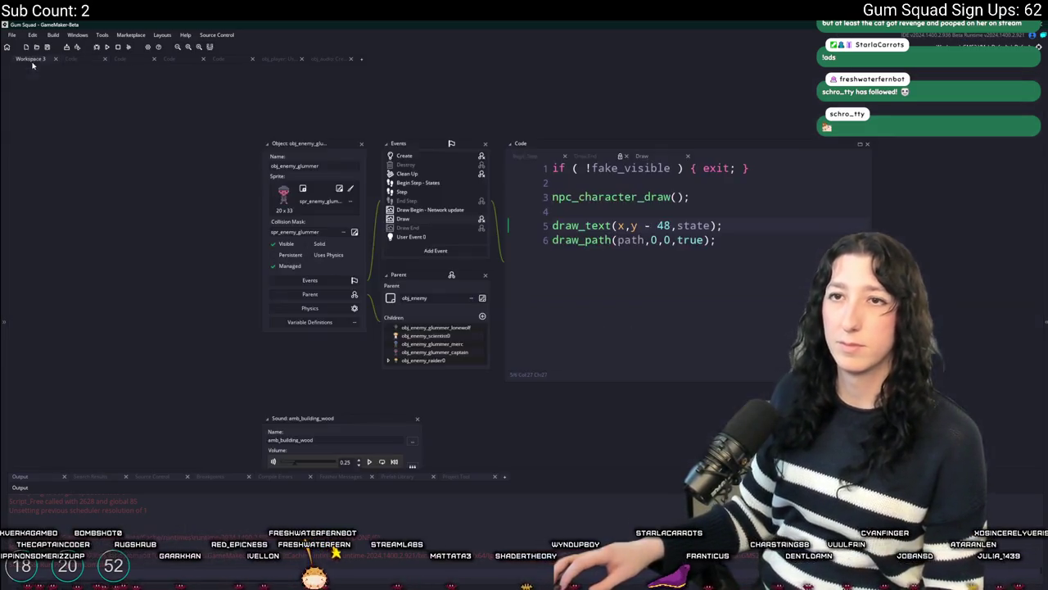
Open obj_enemy_glummer_dead's Create event code in an enlarged editor.
key("ctrl+t")
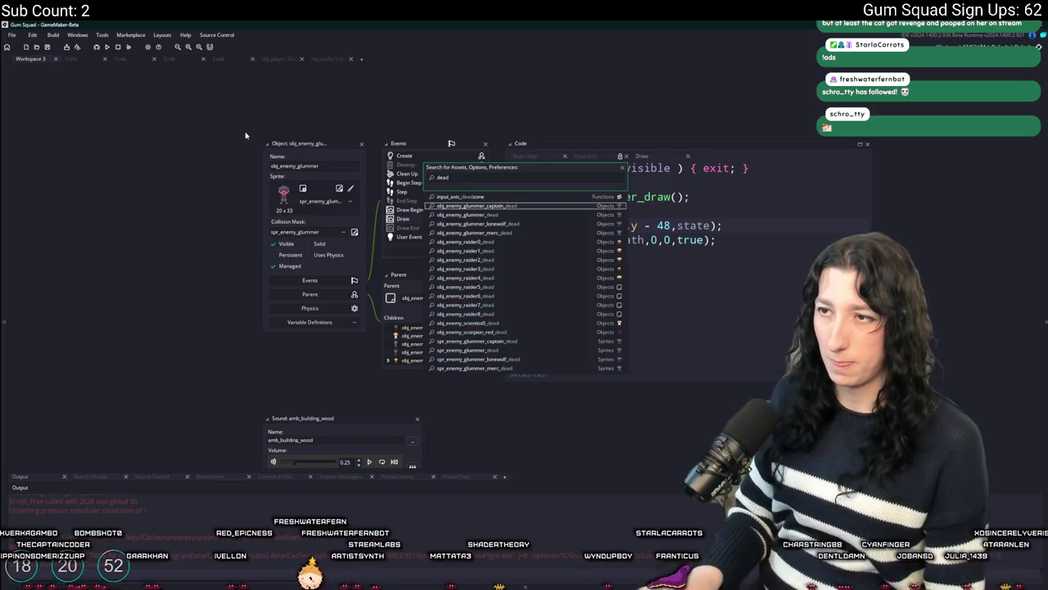
key("Down")
key("Return")
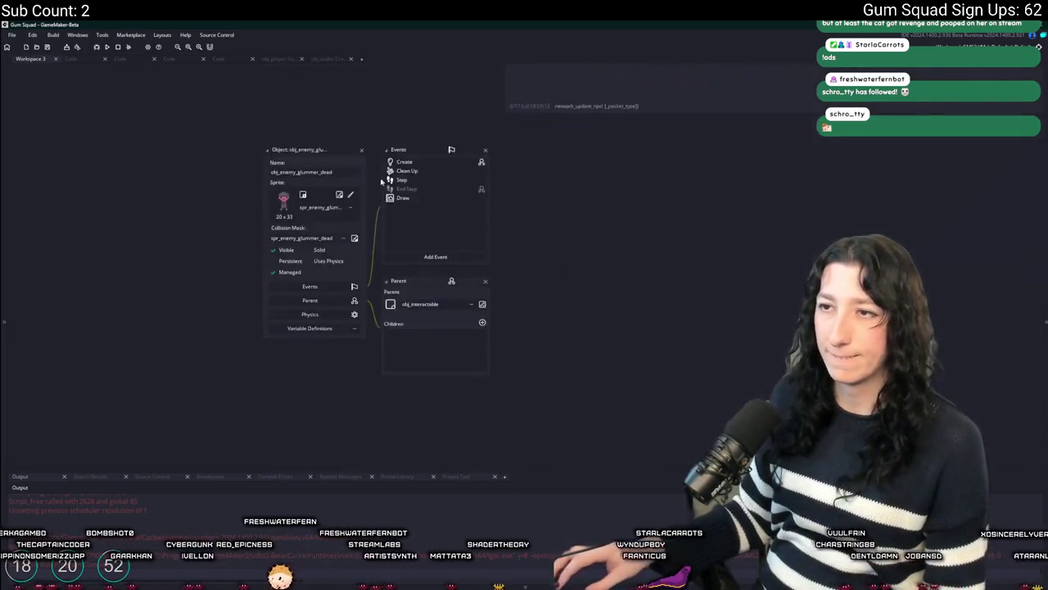
left_click(436, 165)
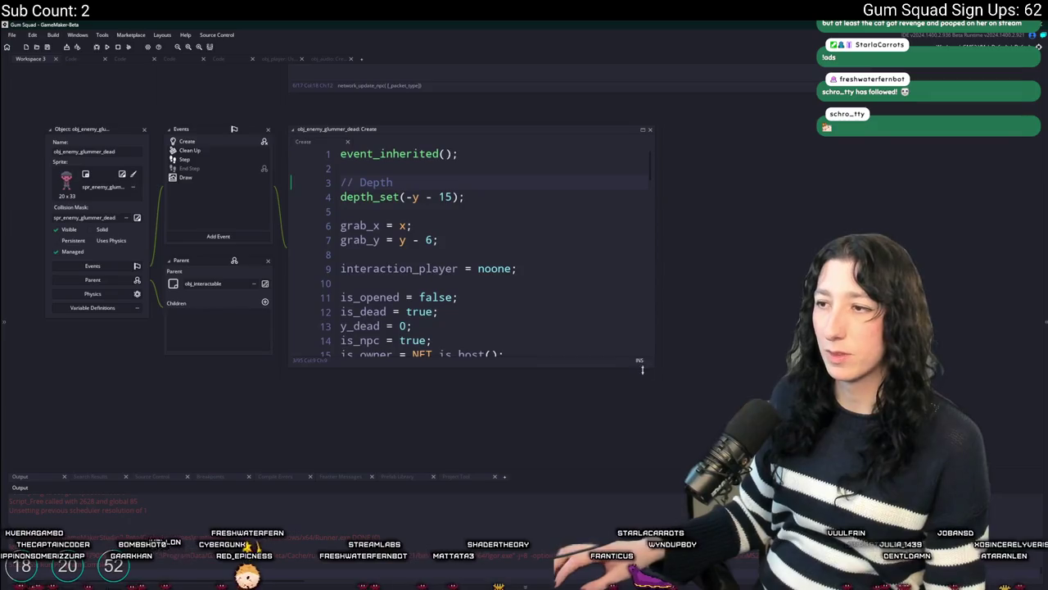
left_click_drag(653, 369, 783, 443)
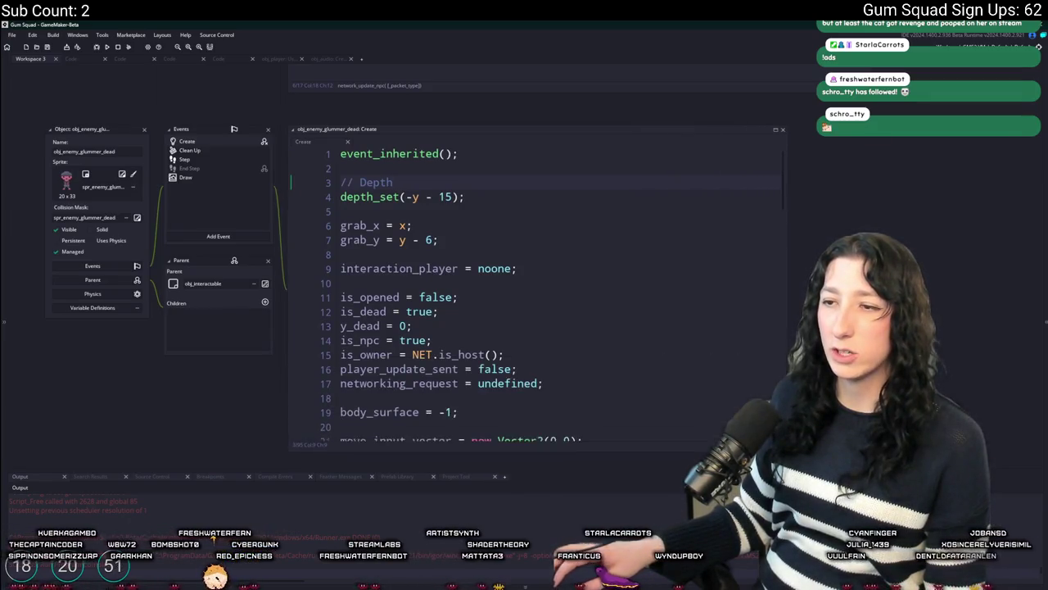
left_click(391, 283)
scroll(392, 283, "down", 10)
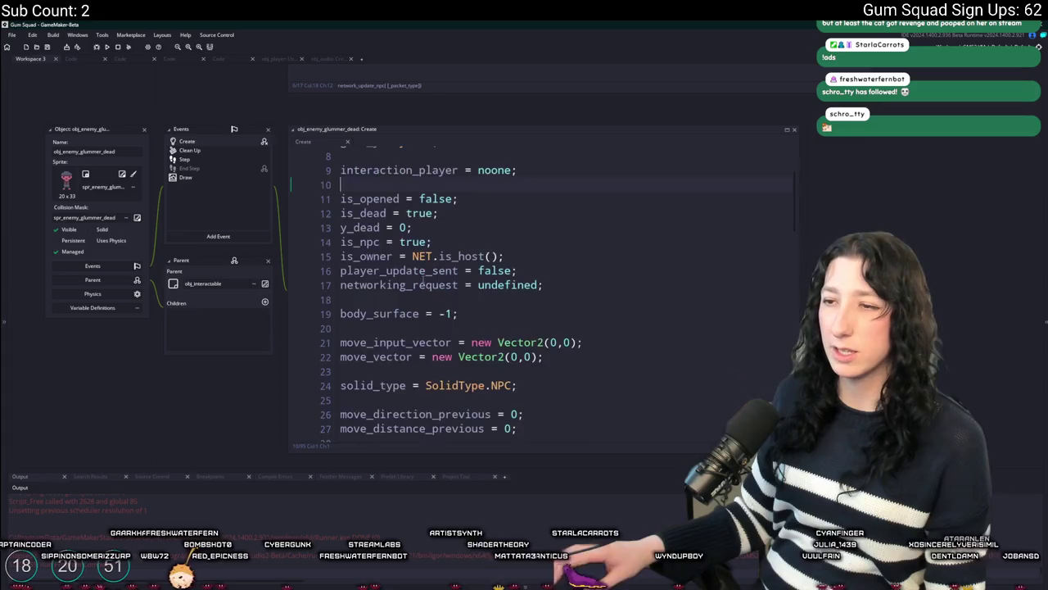
left_click(583, 259)
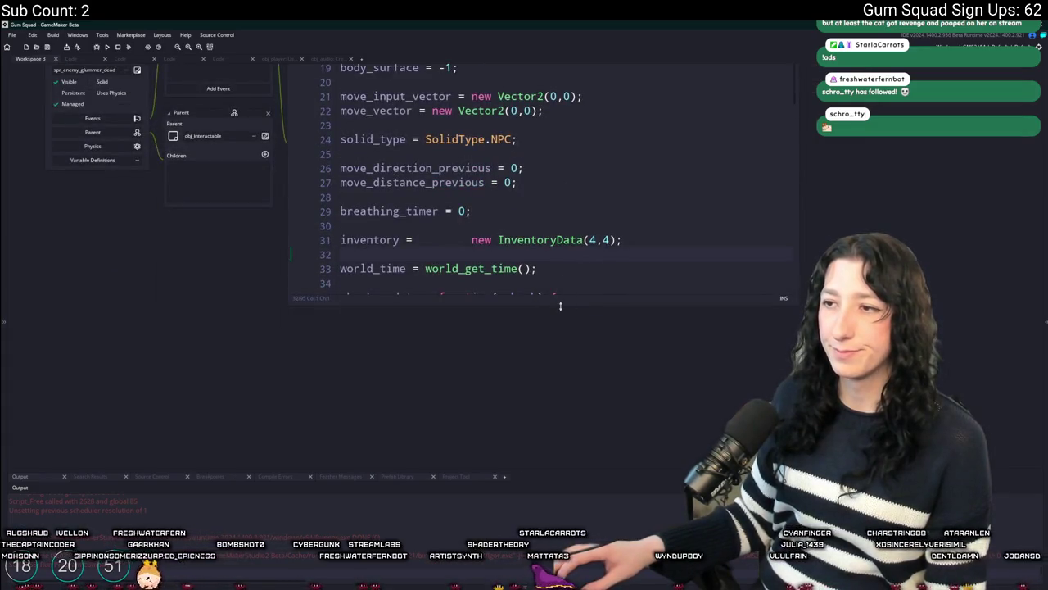
left_click_drag(560, 306, 561, 416)
key("Up")
key("Up")
key("Up")
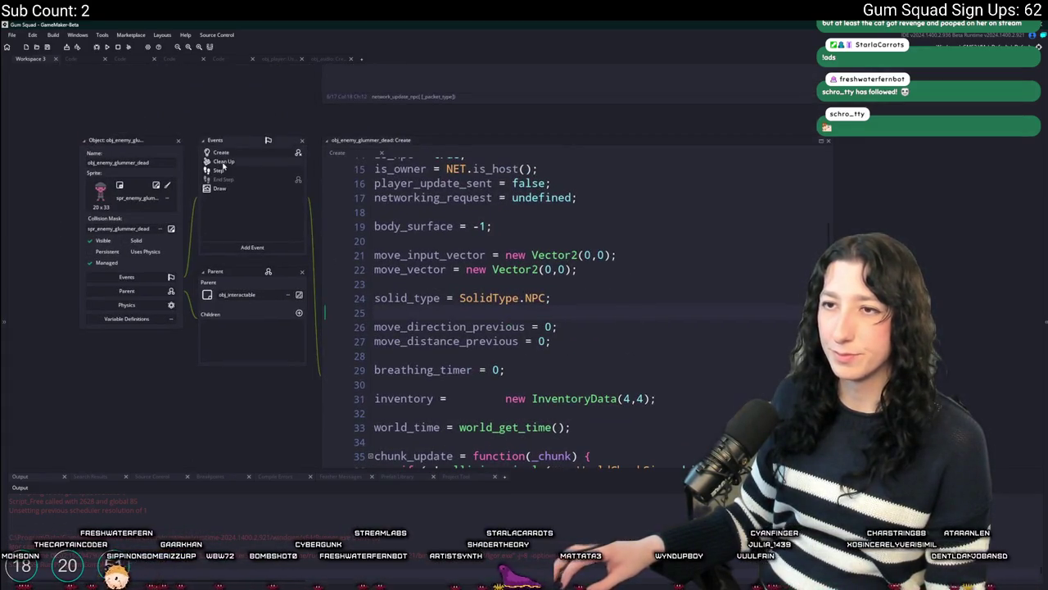
Review the Step, Draw and Clean Up events, then return to the Create code.
left_click(222, 170)
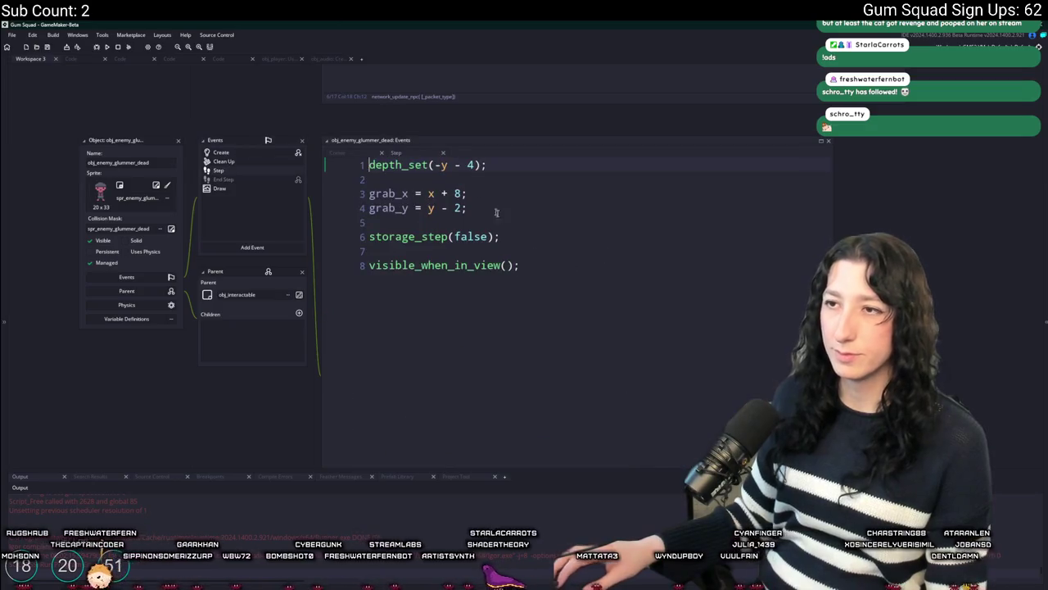
left_click(230, 189)
left_click(245, 162)
left_click(245, 169)
left_click(248, 154)
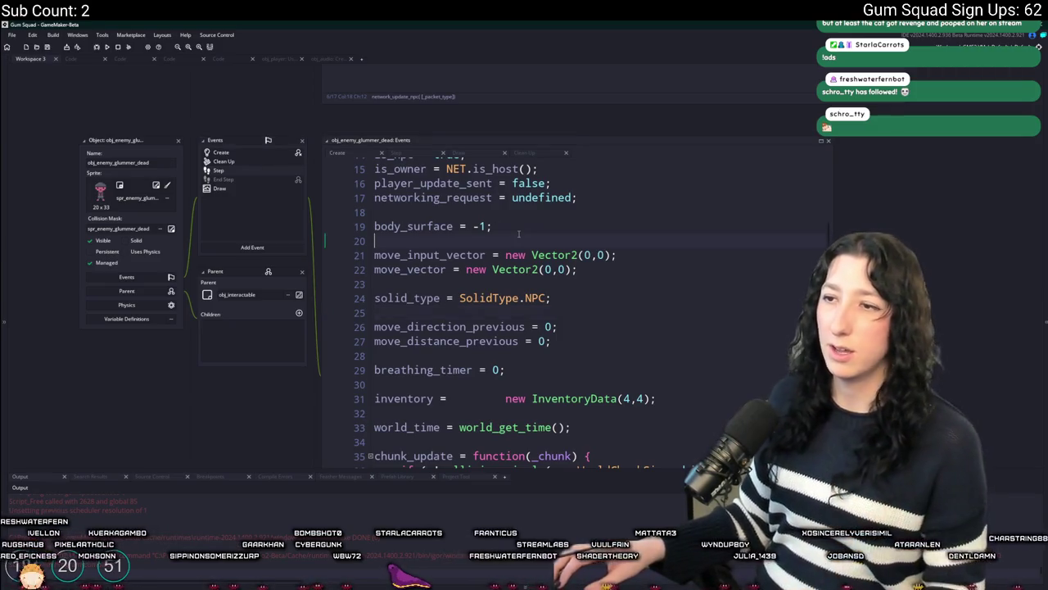
scroll(519, 235, "up", 5)
scroll(589, 291, "down", 2)
scroll(589, 290, "down", 5)
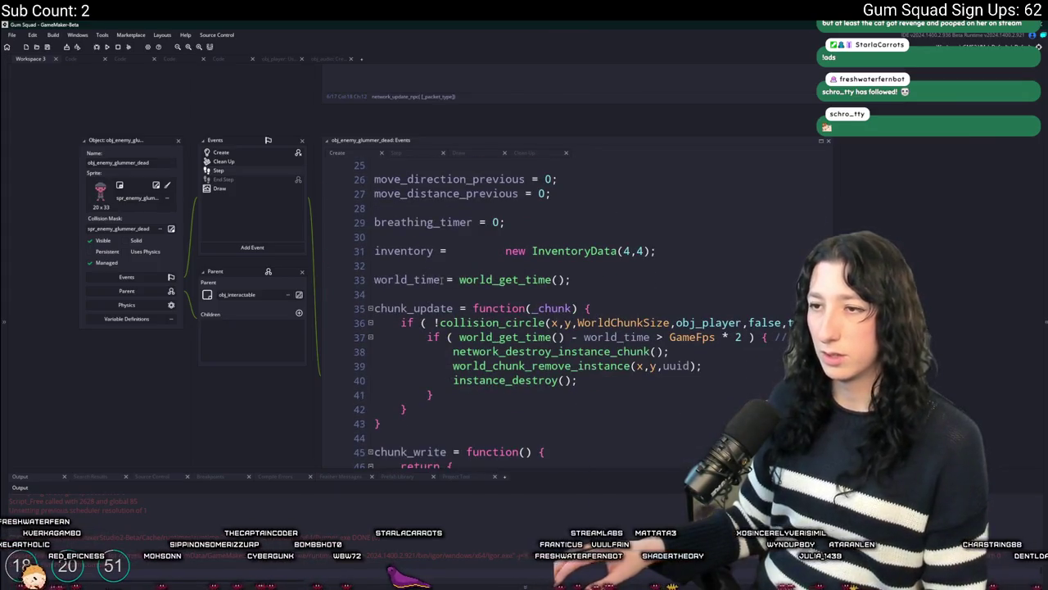
scroll(442, 279, "down", 2)
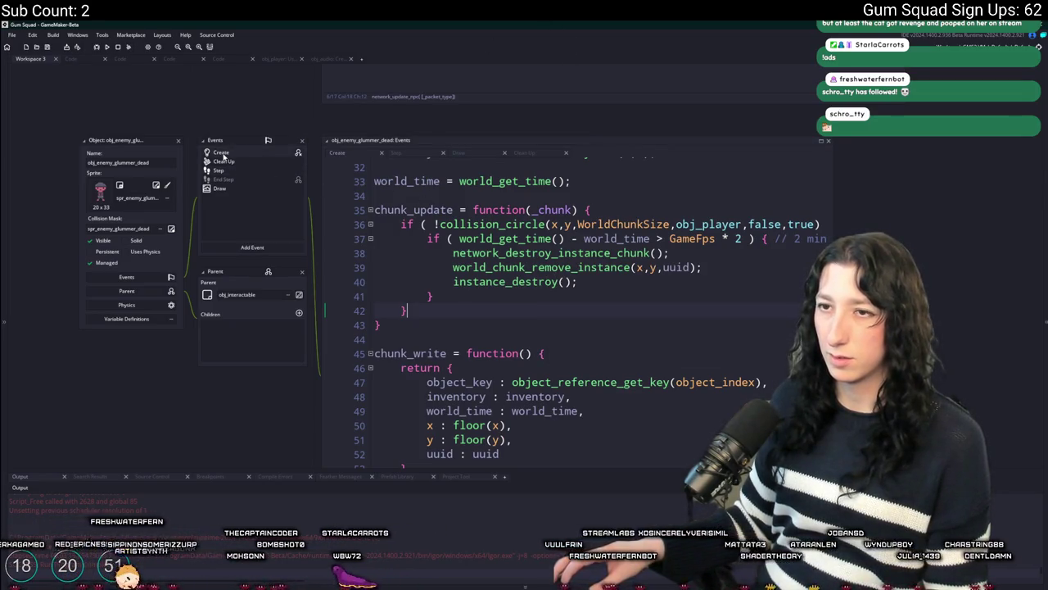
scroll(604, 347, "up", 4)
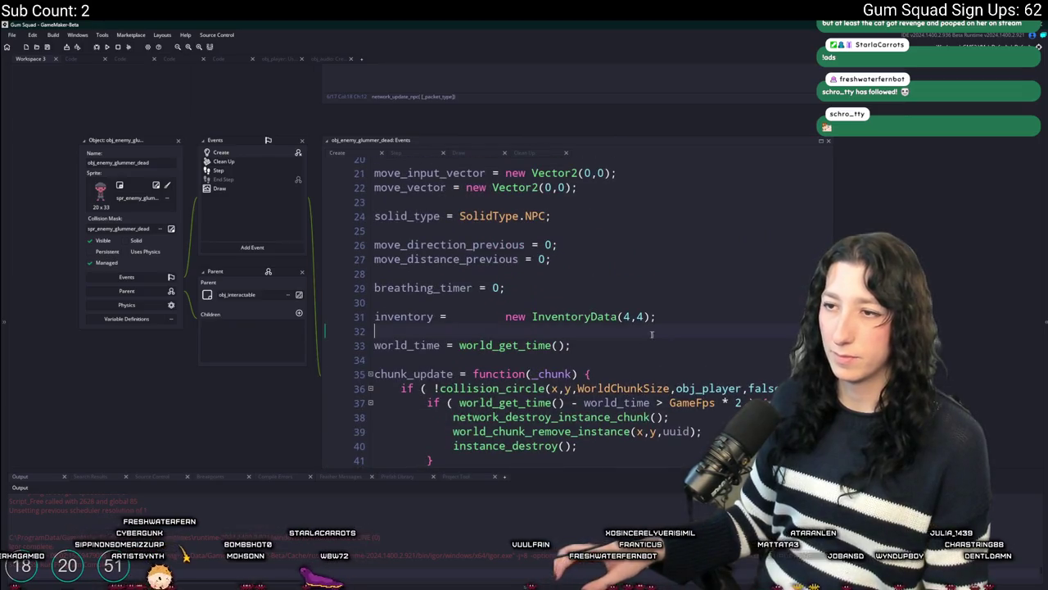
Make line 31 read inventory = new InventoryData(4,4) and save the Create event.
key("BackSpace")
key("BackSpace")
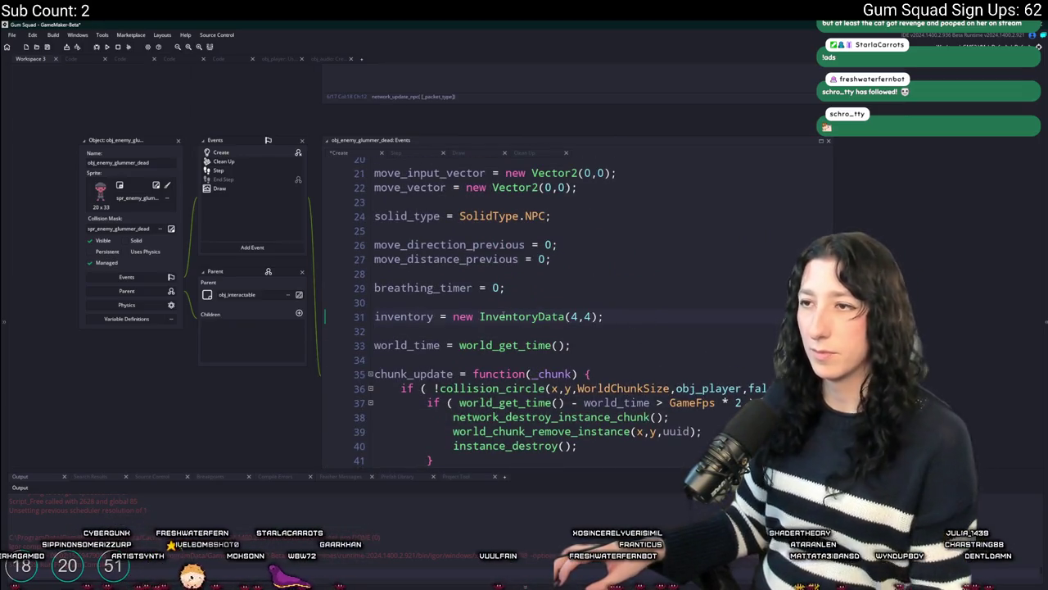
key("ctrl+s")
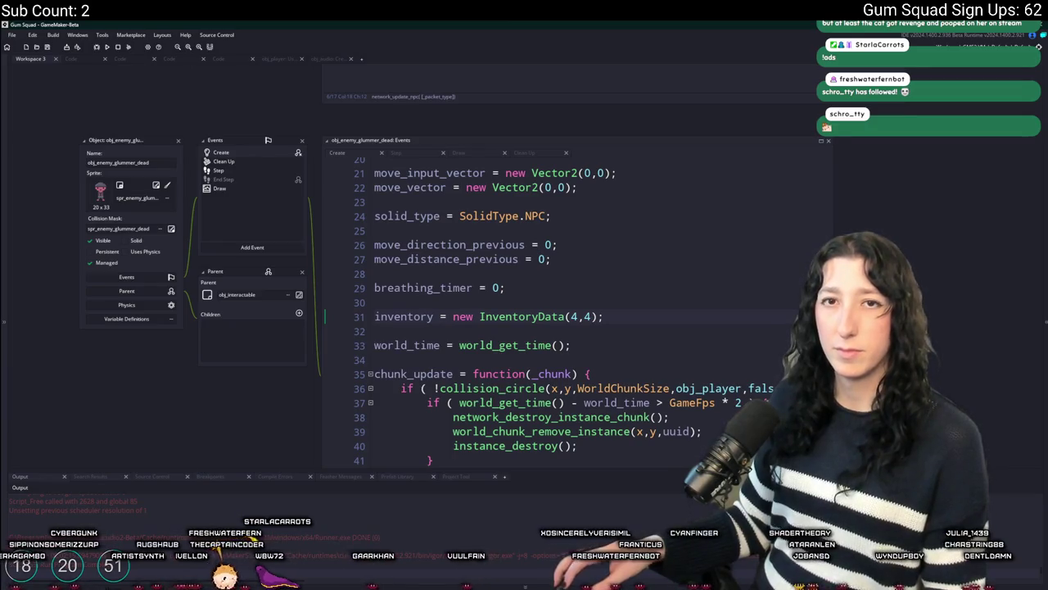
scroll(639, 319, "up", 3)
key("Up")
key("Up")
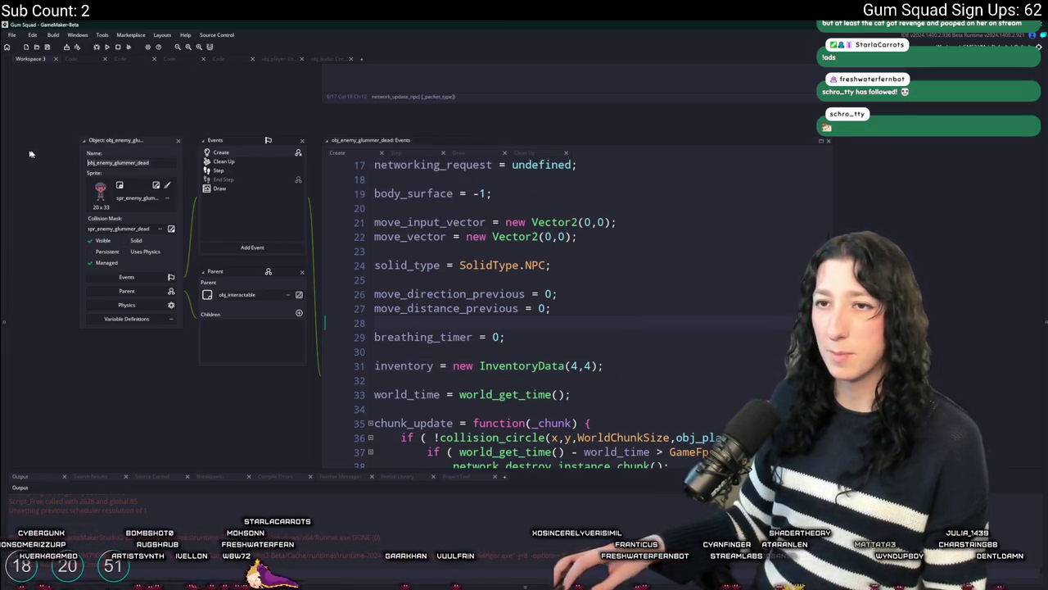
scroll(187, 101, "up", 5)
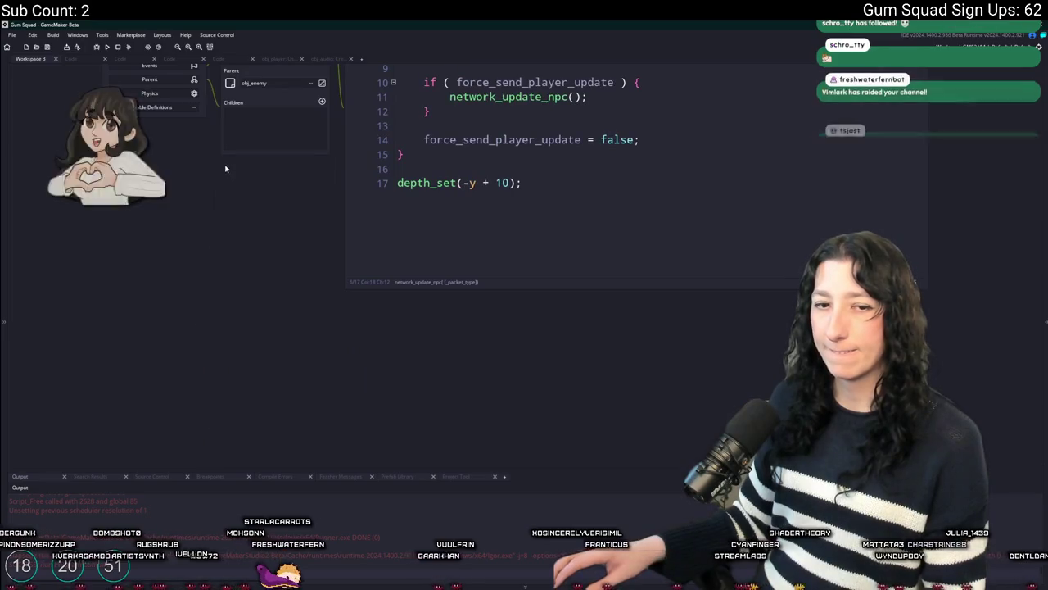
scroll(205, 123, "up", 1)
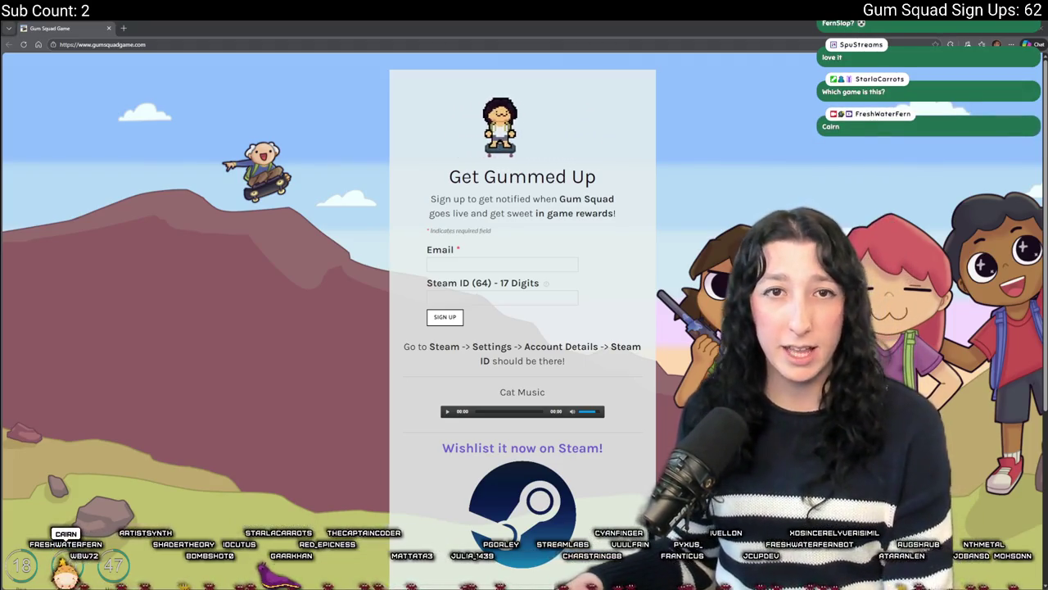
Open Gum Squad's Steam store page from the wishlist link and restart its teaser.
left_click(527, 449)
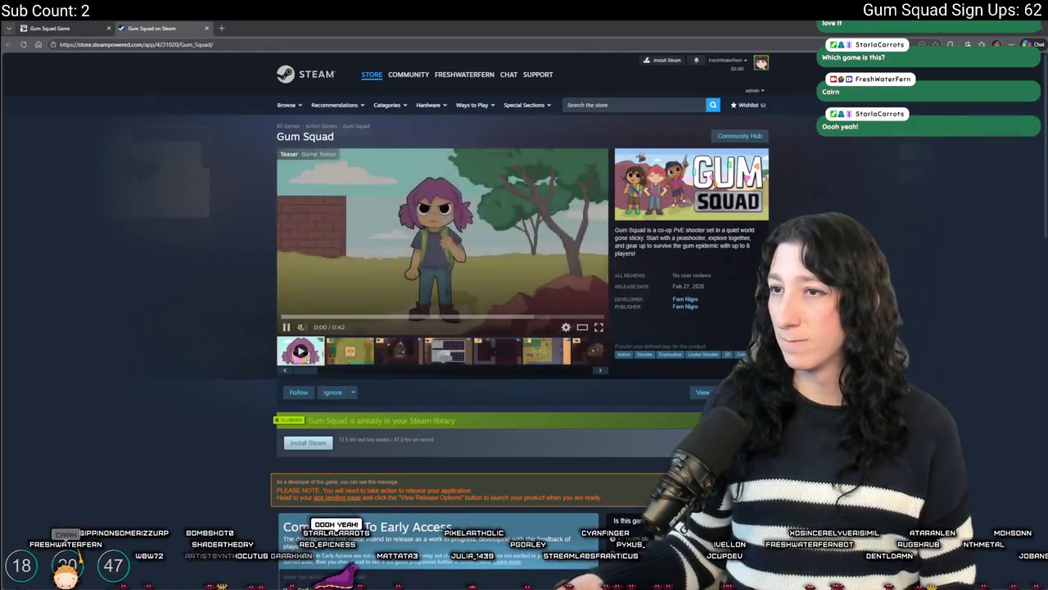
left_click(290, 321)
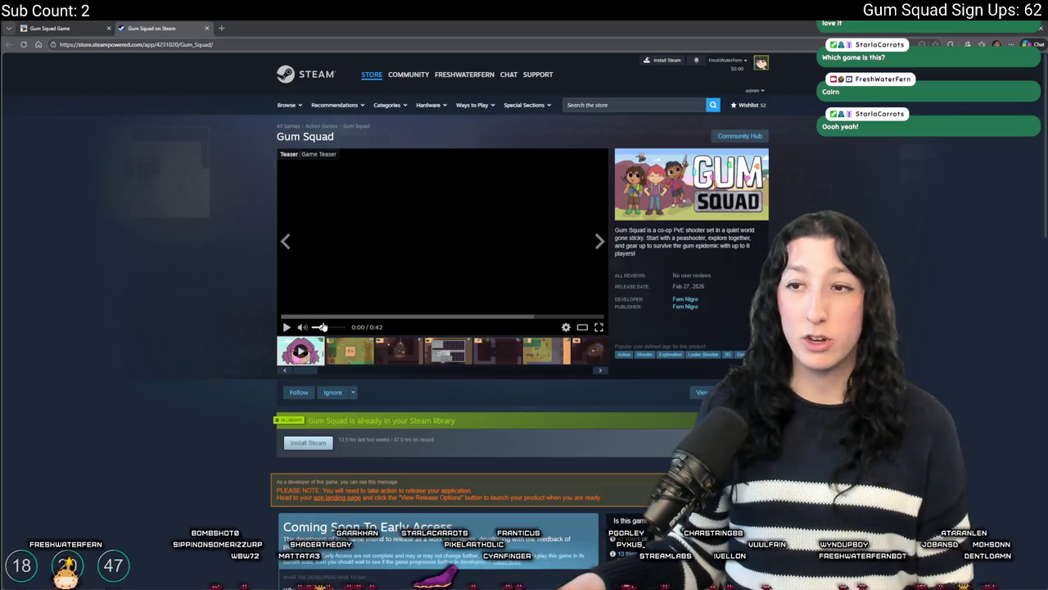
Watch the Gum Squad teaser full screen to its 0:42 end, then exit full screen.
left_click(601, 333)
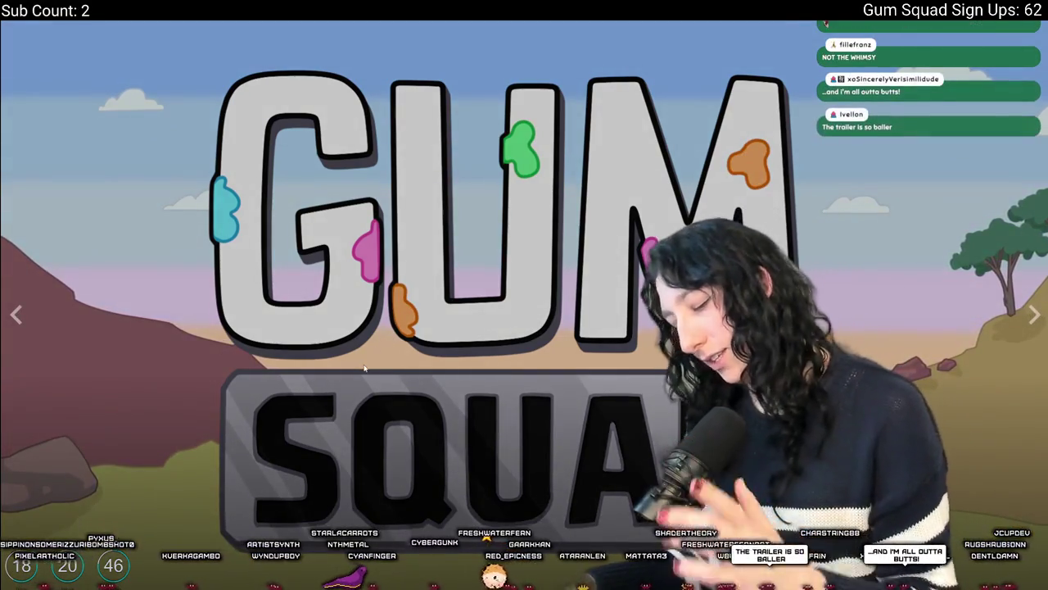
key("Escape")
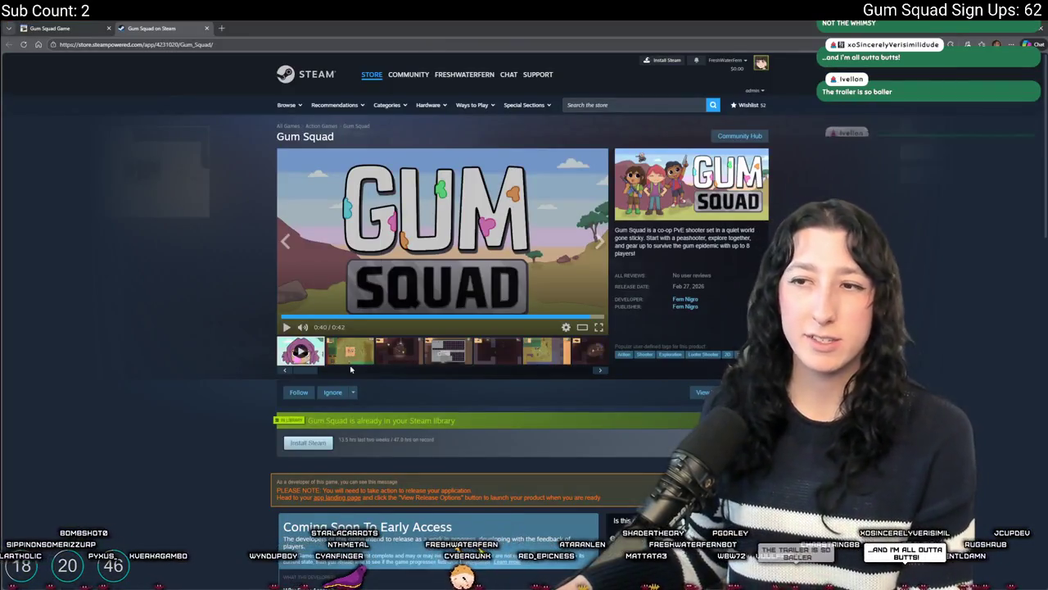
left_click(350, 353)
left_click(395, 260)
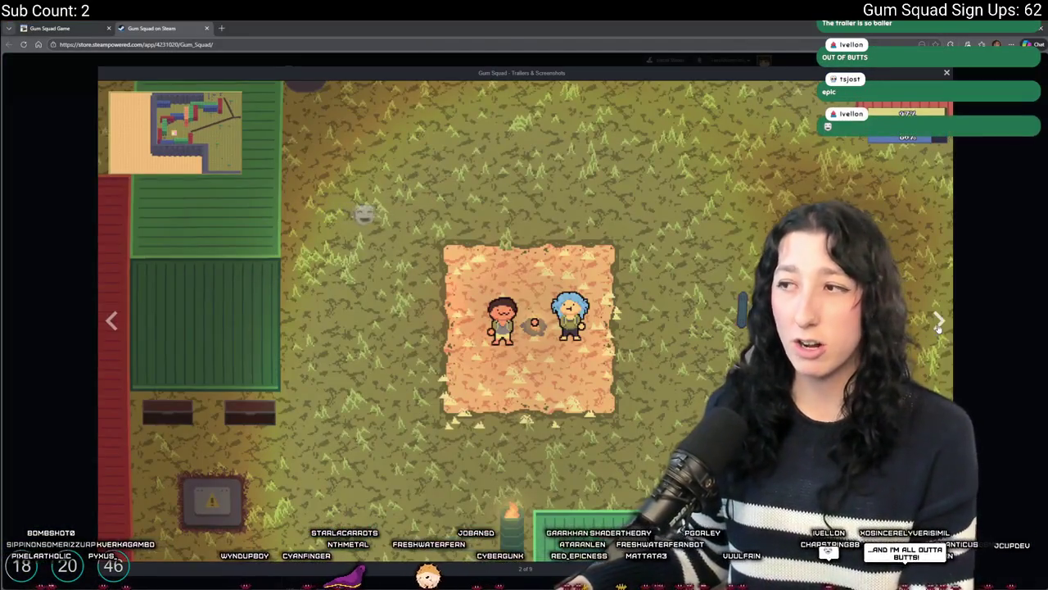
left_click(940, 322)
left_click(939, 323)
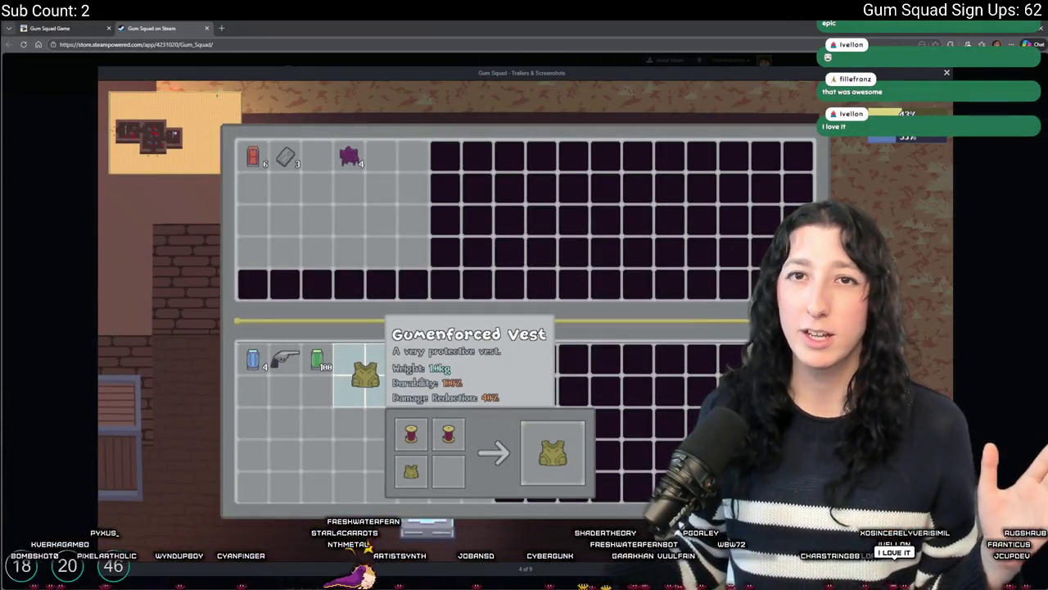
left_click(940, 321)
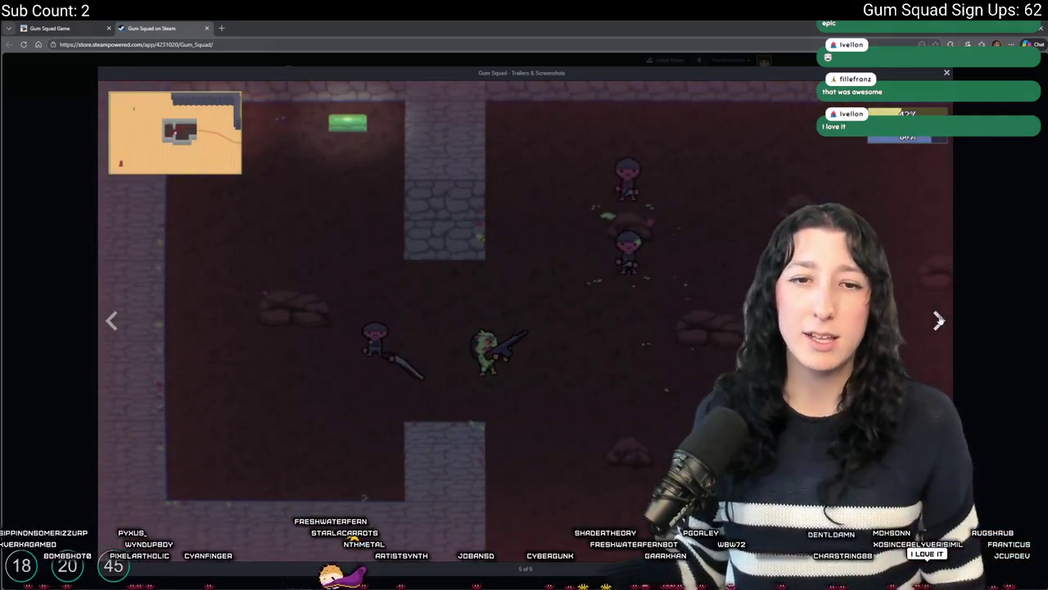
left_click(939, 321)
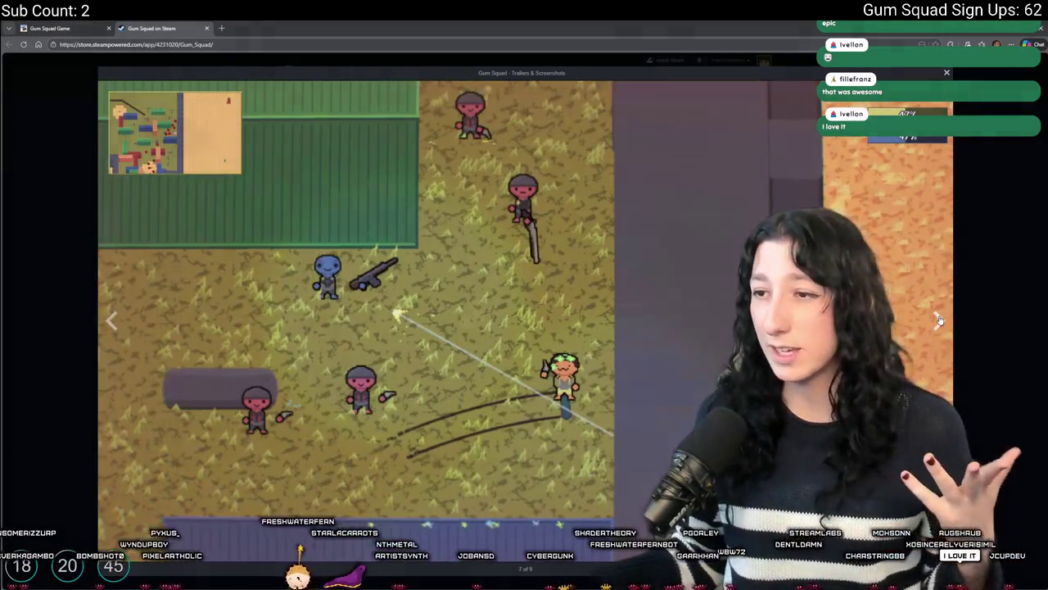
left_click(940, 320)
left_click(939, 320)
left_click(1010, 316)
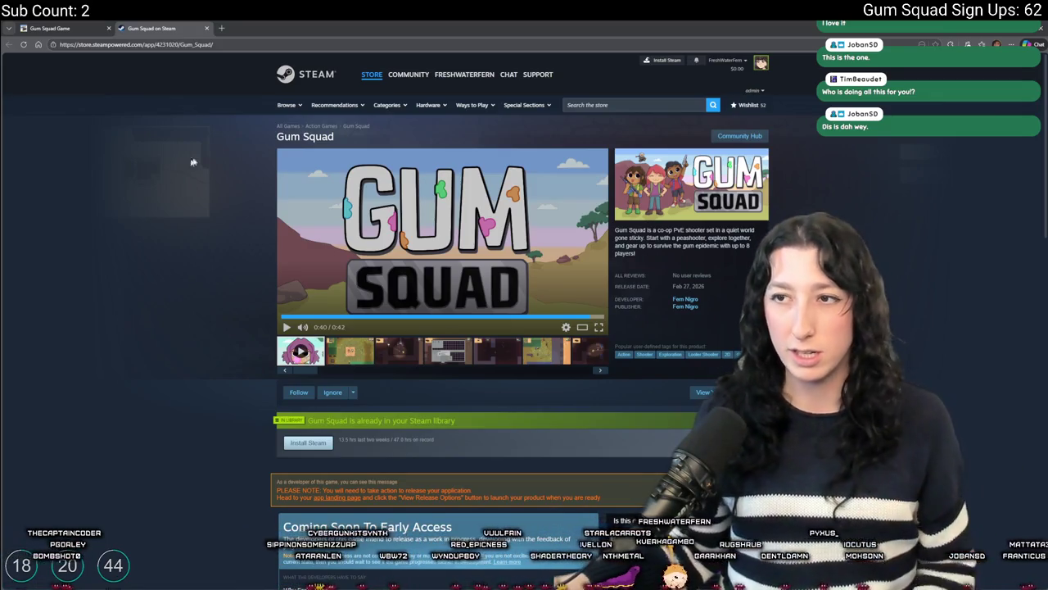
Expand the Gum Squad description with READ MORE to reveal its key features, then scroll back up.
scroll(425, 322, "down", 10)
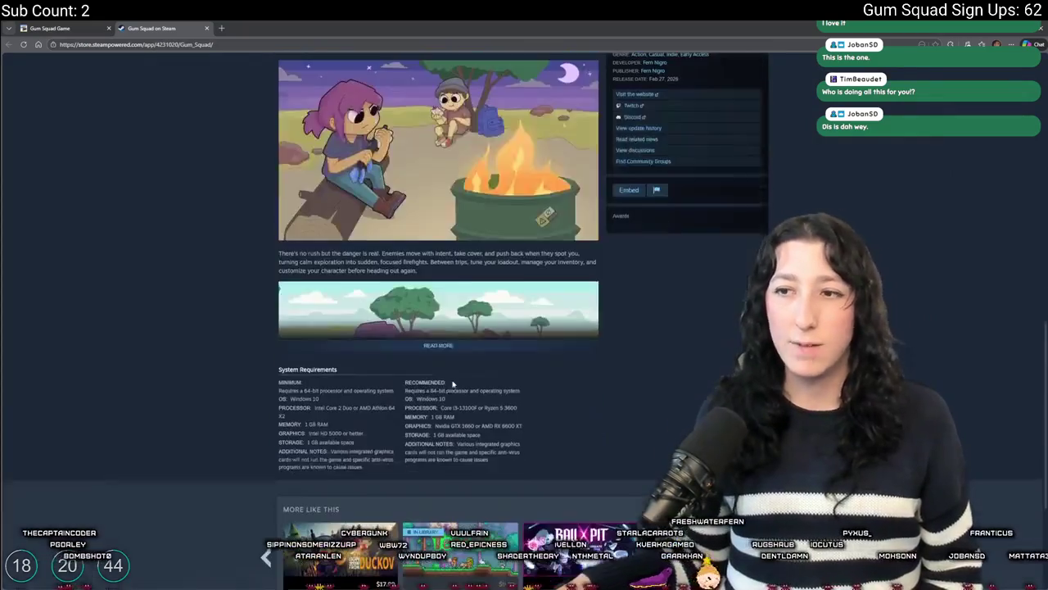
left_click(438, 345)
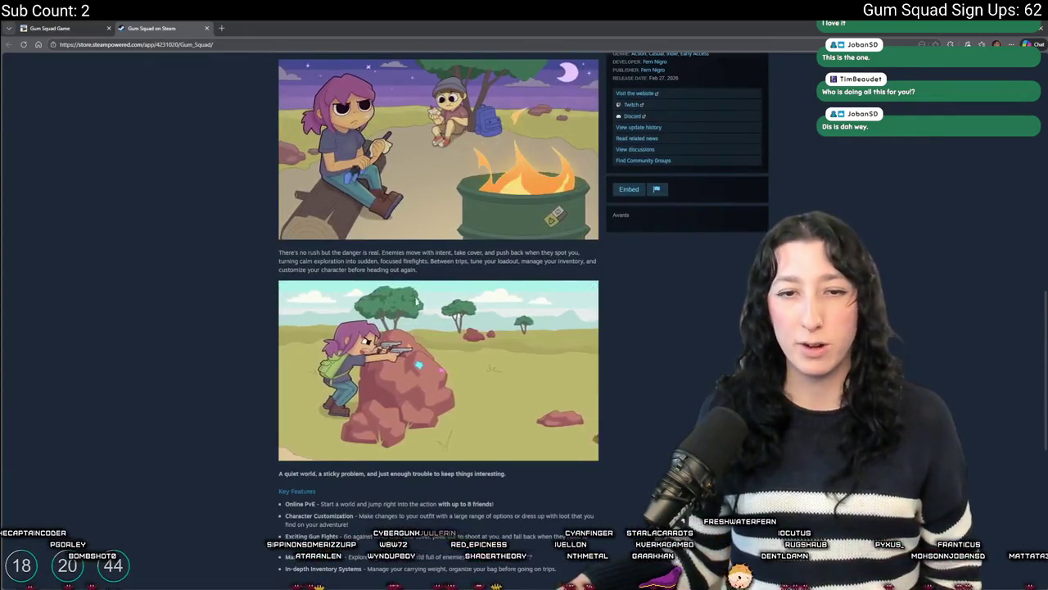
scroll(442, 327, "up", 15)
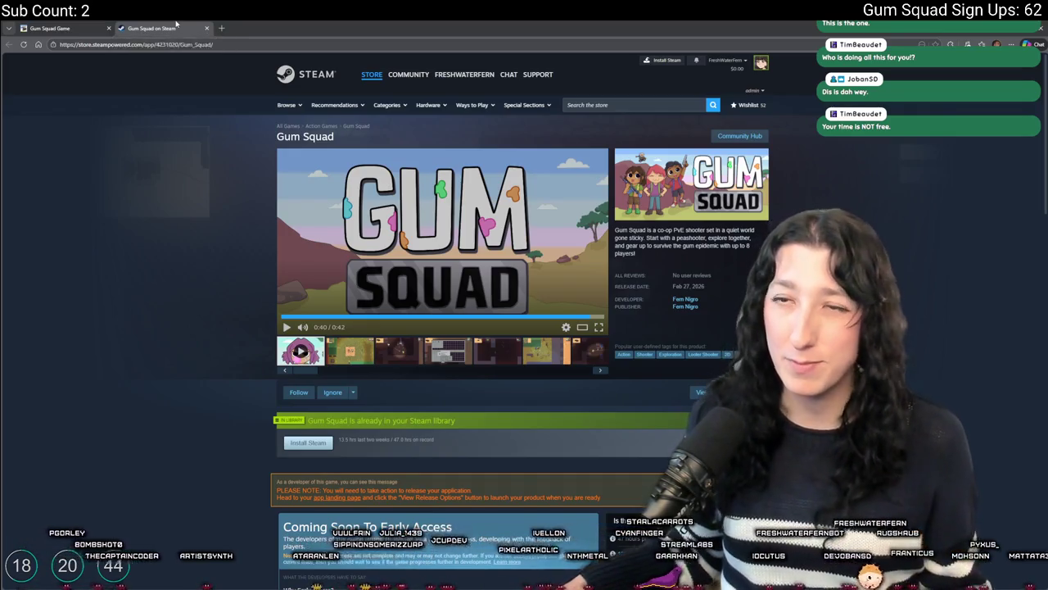
Close the 'Gum Squad on Steam' tab, leaving the Get Gummed Up sign-up page.
left_click(206, 28)
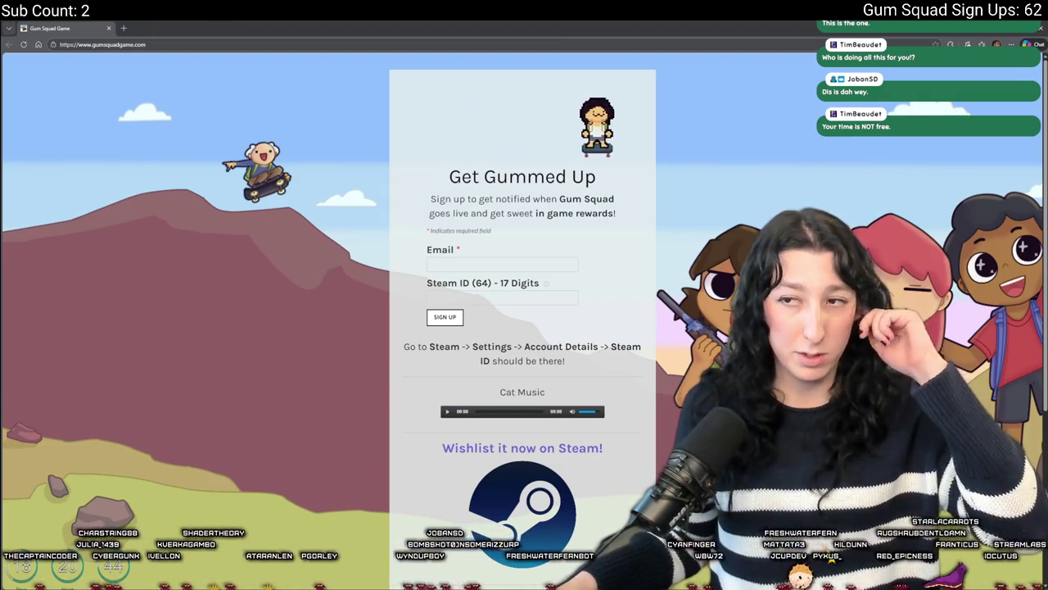
scroll(458, 303, "down", 1)
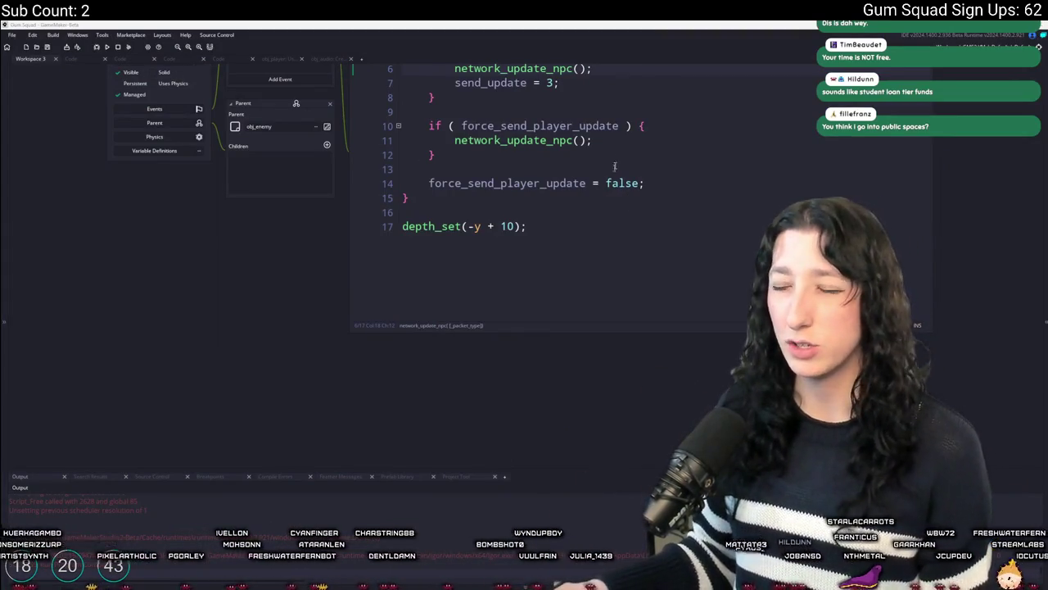
scroll(614, 166, "up", 3)
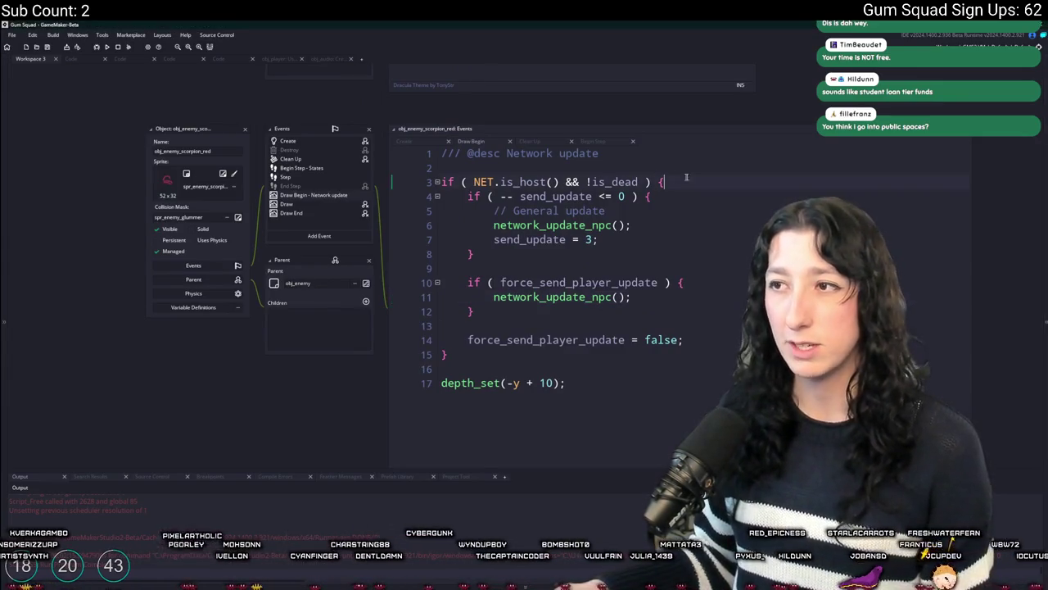
scroll(647, 205, "up", 3)
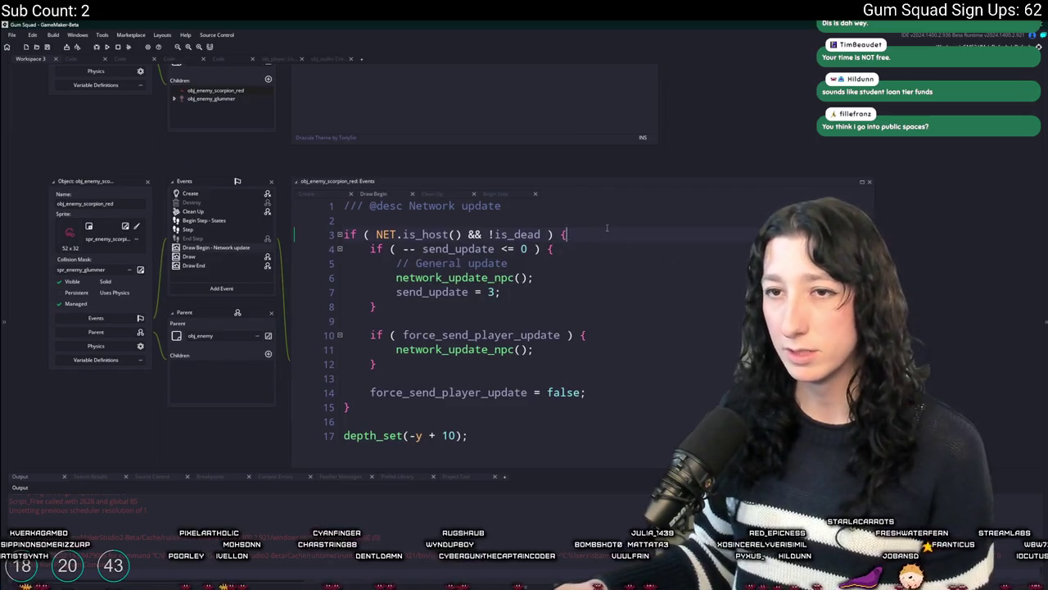
scroll(607, 229, "up", 1)
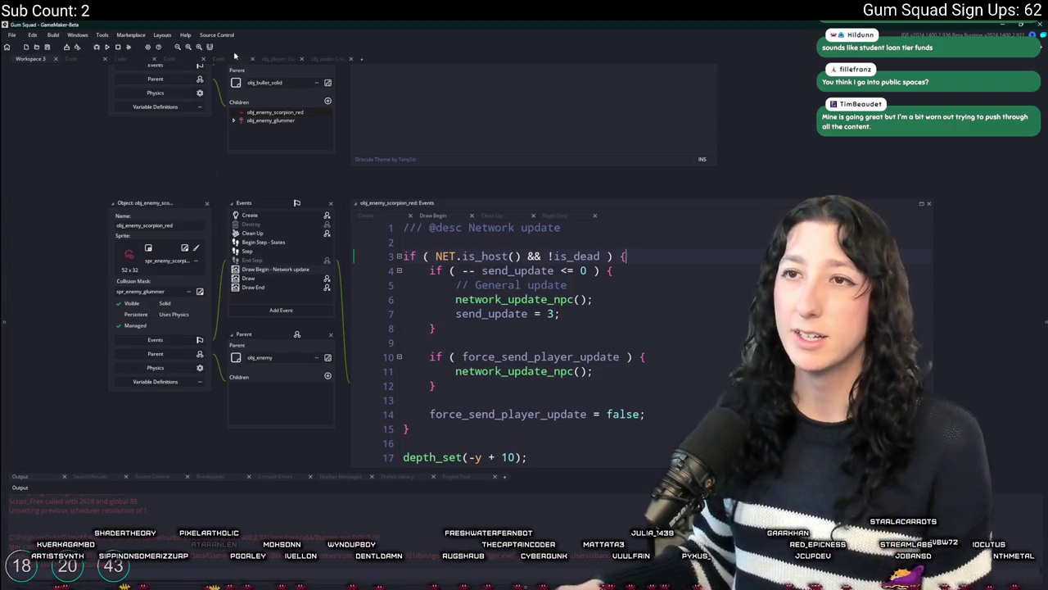
scroll(106, 102, "up", 3)
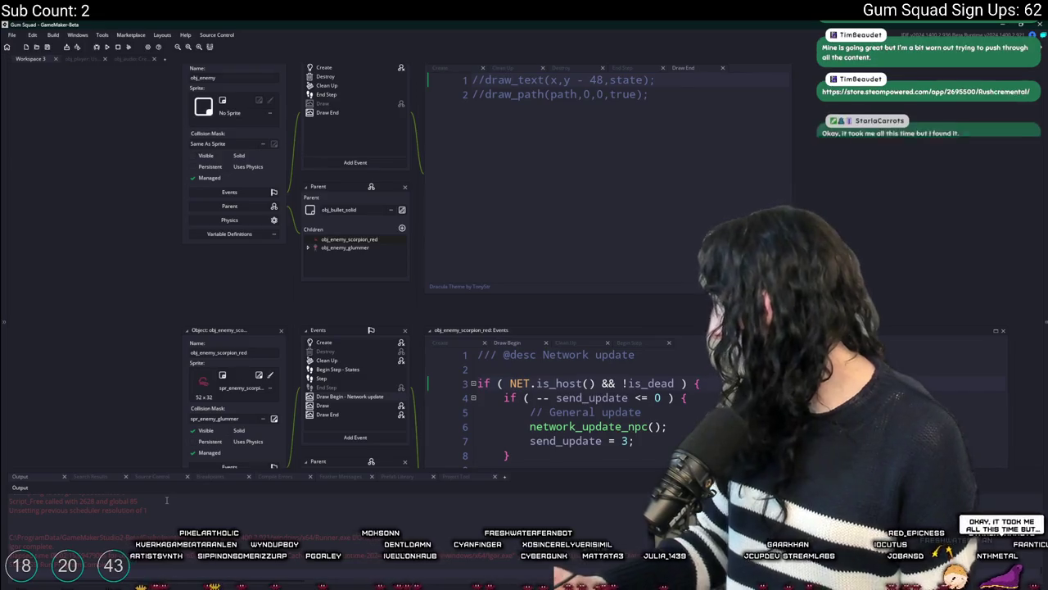
left_click(83, 59)
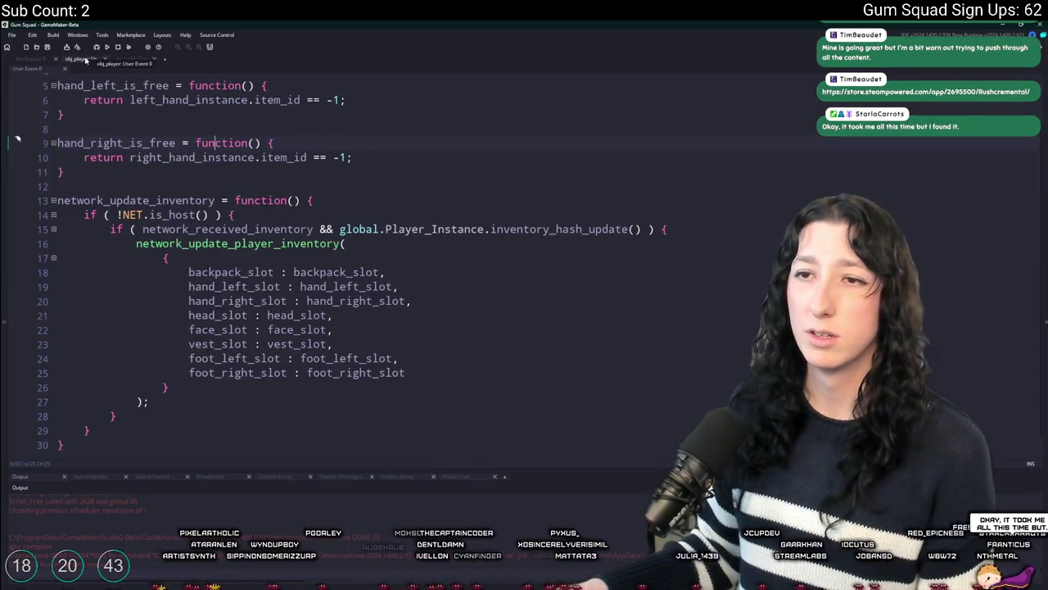
left_click(85, 60)
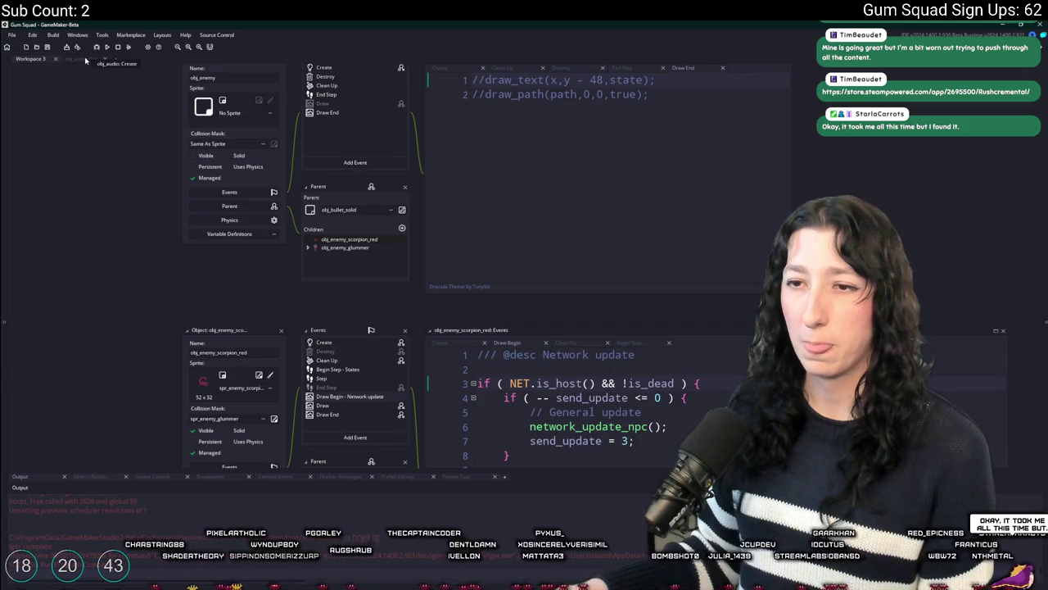
scroll(91, 92, "up", 2)
scroll(125, 208, "down", 3, "ctrl")
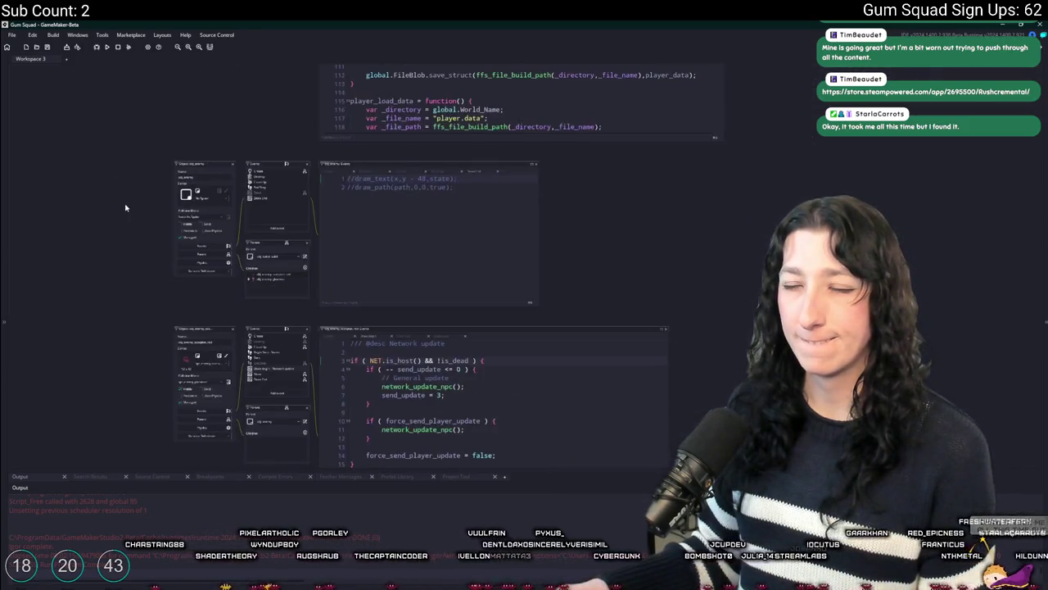
Open the rm_playarea room through the asset search.
key("ctrl+t")
type("rm_pla")
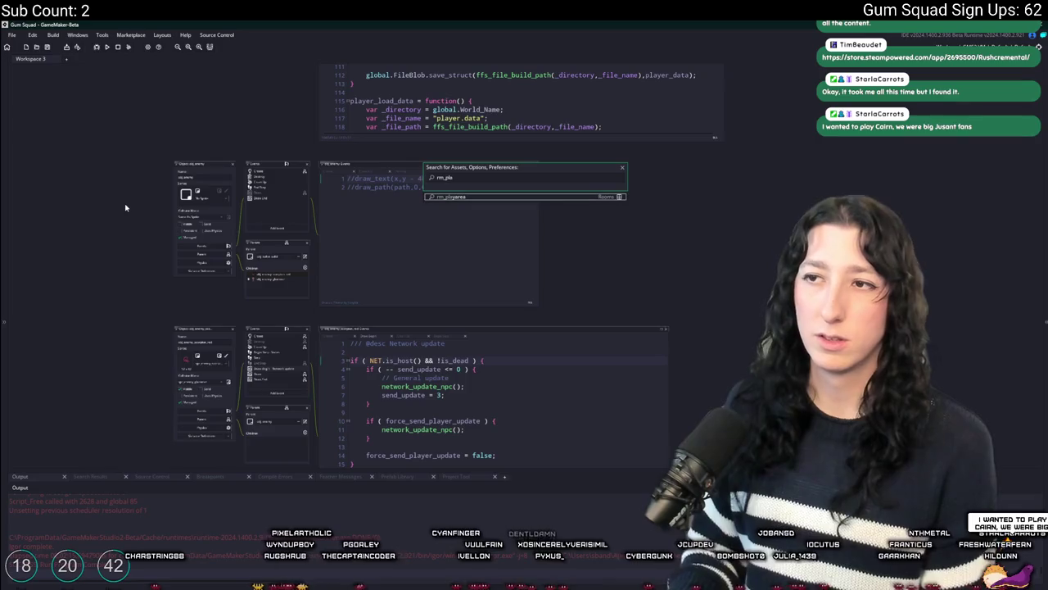
key("Return")
Zoom over the whole room map, then switch to the Rushcremental Steam store page.
scroll(601, 262, "up", 5)
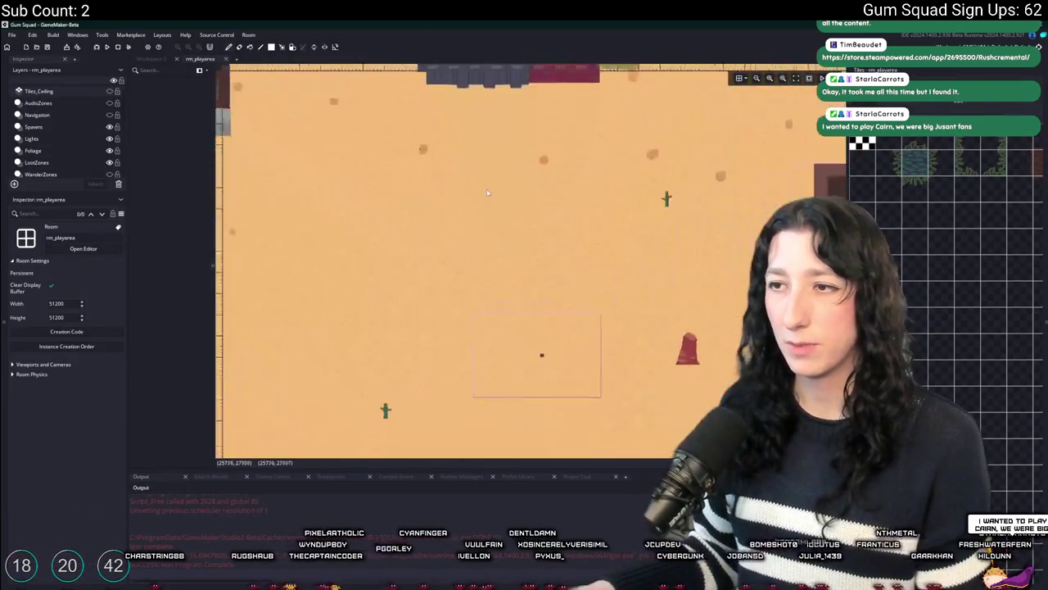
scroll(601, 262, "down", 6)
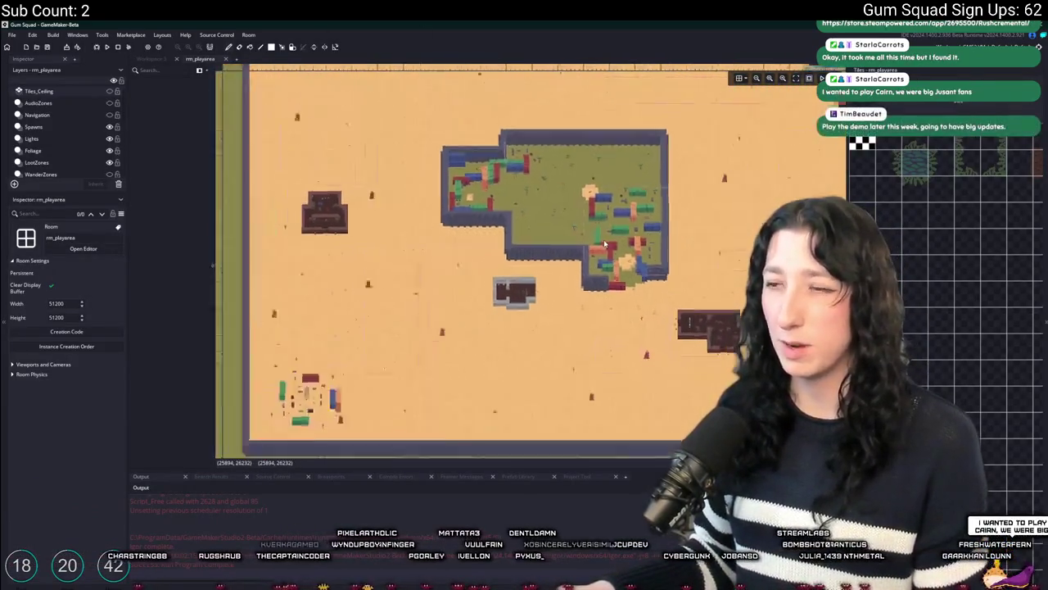
scroll(607, 250, "down", 2)
scroll(577, 268, "up", 5)
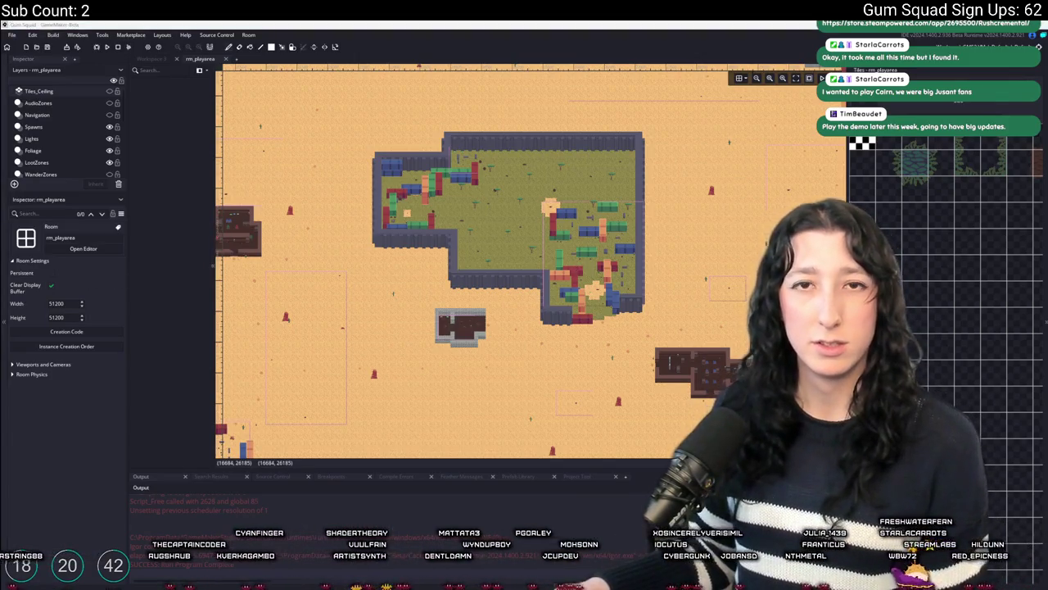
key("alt+Tab")
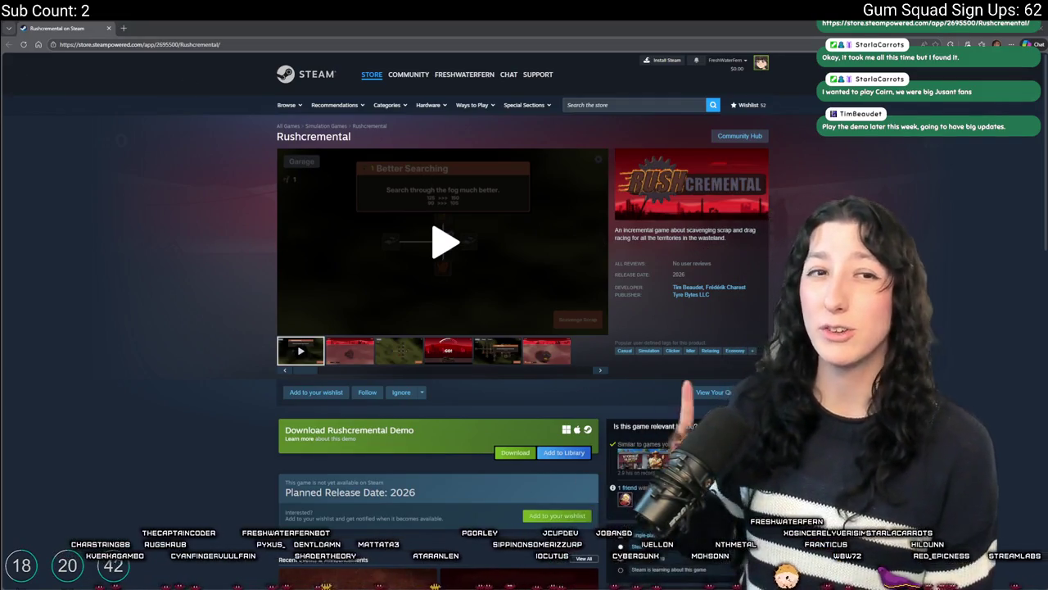
Expand Rushcremental's full About This Game description.
scroll(445, 400, "down", 10)
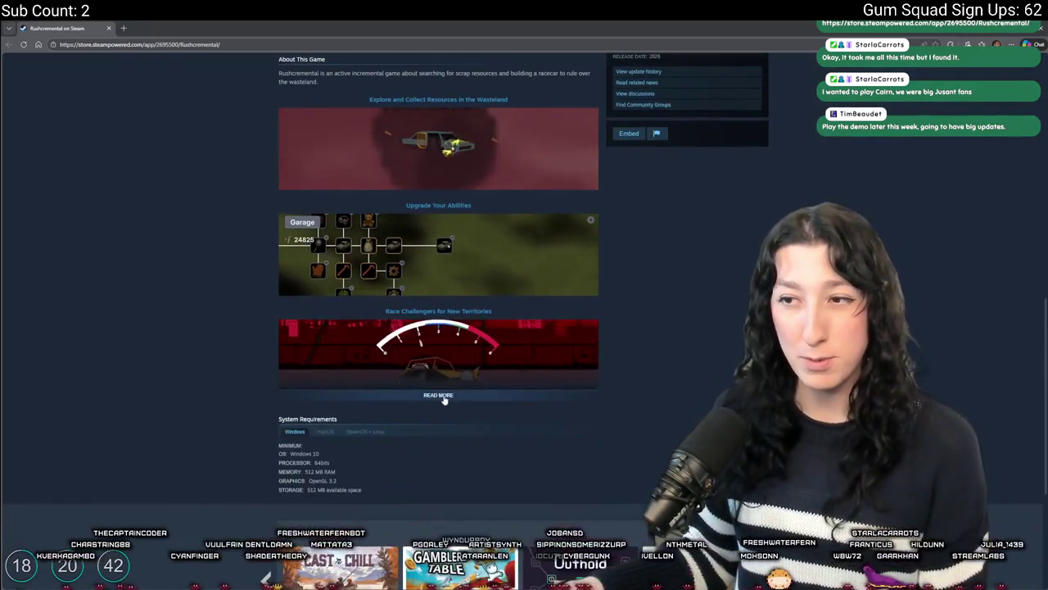
left_click(439, 394)
scroll(445, 410, "down", 2)
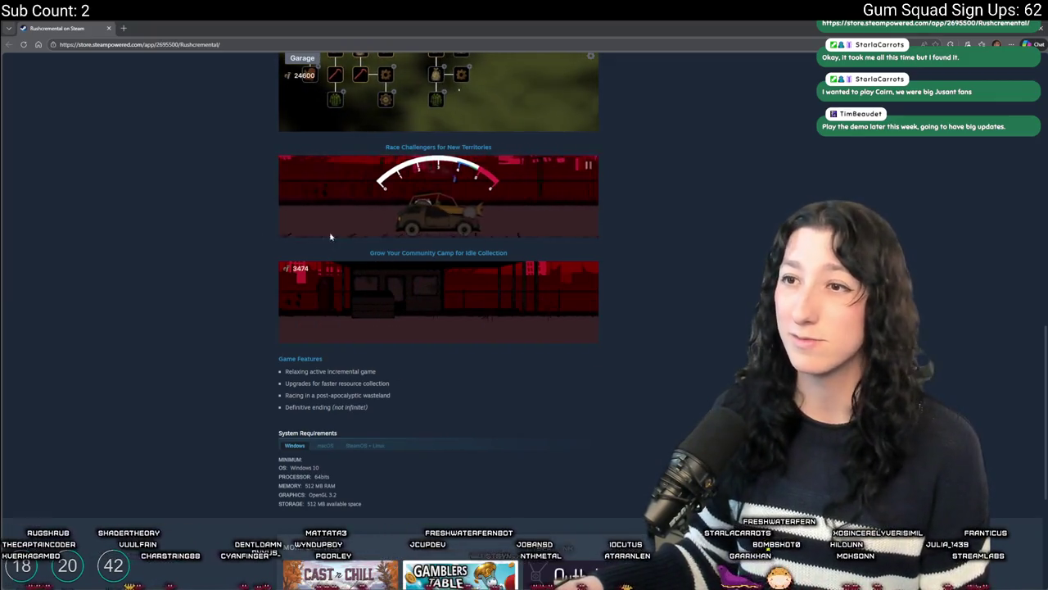
Back at the top, pause the trailer and play it full screen.
scroll(439, 328, "up", 4)
scroll(446, 394, "up", 8)
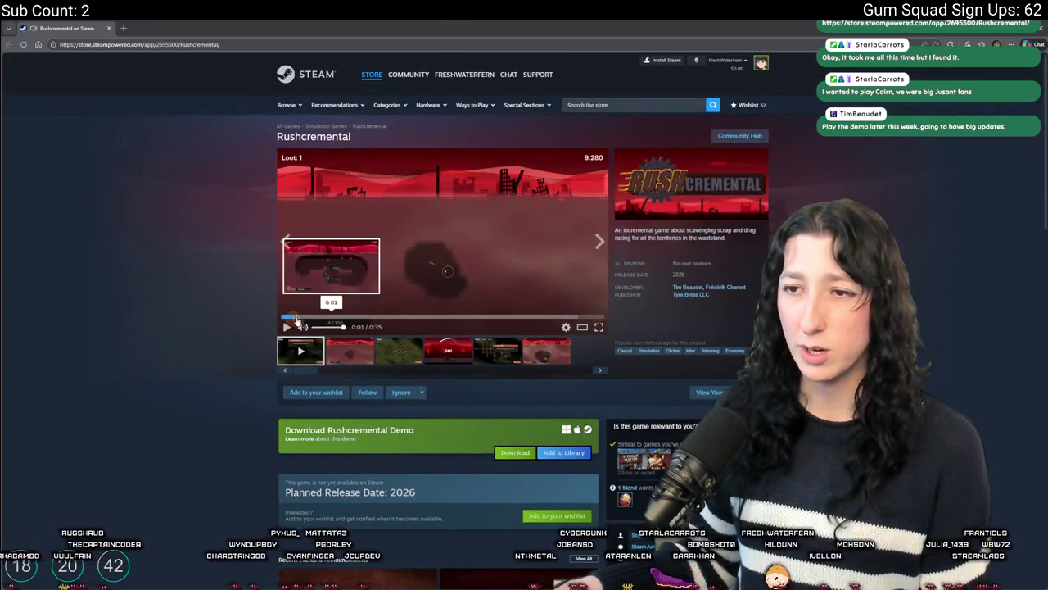
left_click(286, 327)
left_click(598, 327)
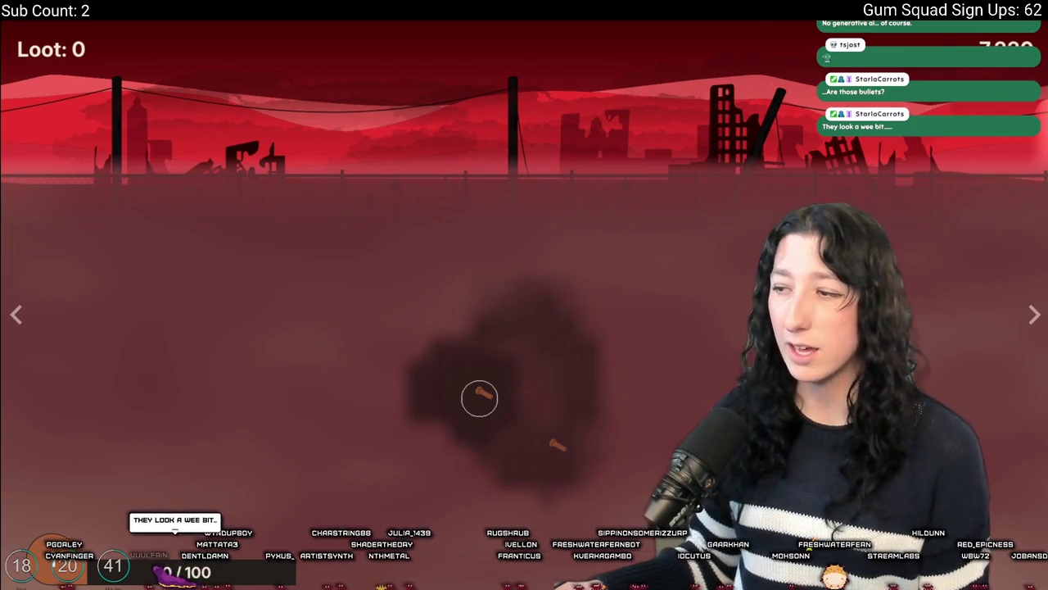
Enlarge the screenshots and step through Garage, GO!, the trailer and the Garage upgrade tree.
key("Escape")
left_click(578, 241)
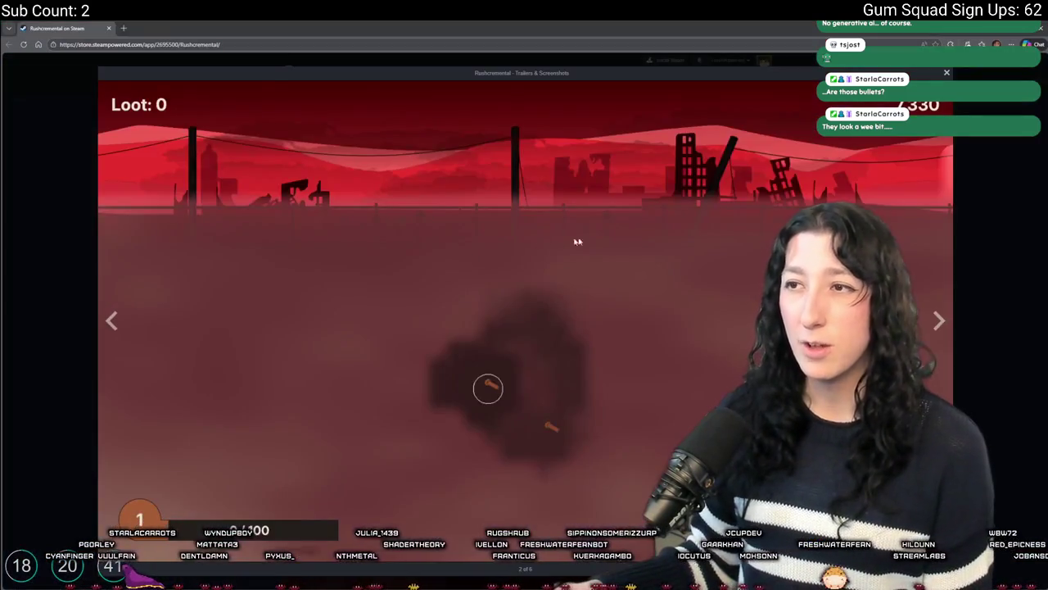
left_click(935, 325)
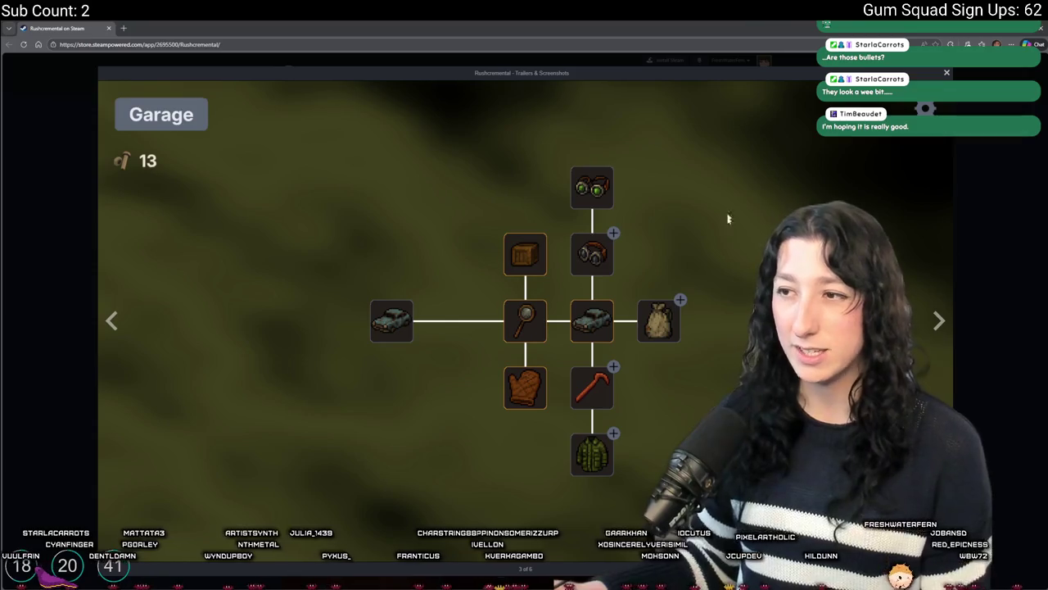
left_click(934, 320)
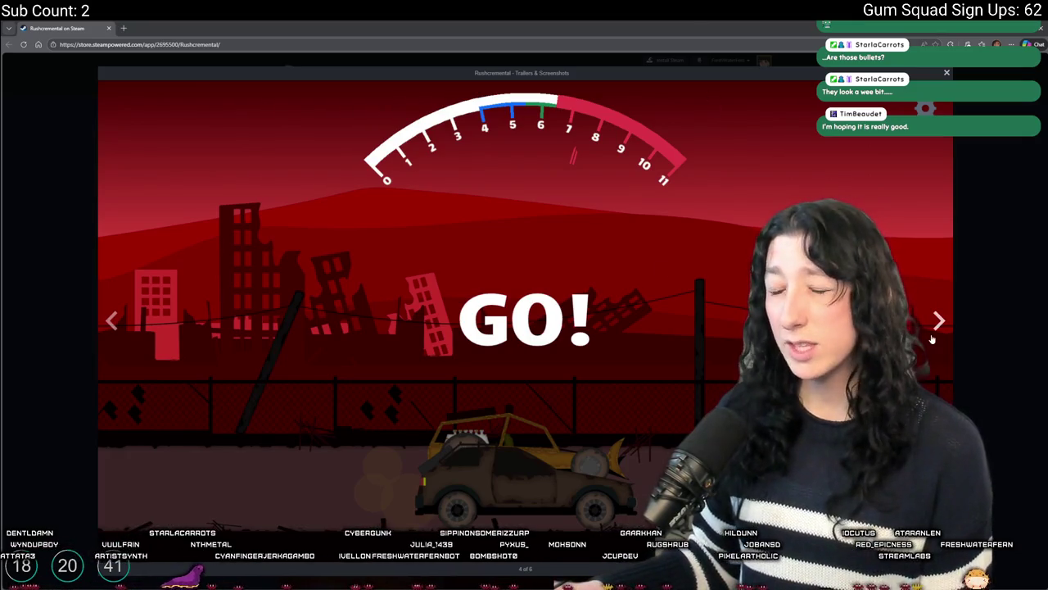
left_click(938, 324)
left_click(937, 322)
left_click(938, 322)
left_click(939, 322)
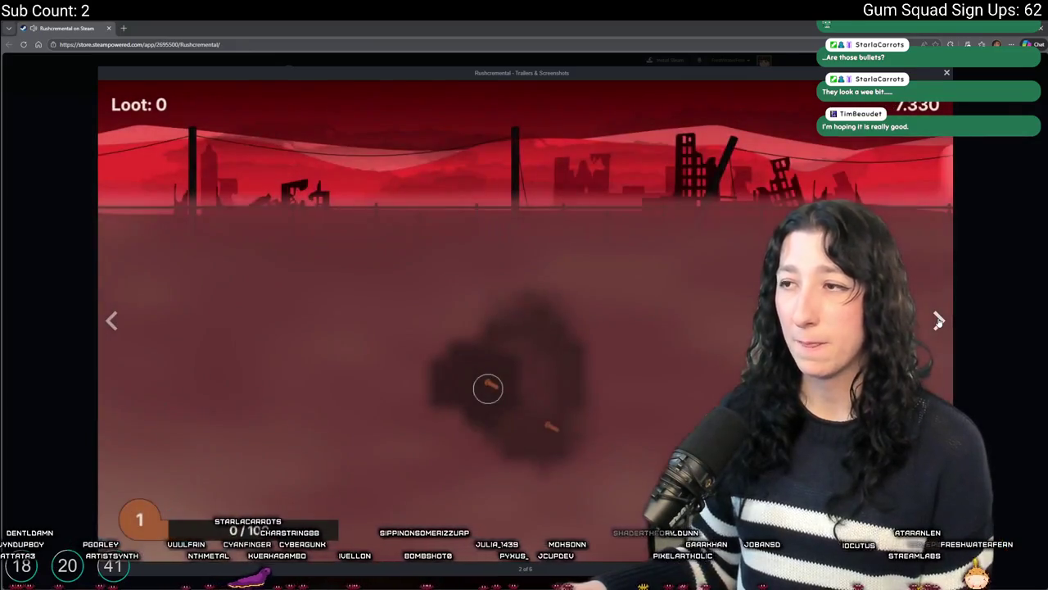
left_click(938, 321)
Close the screenshot viewer and scroll down to the About This Game section.
left_click(982, 285)
scroll(656, 328, "down", 3)
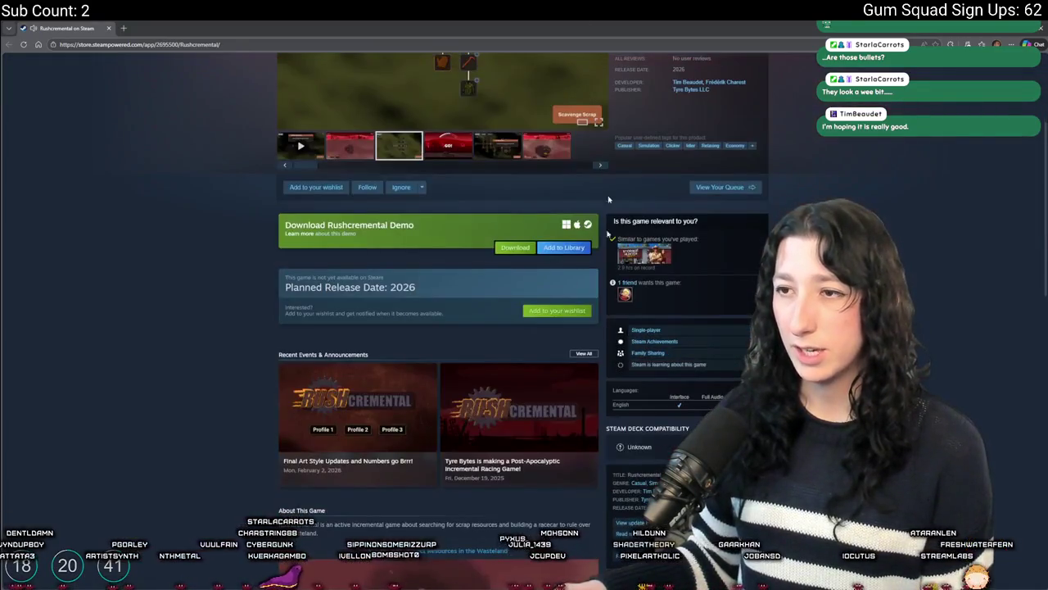
scroll(435, 303, "up", 1)
scroll(435, 303, "down", 4)
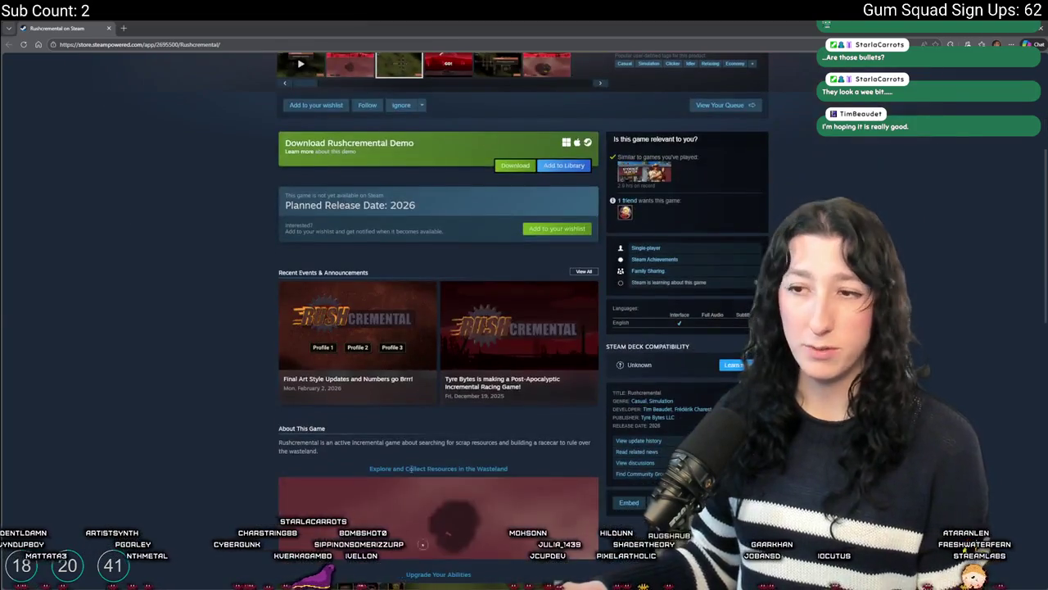
scroll(449, 366, "down", 3)
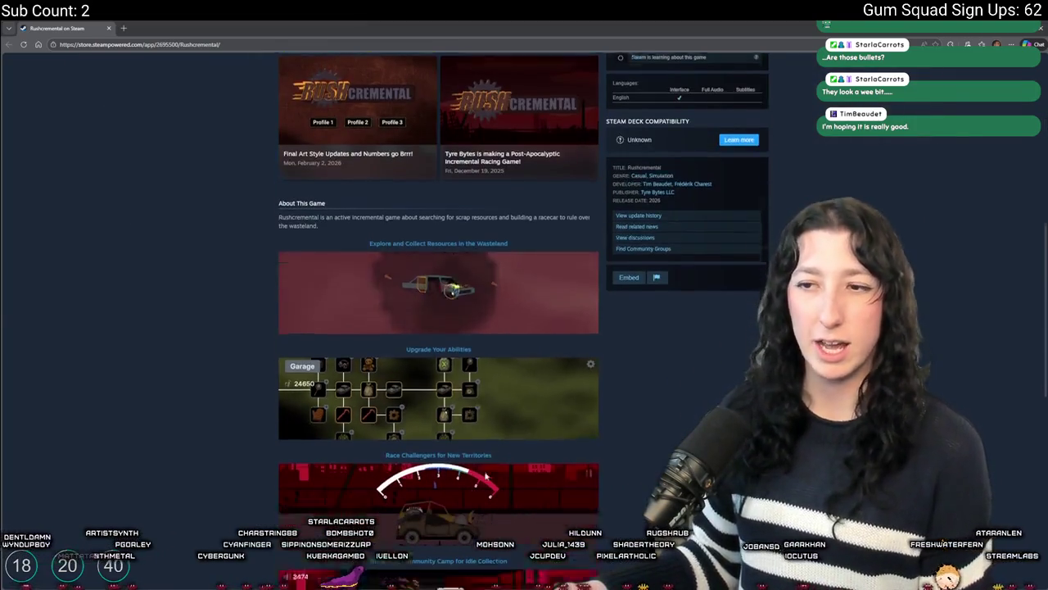
scroll(393, 344, "down", 1)
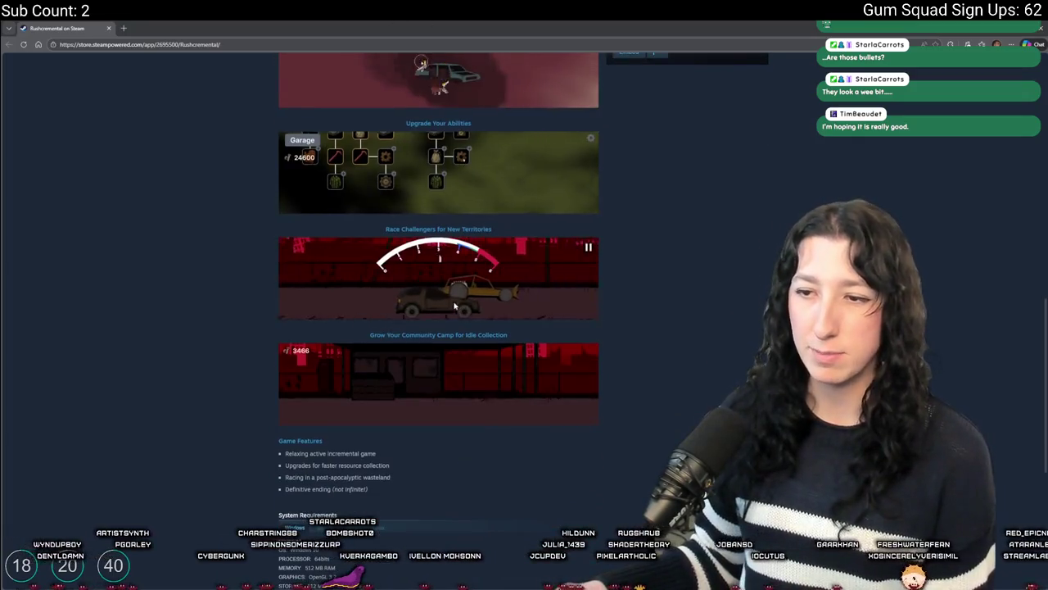
scroll(426, 262, "down", 1)
scroll(435, 243, "down", 1)
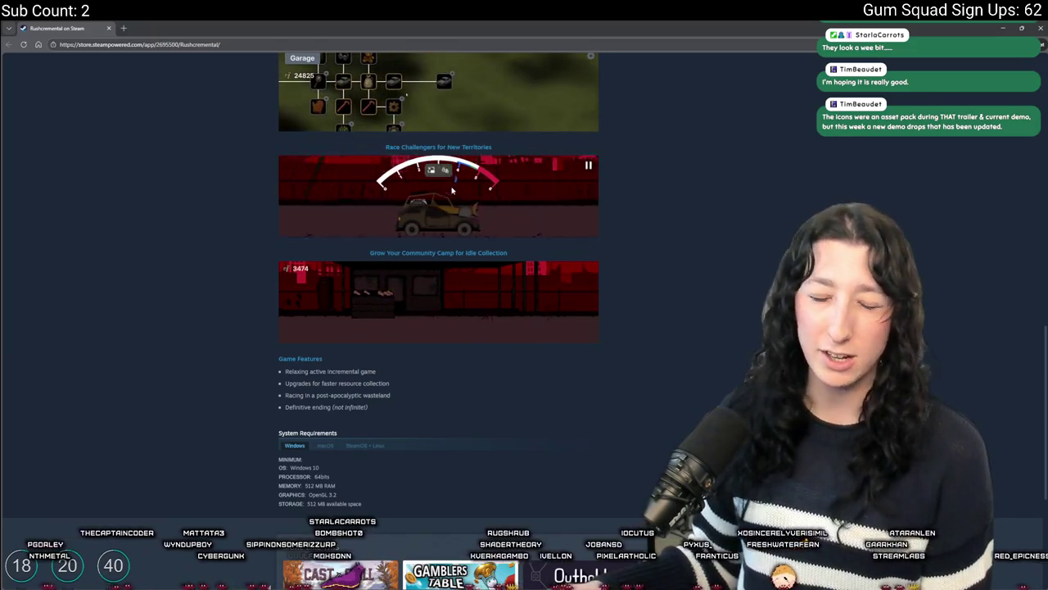
scroll(483, 336, "down", 3)
scroll(483, 336, "up", 10)
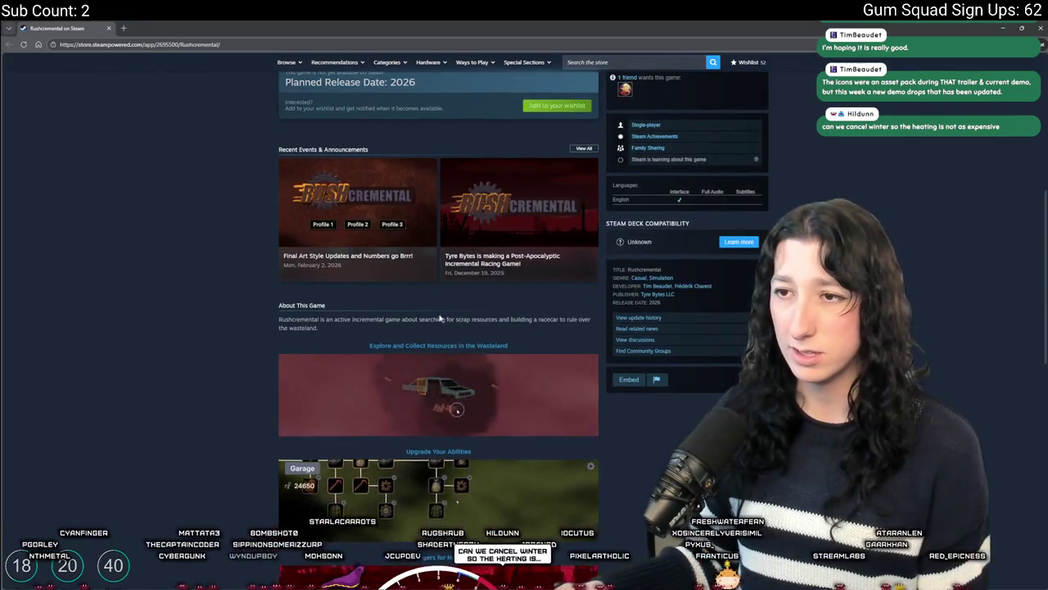
scroll(467, 311, "up", 1)
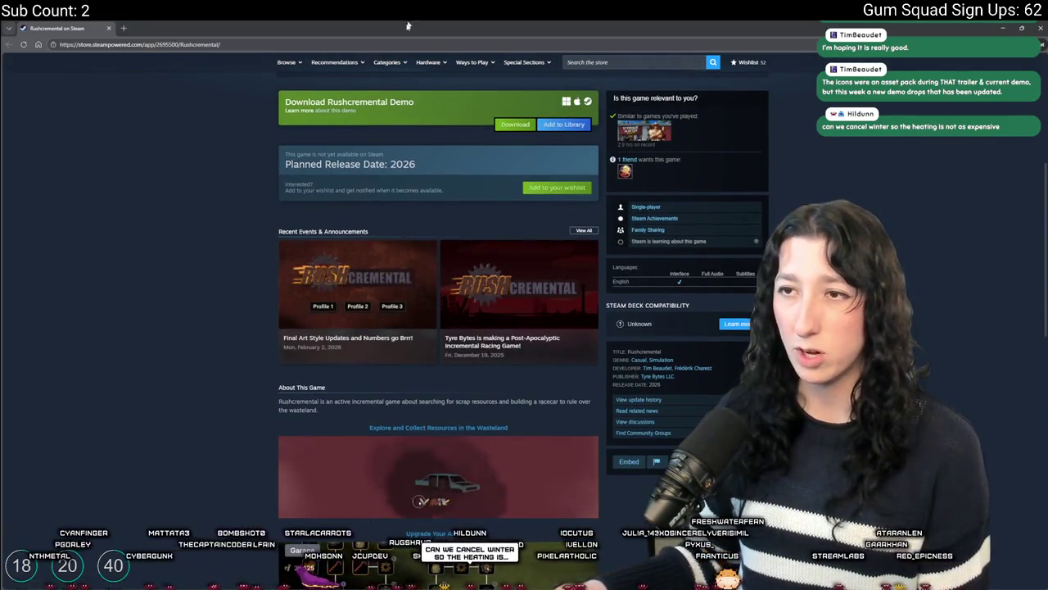
left_click(402, 287)
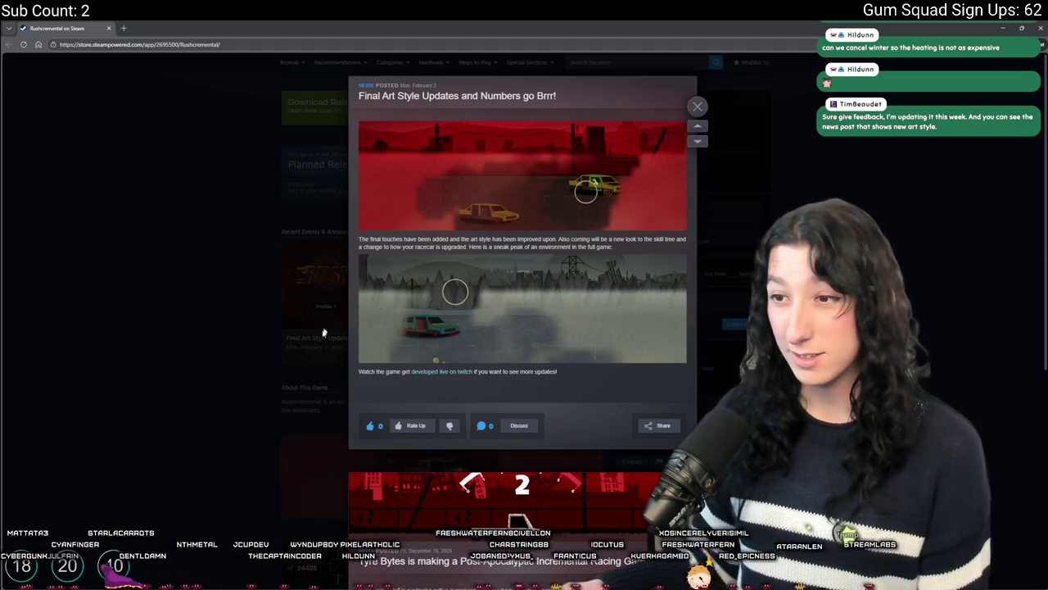
Skim the news post, close it, and add Rushcremental to the wishlist.
scroll(457, 419, "down", 5)
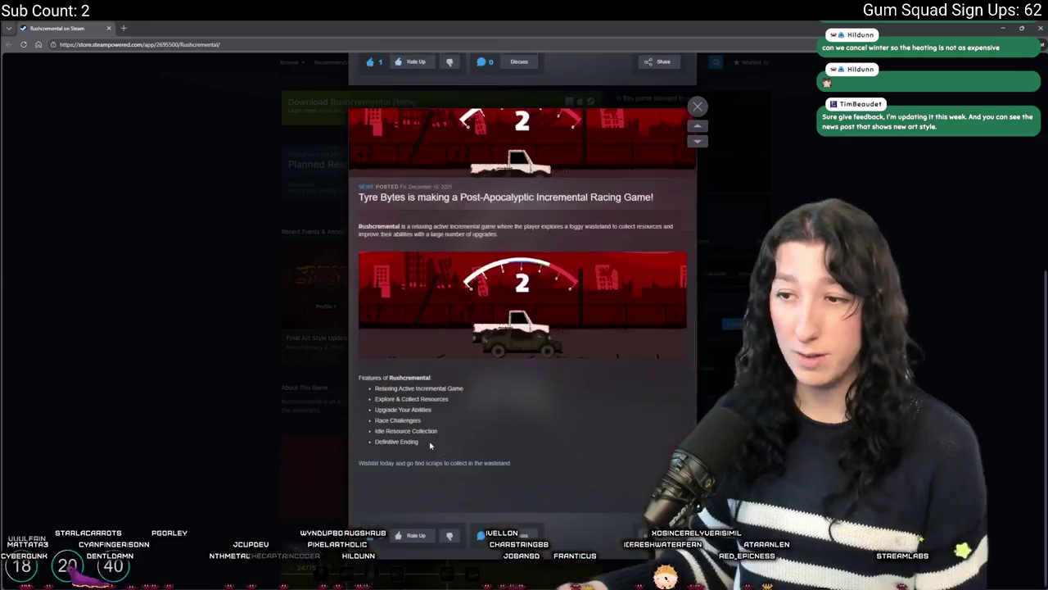
scroll(416, 486, "up", 5)
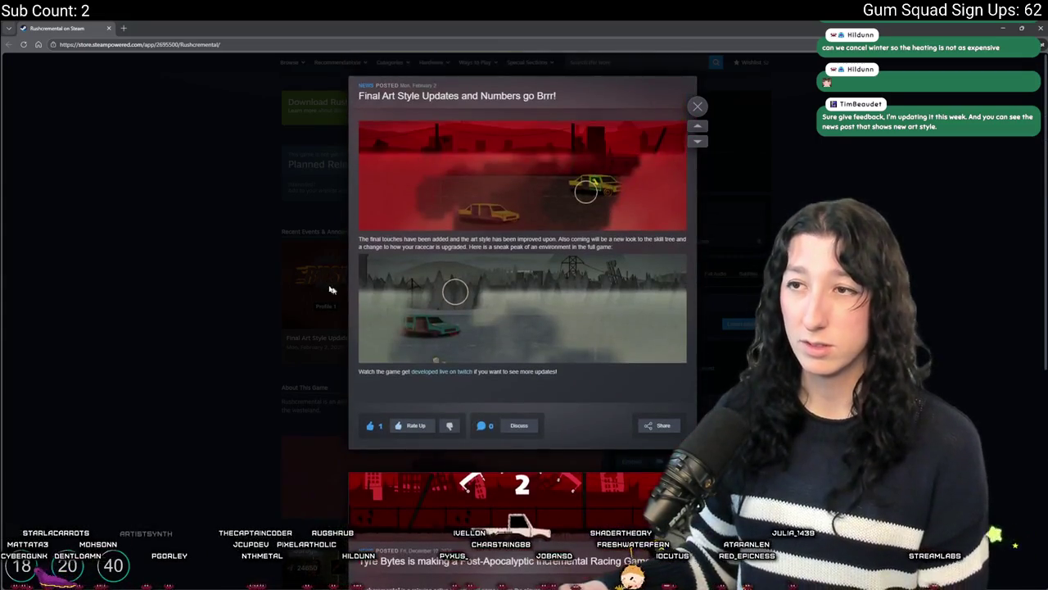
left_click(211, 87)
scroll(213, 138, "up", 2)
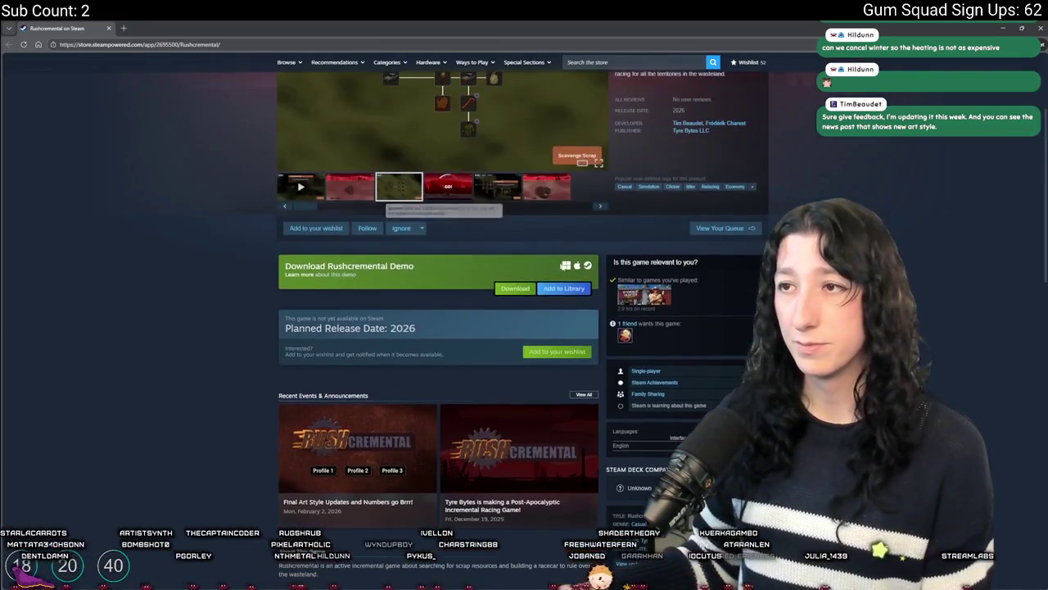
left_click(557, 351)
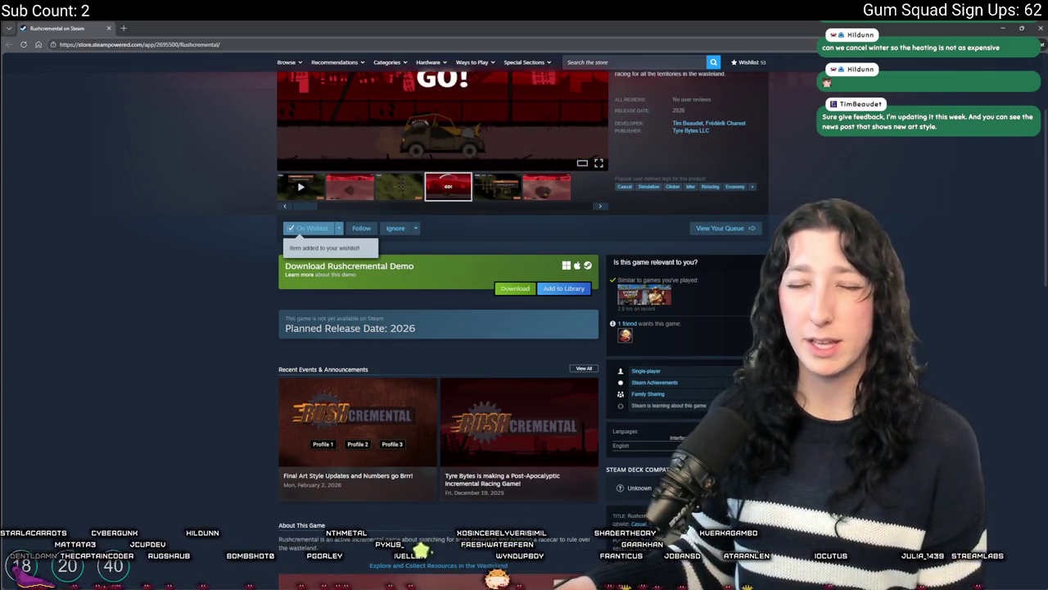
Read through the About This Game feature headings and description, highlighting and clearing text.
scroll(424, 439, "down", 1)
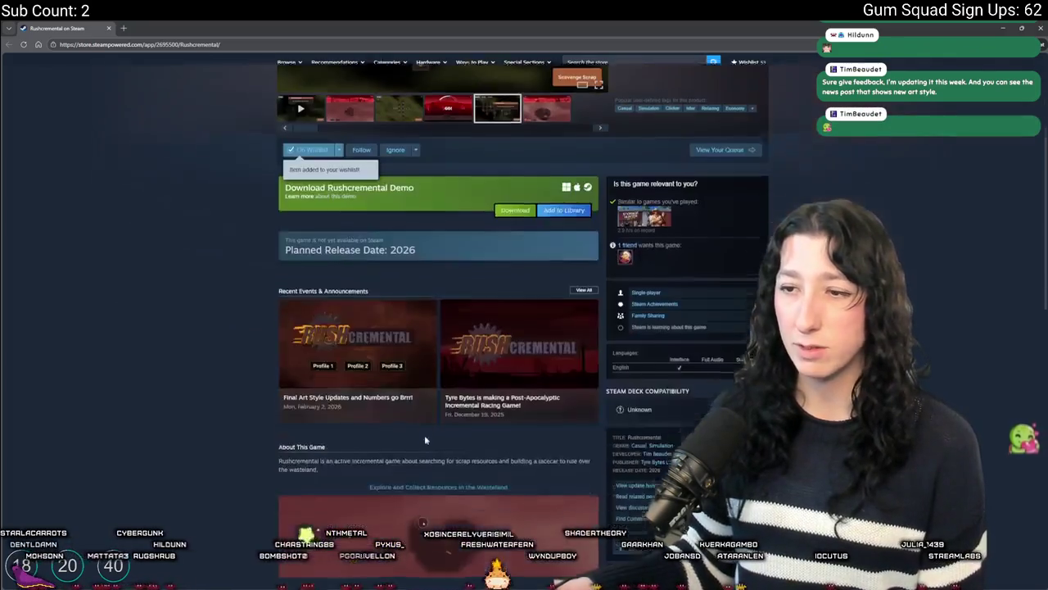
scroll(424, 440, "down", 3)
scroll(424, 440, "down", 2)
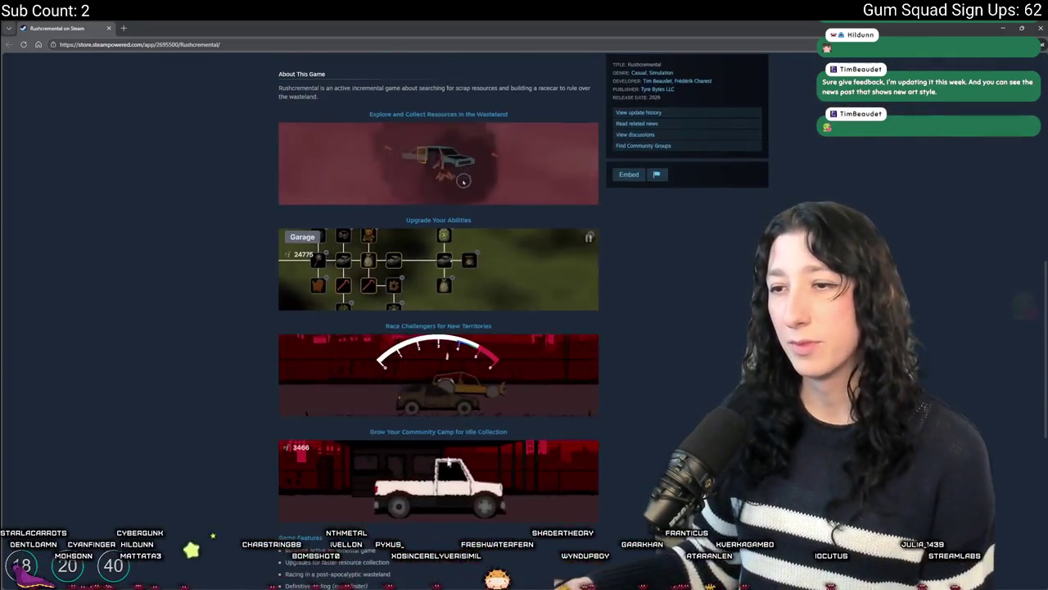
triple_click(438, 431)
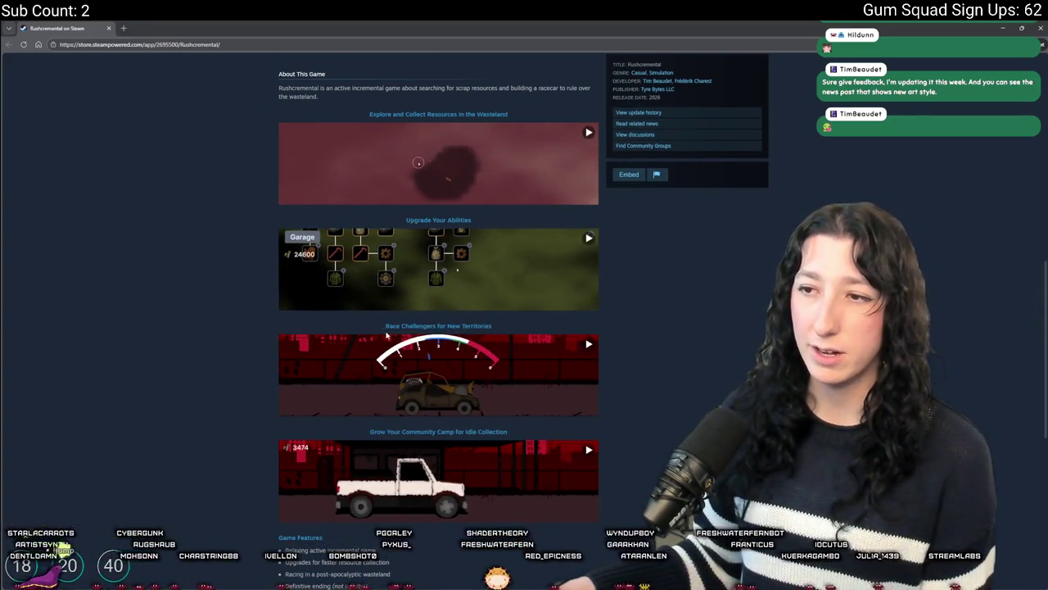
left_click(440, 320)
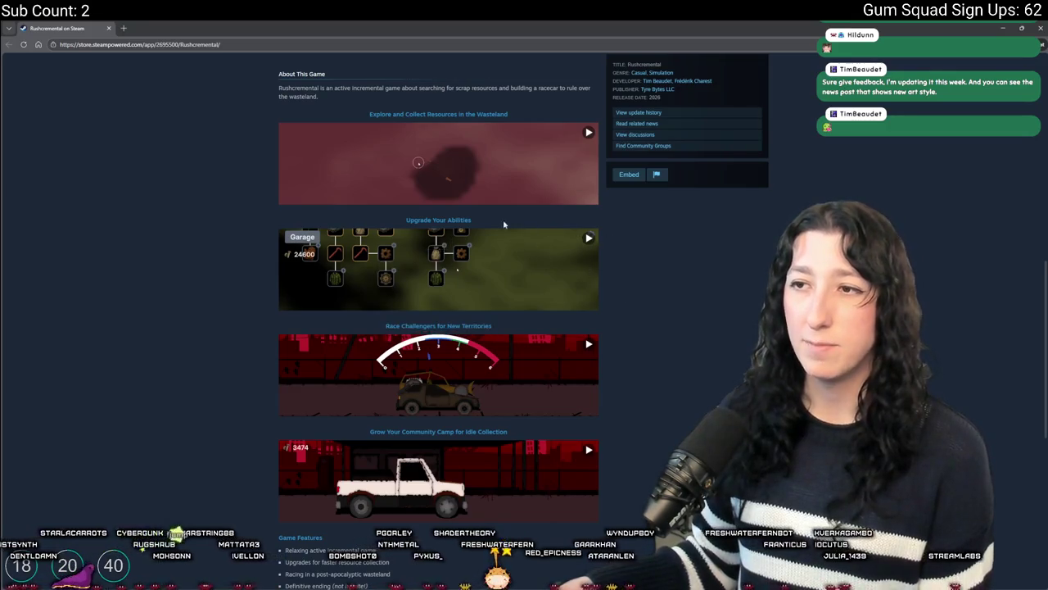
left_click(376, 114)
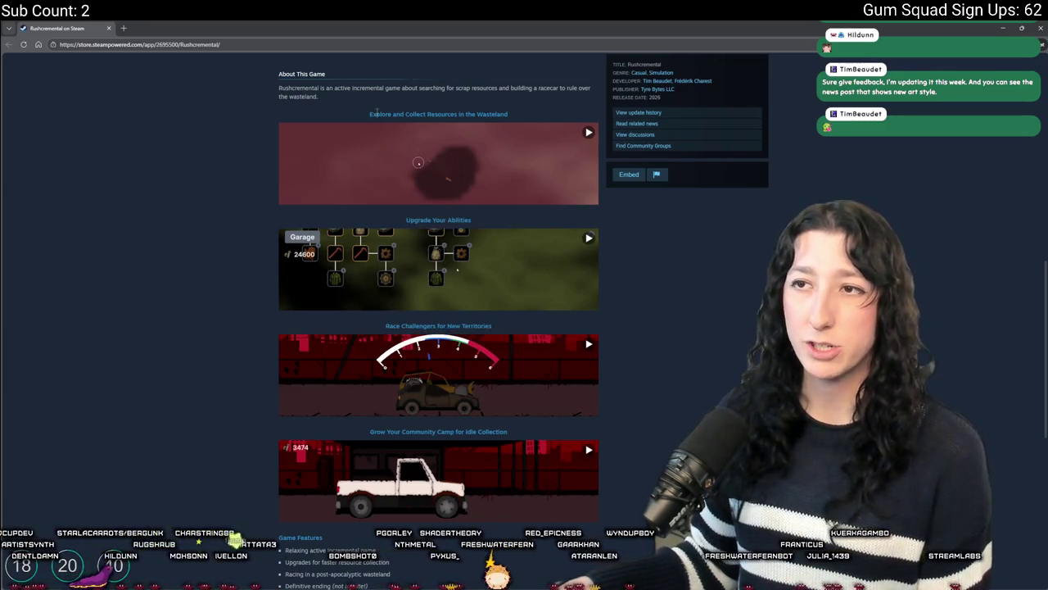
left_click(534, 110)
scroll(563, 283, "up", 1)
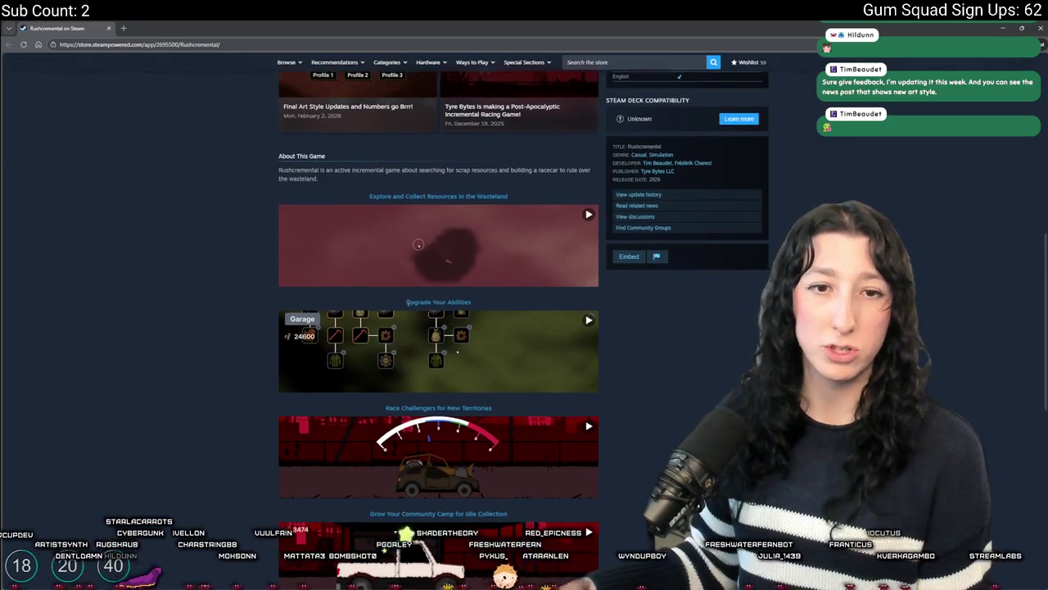
scroll(464, 158, "down", 1)
scroll(464, 275, "up", 1)
mouse_move(326, 140)
left_mouse_down()
mouse_move(282, 129)
mouse_move(426, 164)
mouse_move(311, 132)
left_mouse_up()
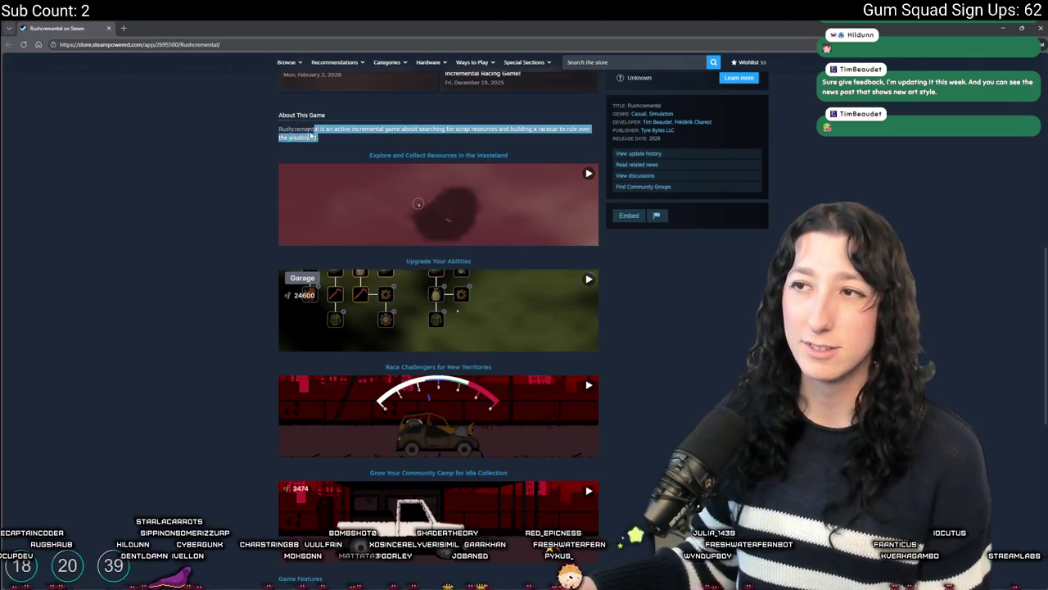
left_click(274, 143)
Scroll back up and highlight the end of the short game description.
scroll(409, 358, "up", 3)
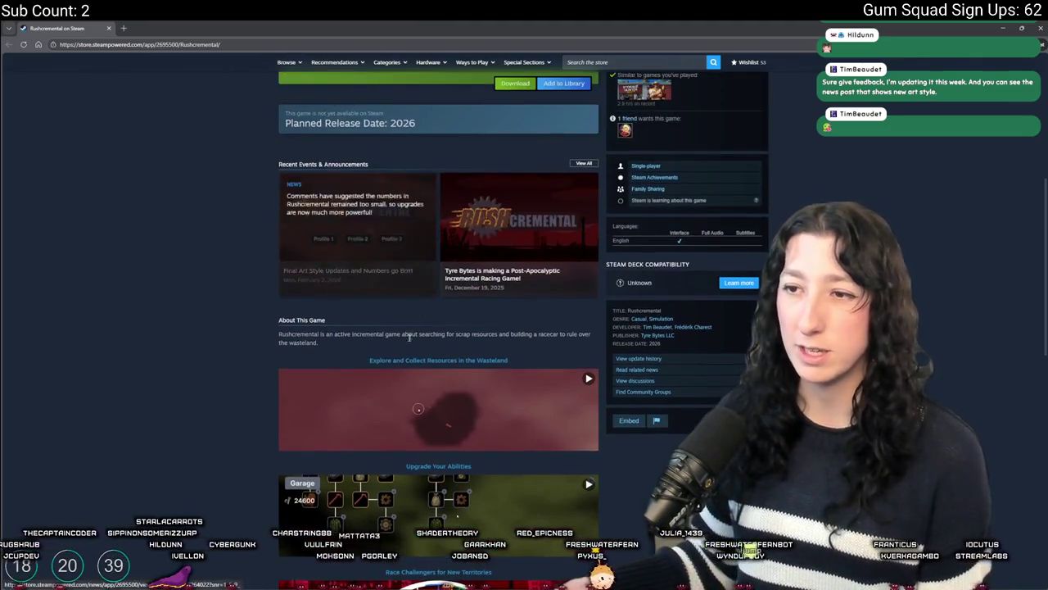
scroll(408, 358, "down", 6)
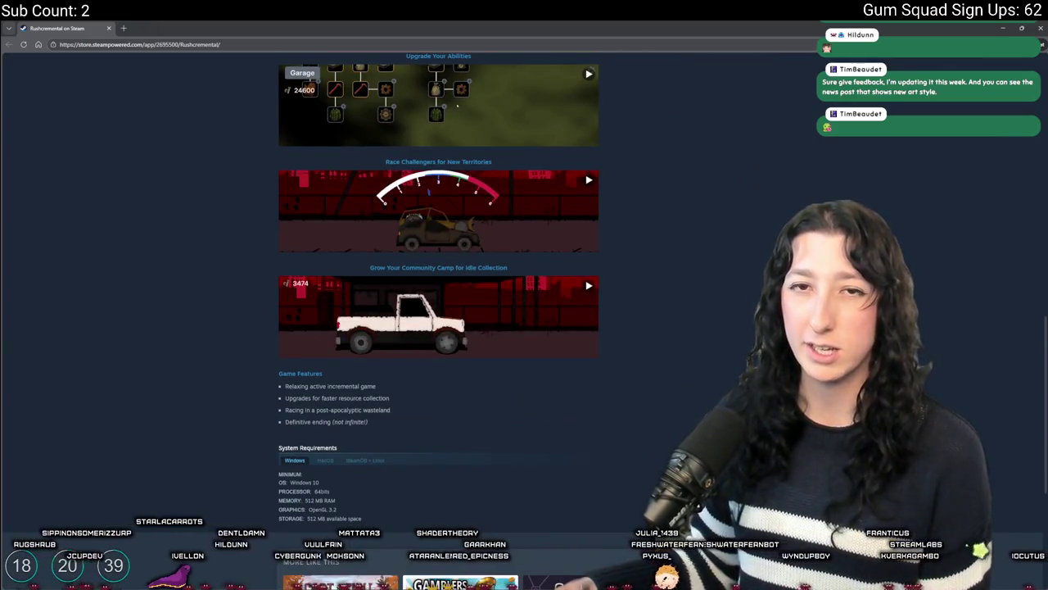
scroll(495, 366, "up", 15)
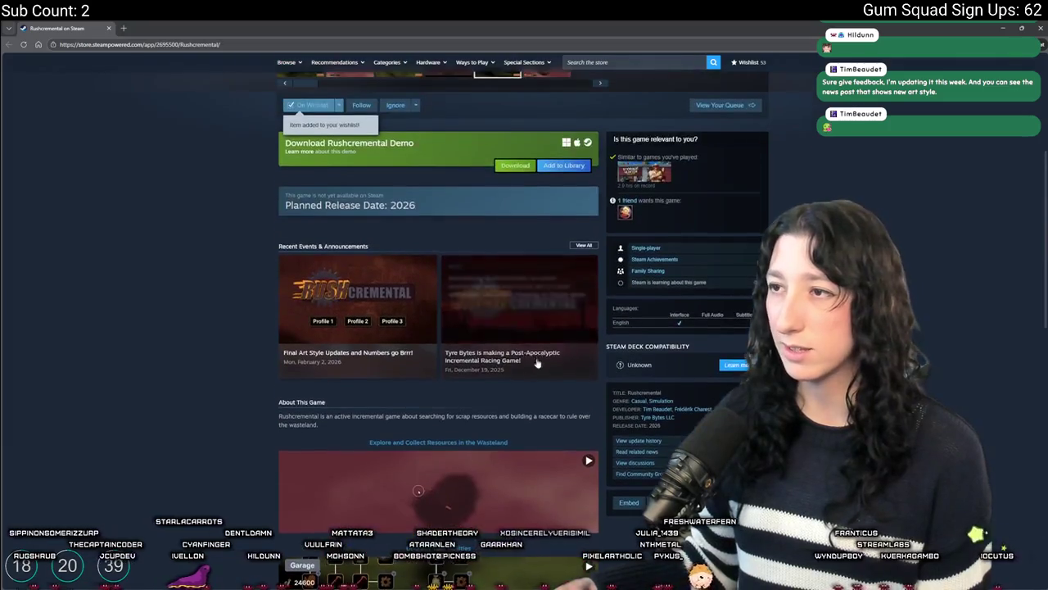
scroll(467, 246, "up", 1)
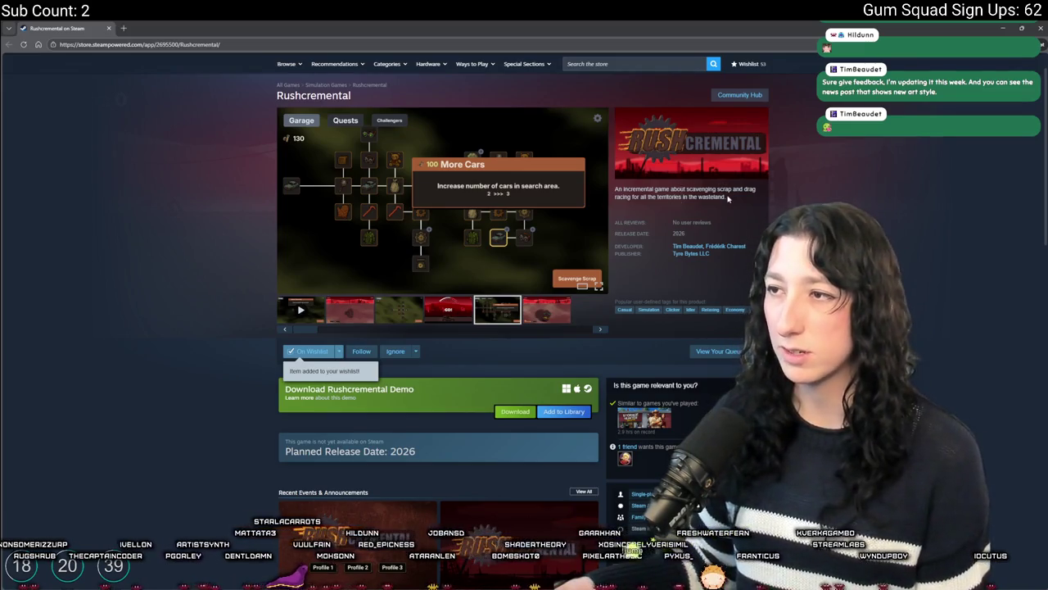
left_click_drag(727, 200, 660, 198)
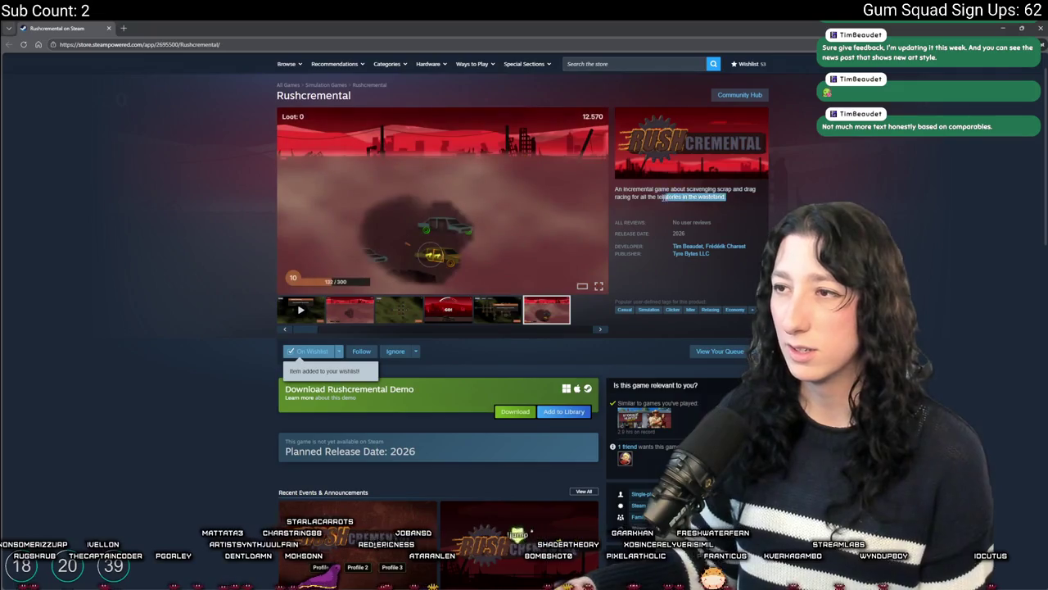
left_click(660, 198)
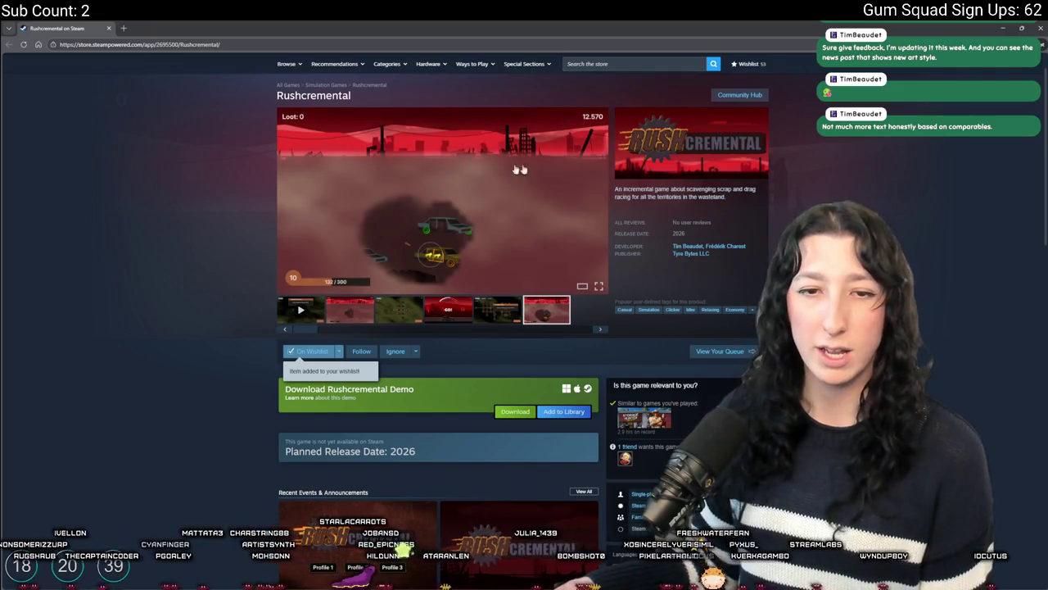
scroll(431, 232, "down", 10)
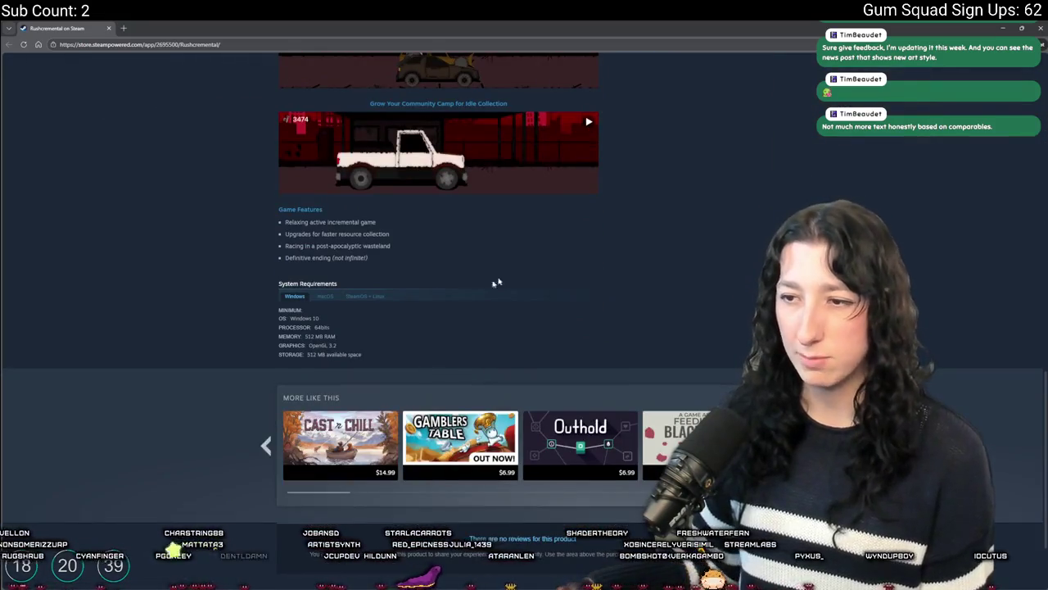
scroll(495, 283, "up", 5)
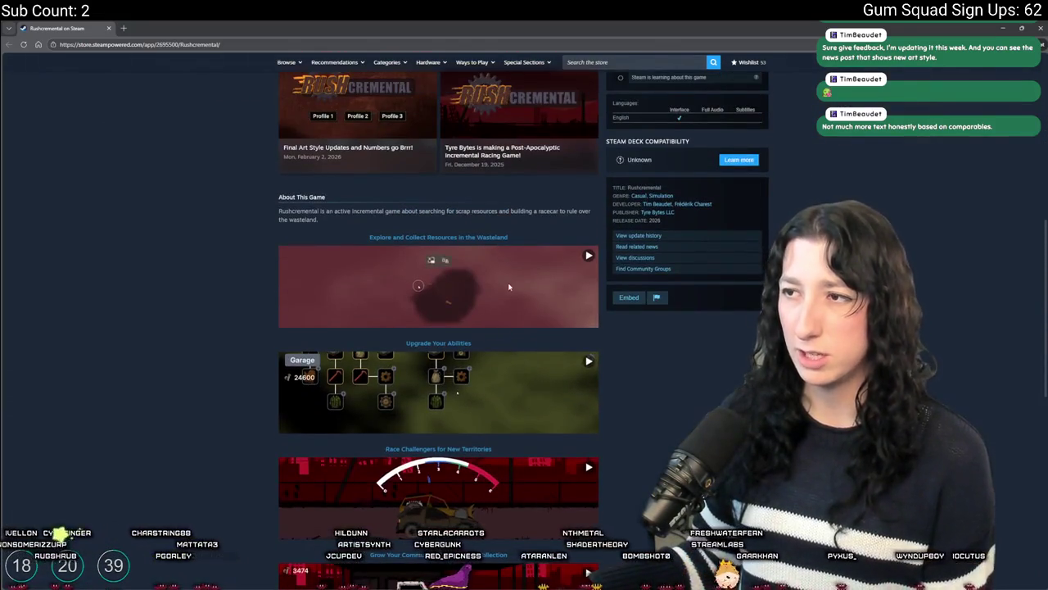
scroll(509, 287, "up", 3)
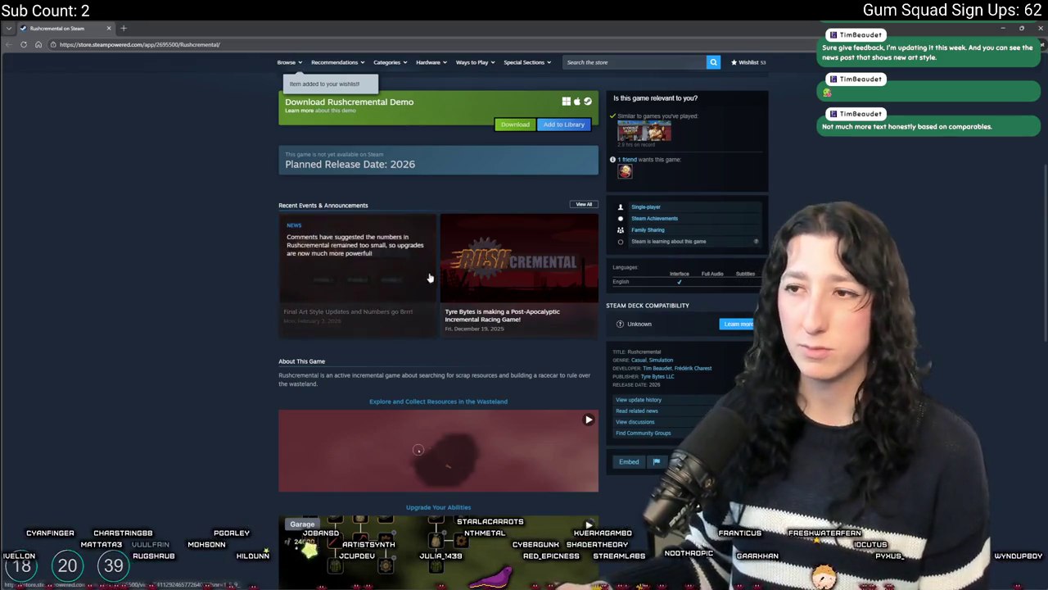
scroll(438, 247, "up", 5)
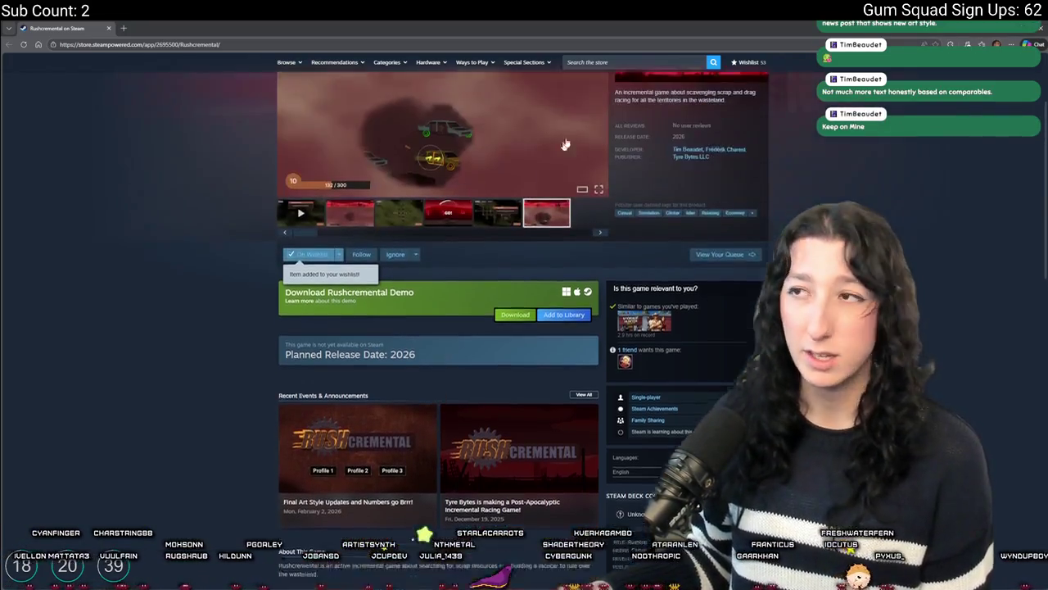
Search the store for 'Keep on Mine' and open the Keep on Mining! page.
left_click(649, 63)
type("Keep on Mine")
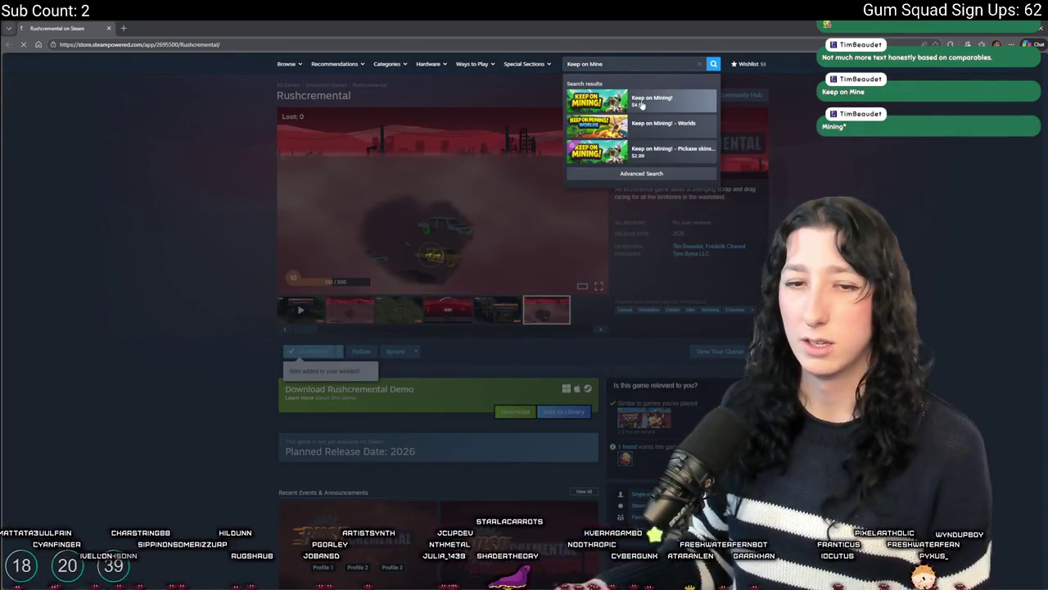
left_click(642, 104)
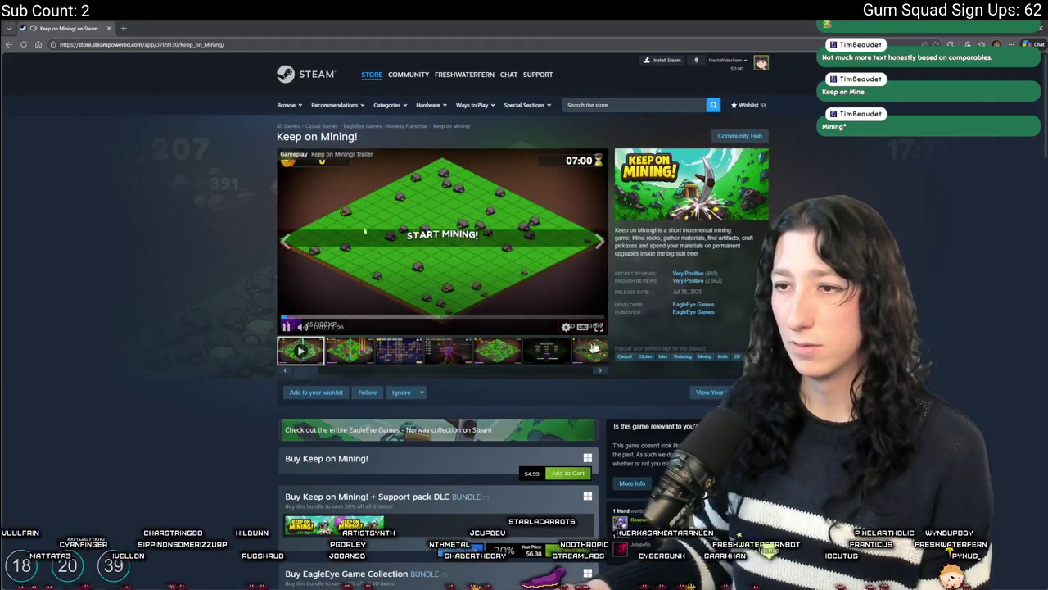
Watch the Keep on Mining! trailer full screen, then expand the full game description.
left_click(599, 326)
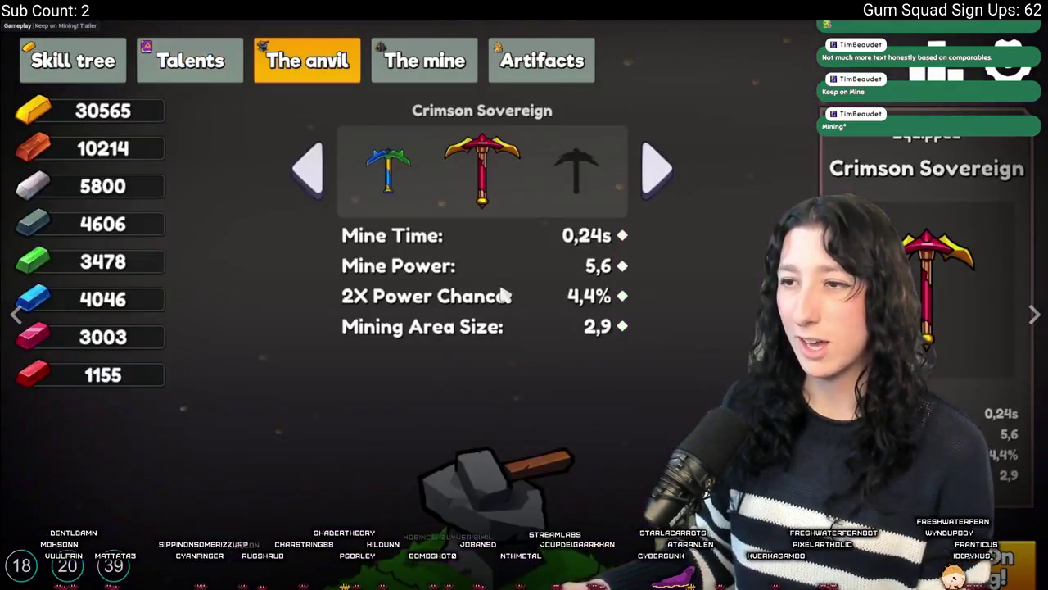
key("Escape")
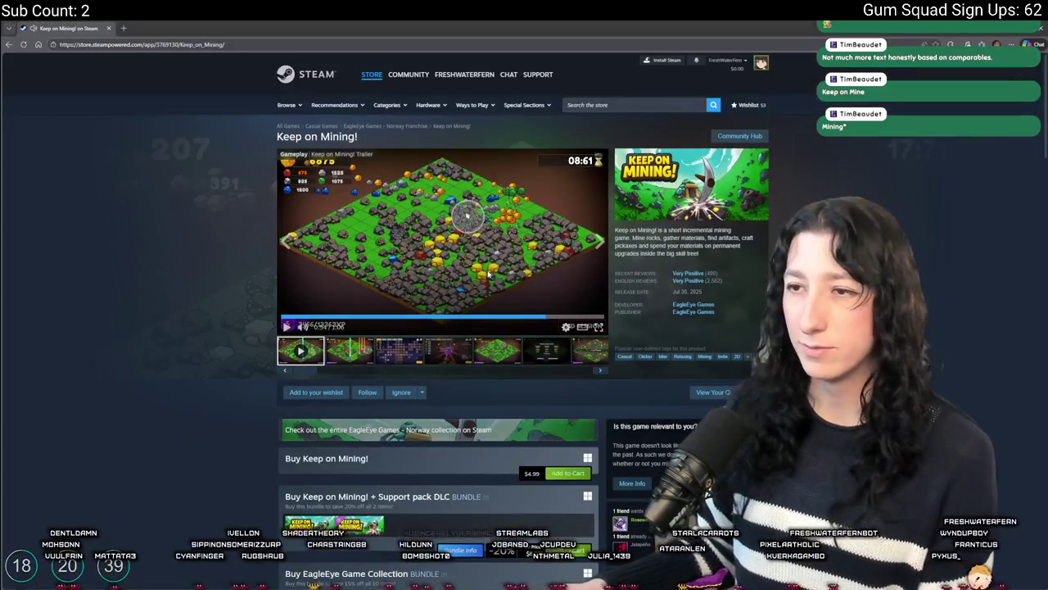
scroll(342, 376, "down", 8)
scroll(342, 377, "down", 4)
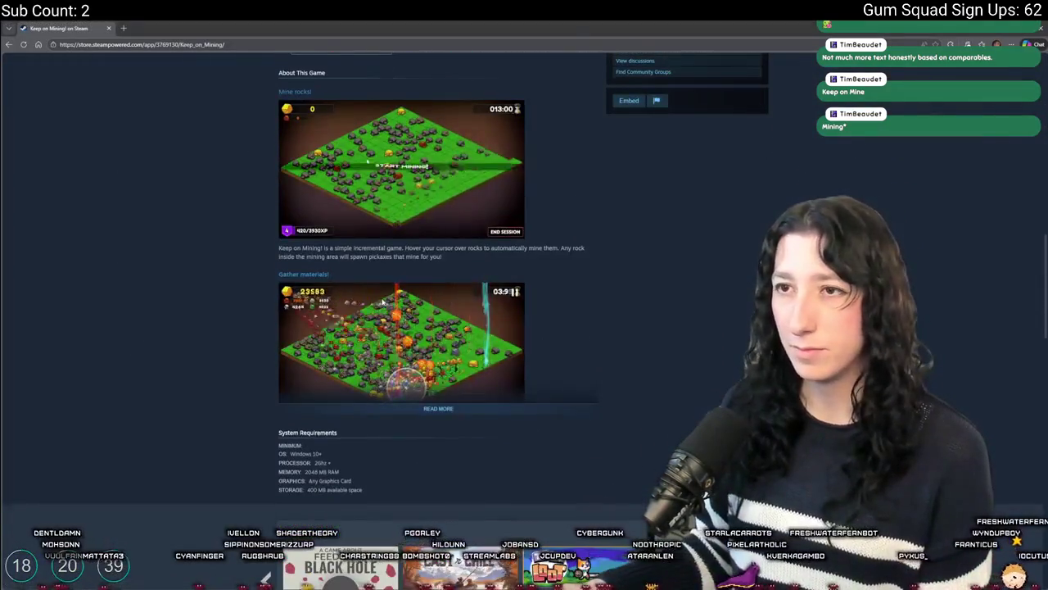
scroll(402, 391, "up", 1)
left_click(438, 449)
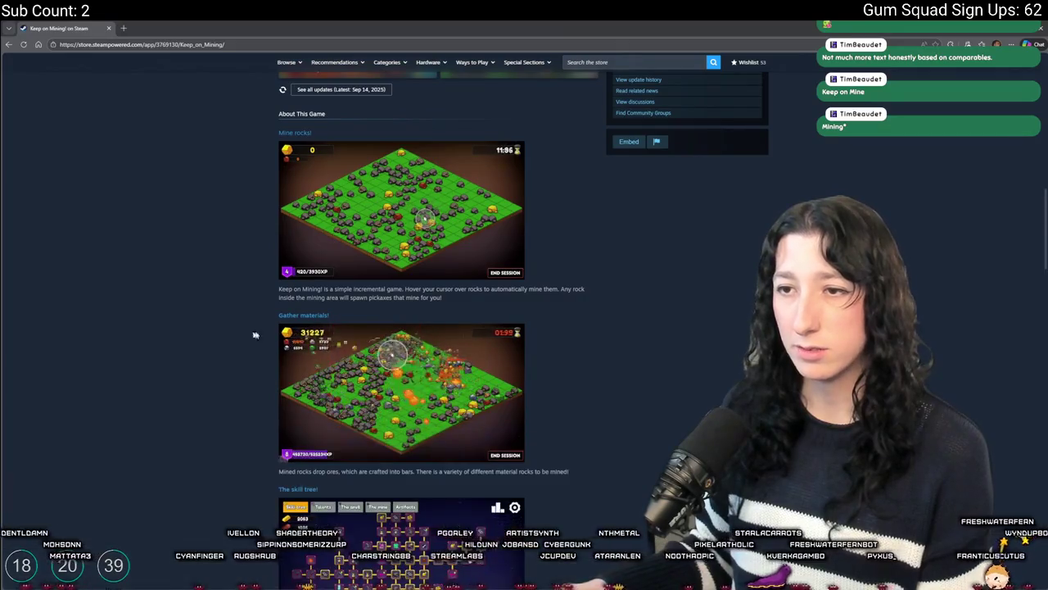
Scroll through the feature sections down to the System Requirements.
scroll(549, 248, "up", 10)
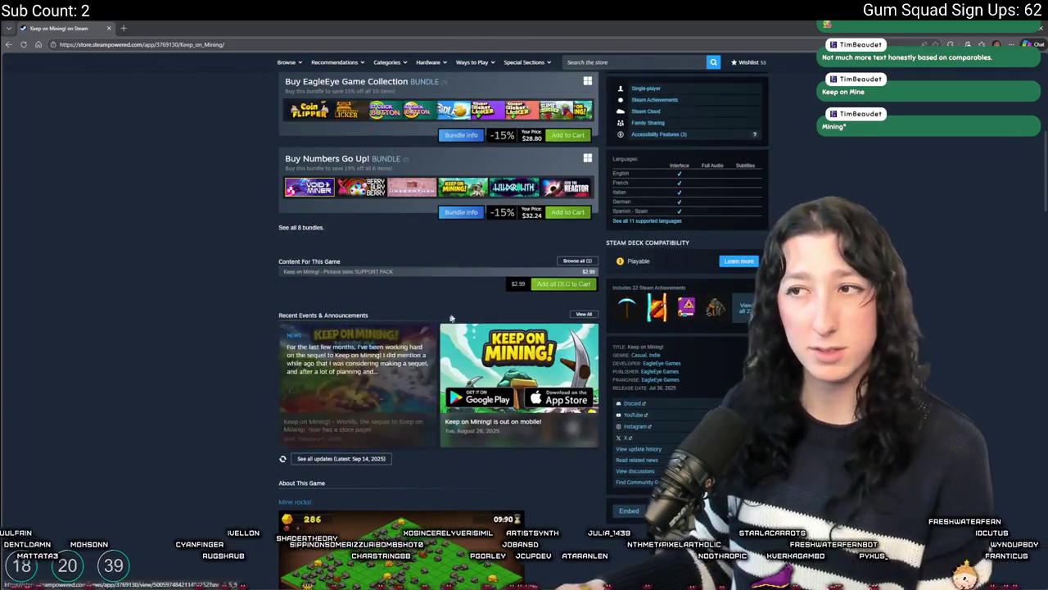
scroll(549, 247, "down", 10)
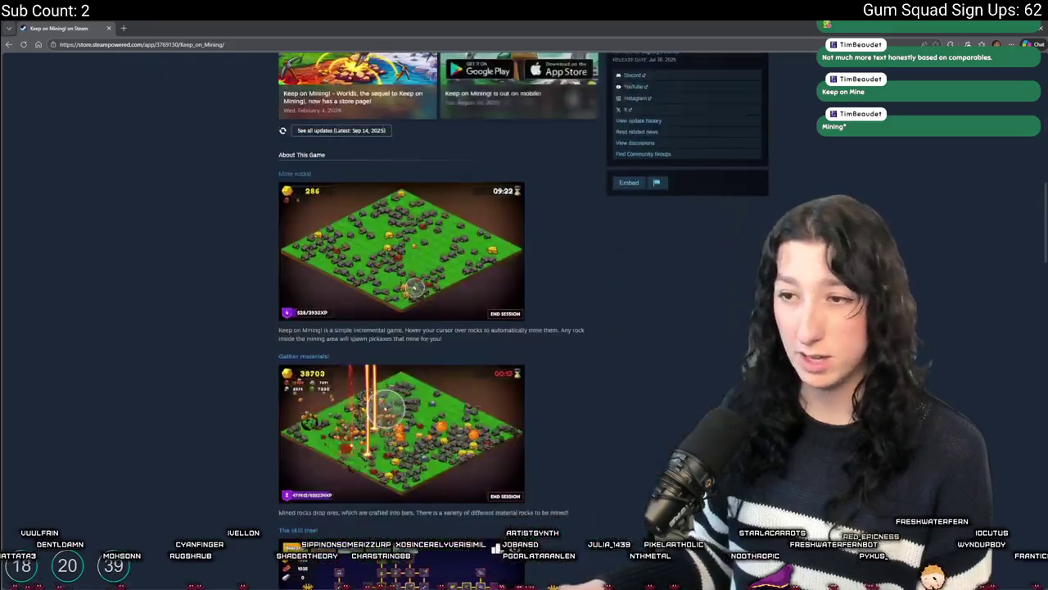
scroll(433, 182, "down", 5)
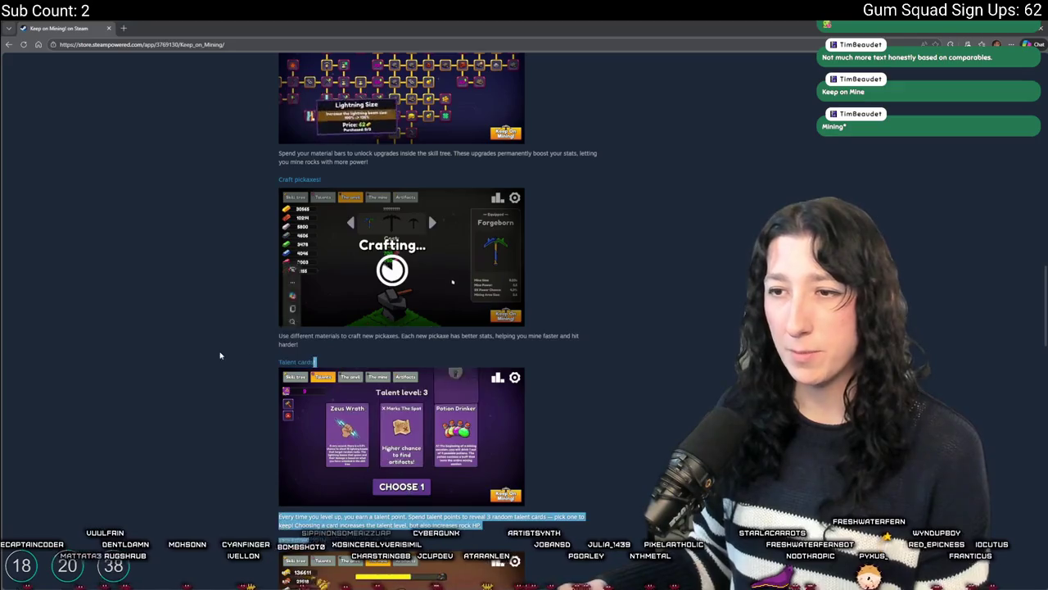
scroll(424, 150, "down", 2)
scroll(423, 149, "down", 3)
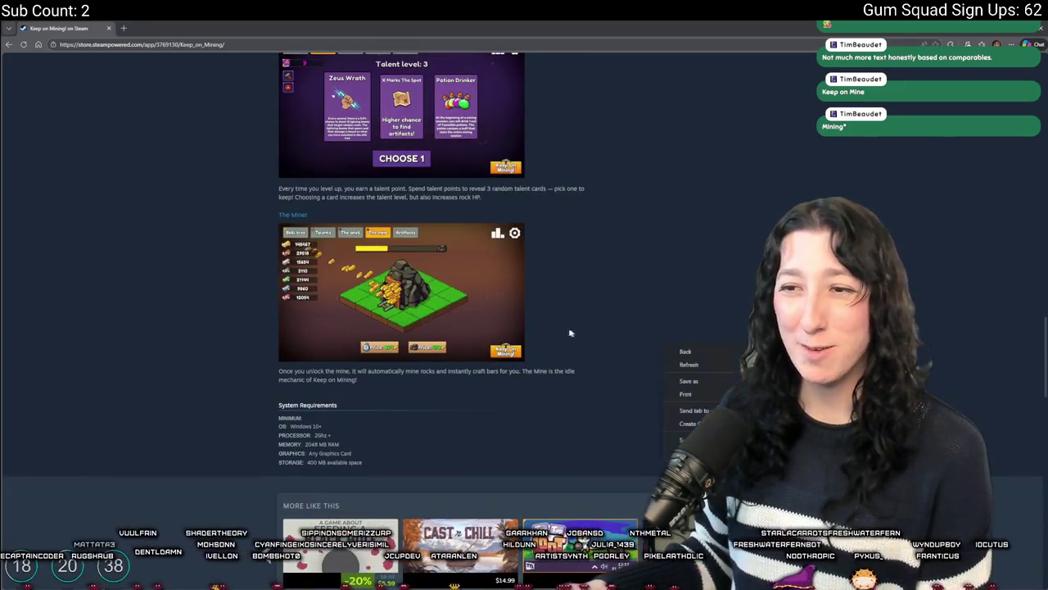
scroll(519, 294, "up", 3)
scroll(518, 294, "up", 8)
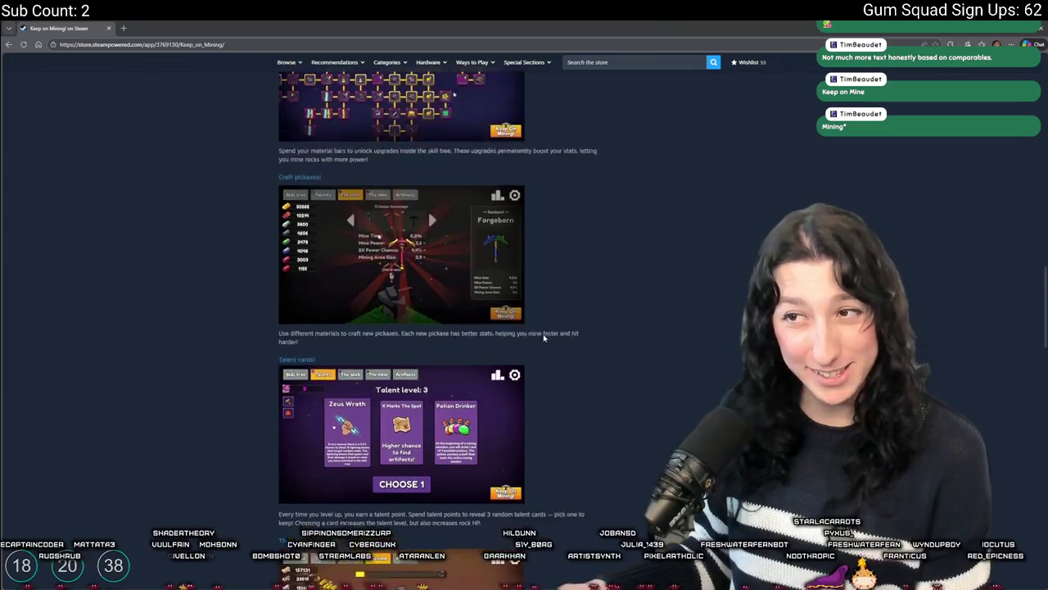
scroll(566, 387, "up", 2)
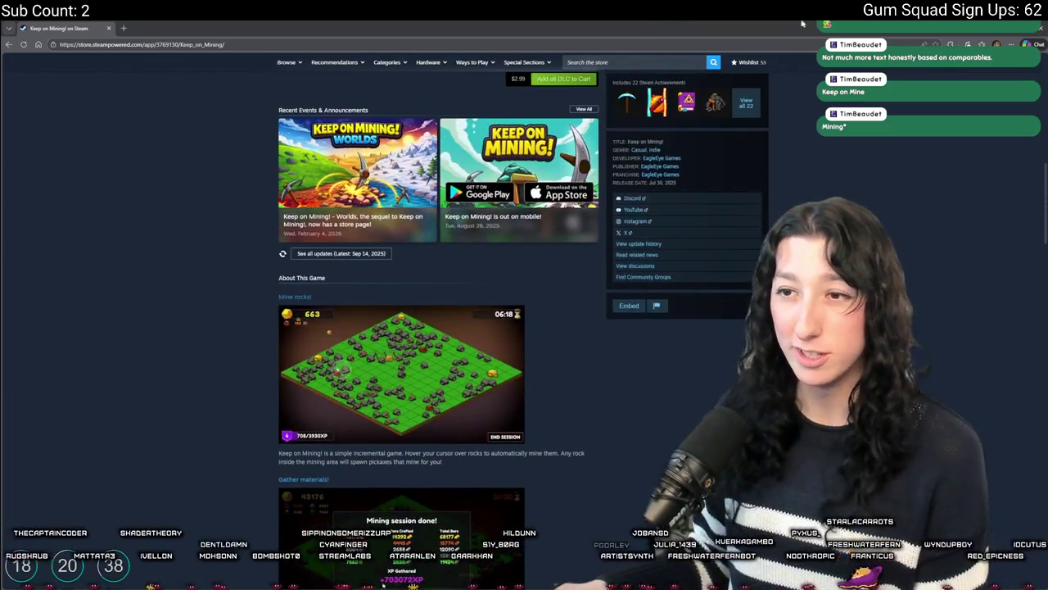
scroll(604, 342, "down", 3)
scroll(618, 160, "down", 2)
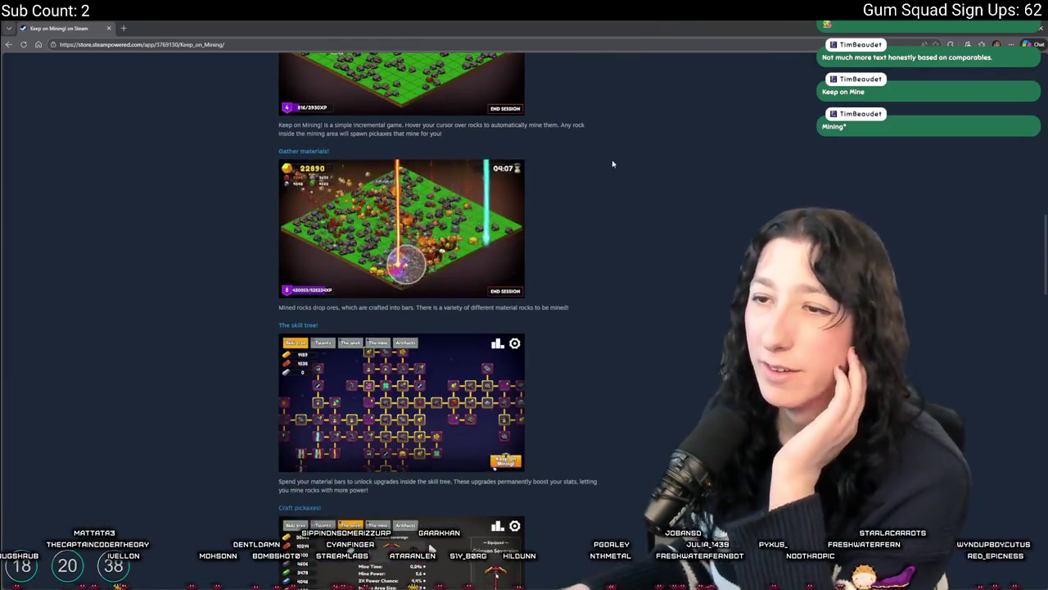
scroll(613, 164, "down", 3)
scroll(590, 193, "up", 2)
scroll(567, 220, "up", 3)
scroll(316, 316, "down", 3)
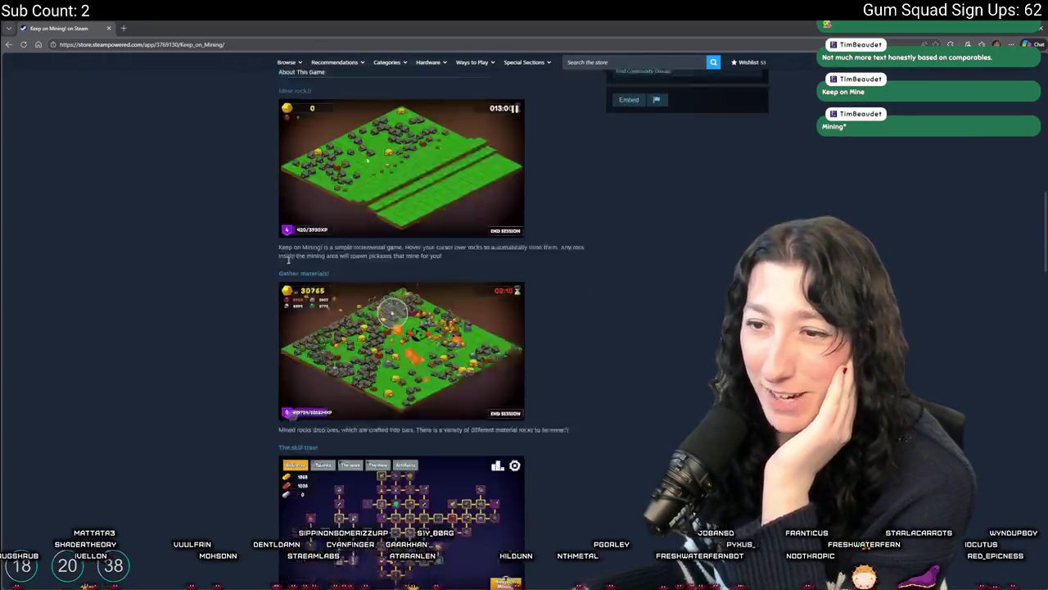
scroll(317, 316, "down", 4)
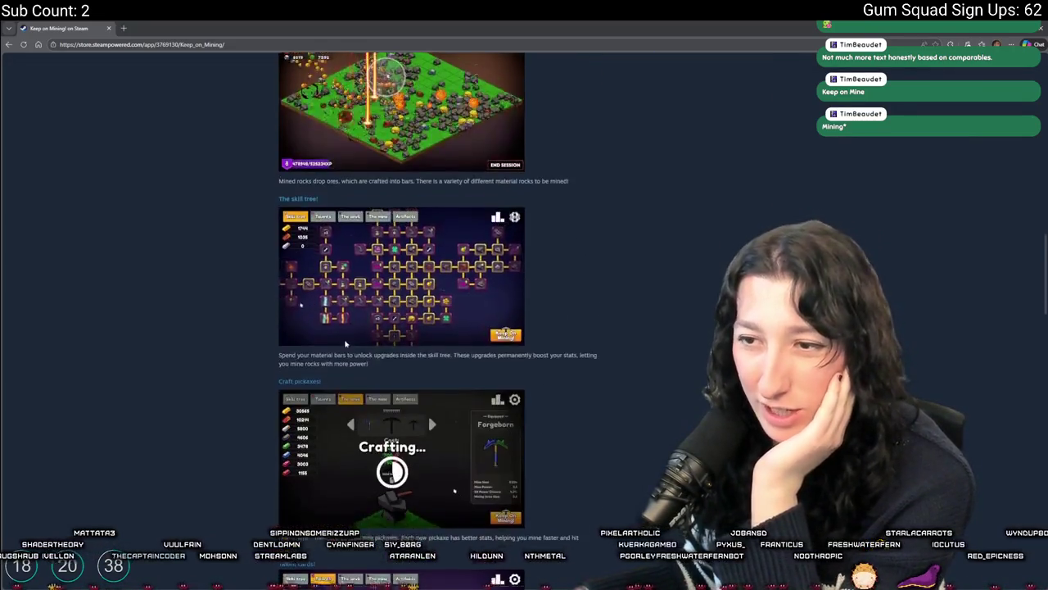
scroll(357, 358, "down", 2)
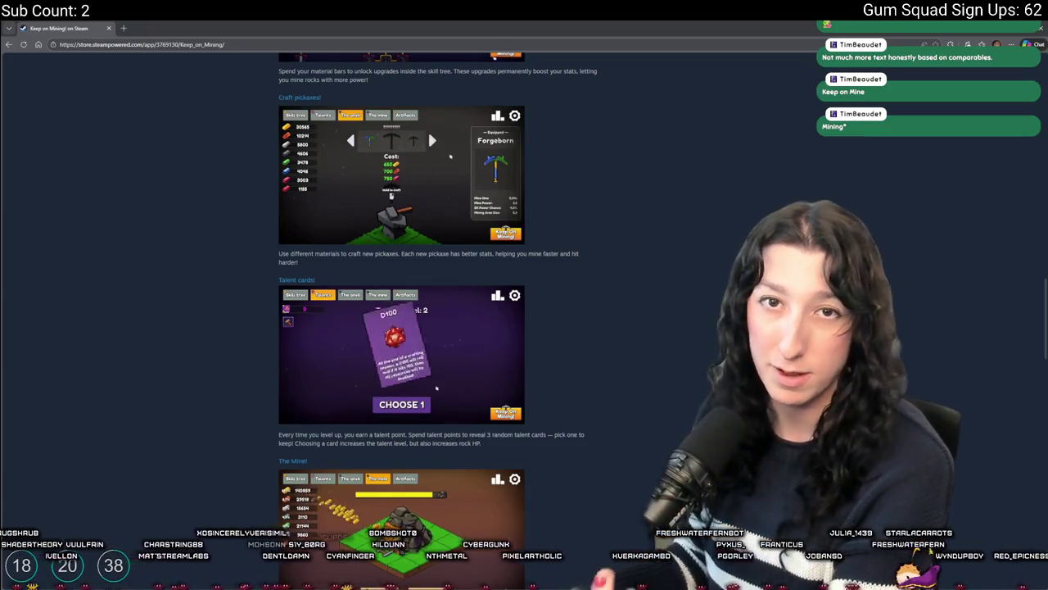
scroll(318, 273, "down", 1)
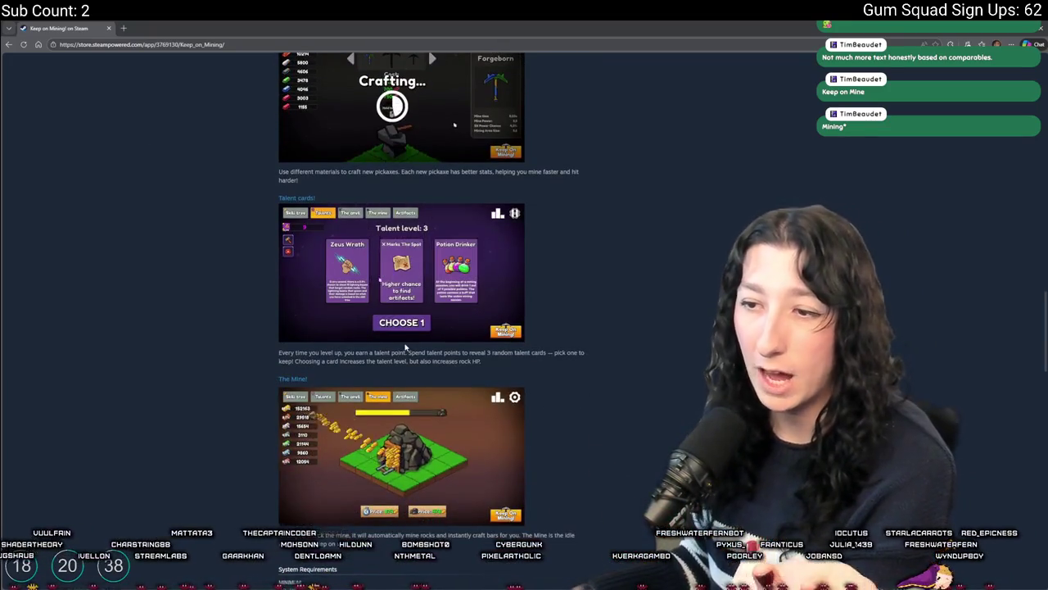
scroll(505, 270, "down", 1)
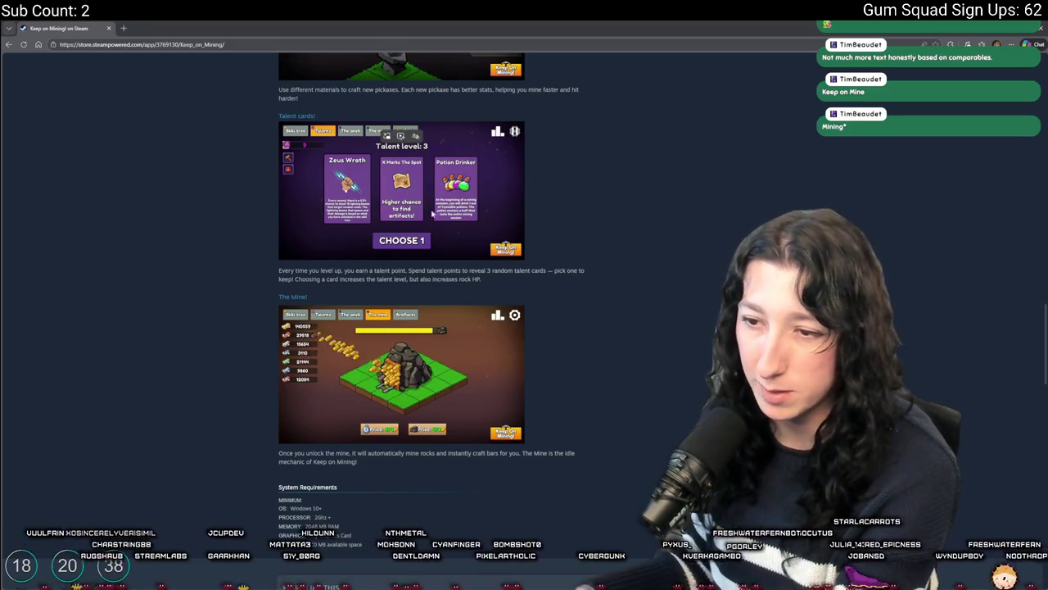
scroll(618, 199, "down", 1)
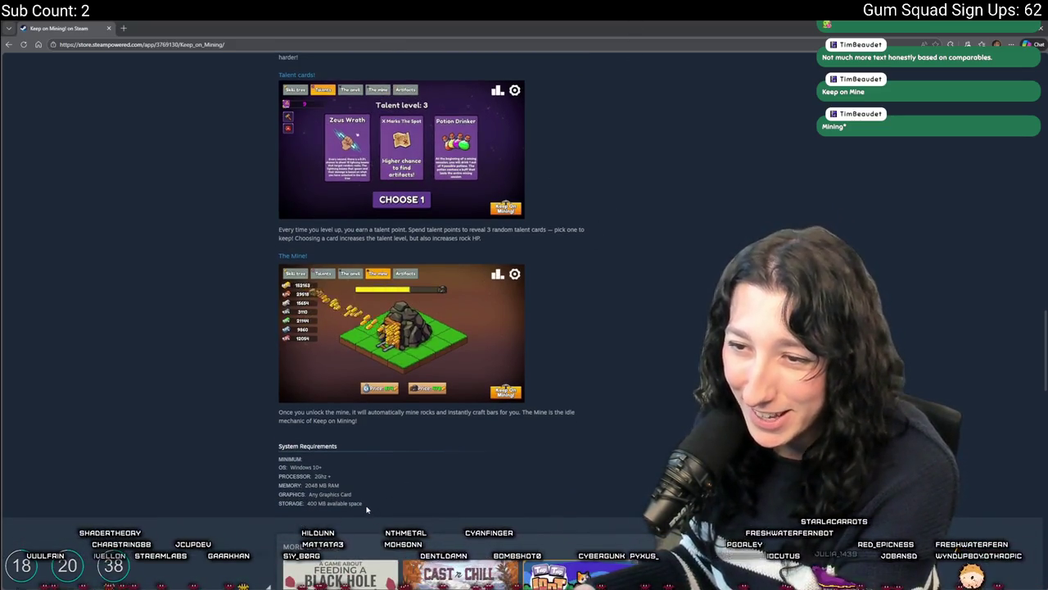
Highlight the 2GHz+ processor requirement, then open the mobile release announcement post.
double_click(324, 476)
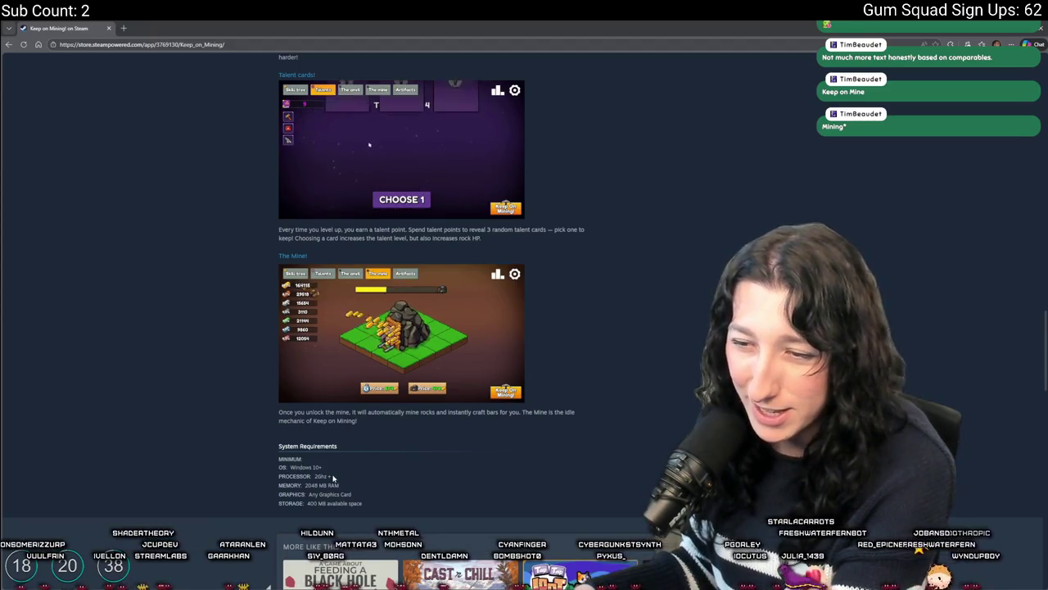
left_click(344, 482)
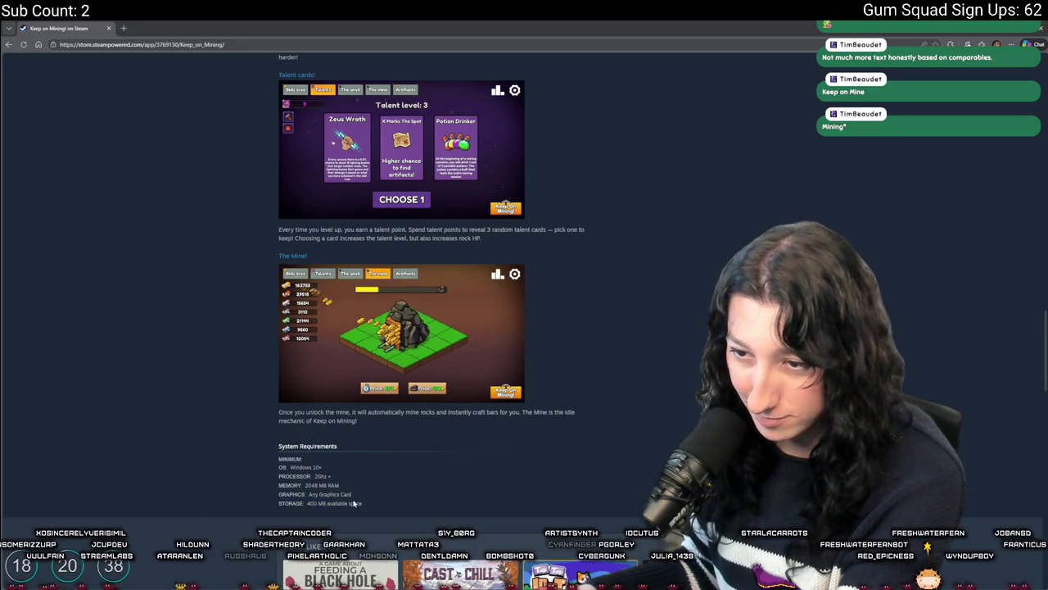
scroll(598, 251, "down", 4)
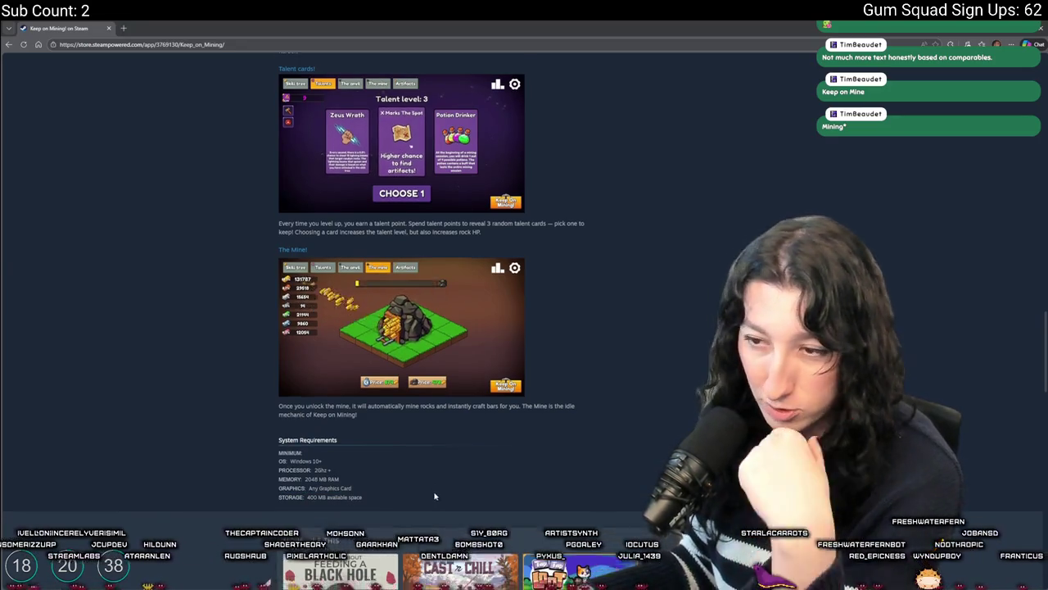
scroll(599, 251, "up", 1)
scroll(605, 309, "up", 15)
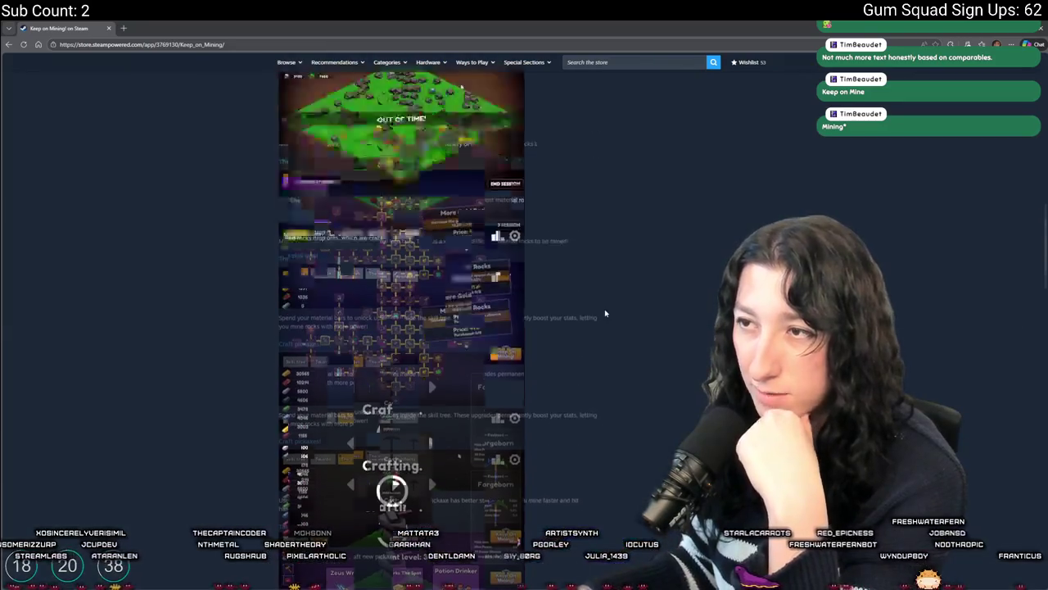
scroll(414, 475, "down", 2)
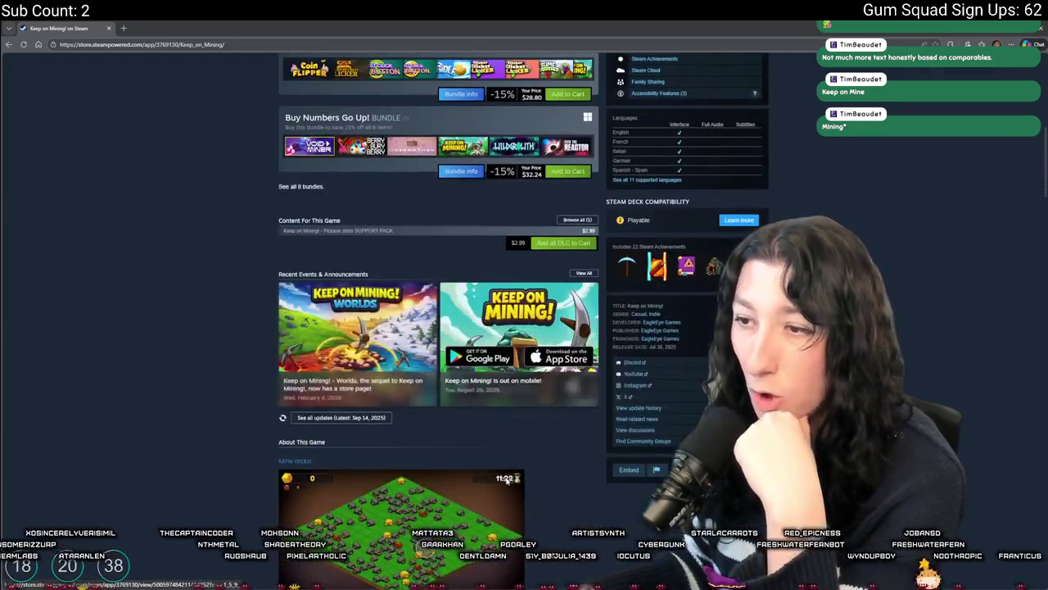
left_click(524, 402)
Scroll the news post and close it to return to the store page.
scroll(428, 200, "down", 3)
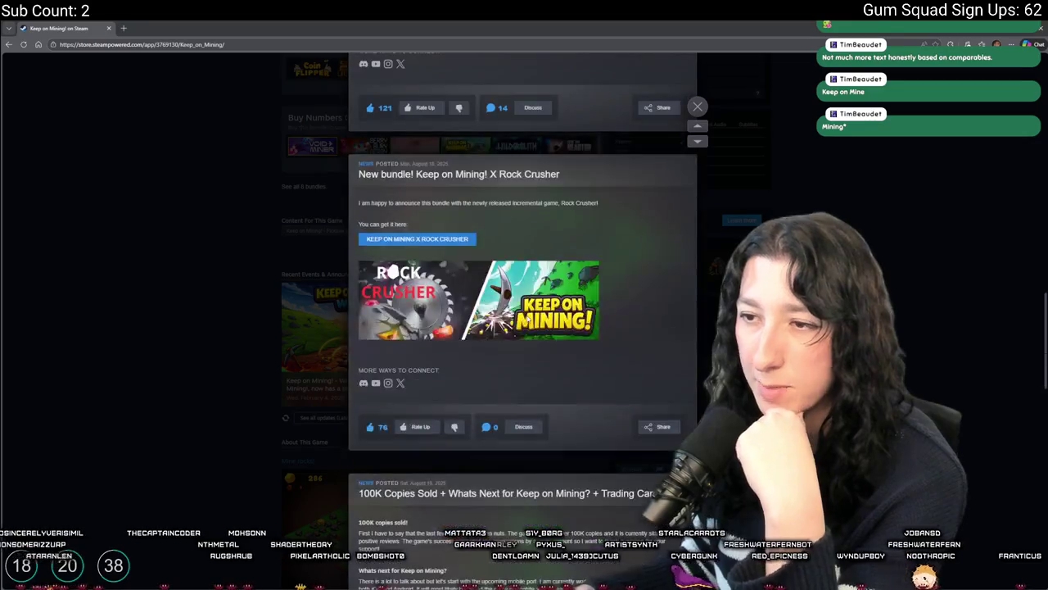
scroll(473, 296, "up", 6)
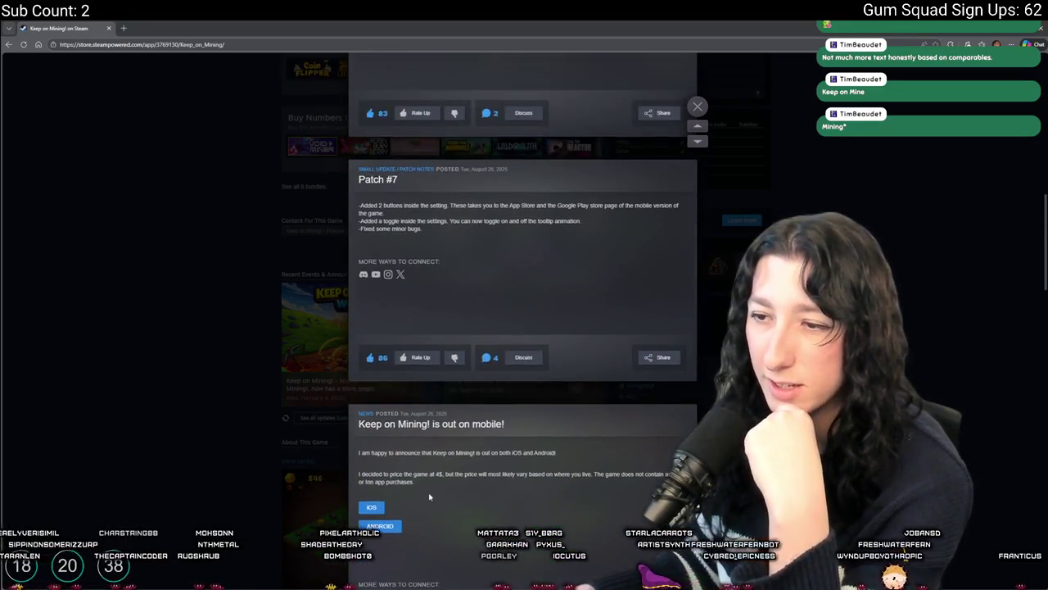
left_click(202, 273)
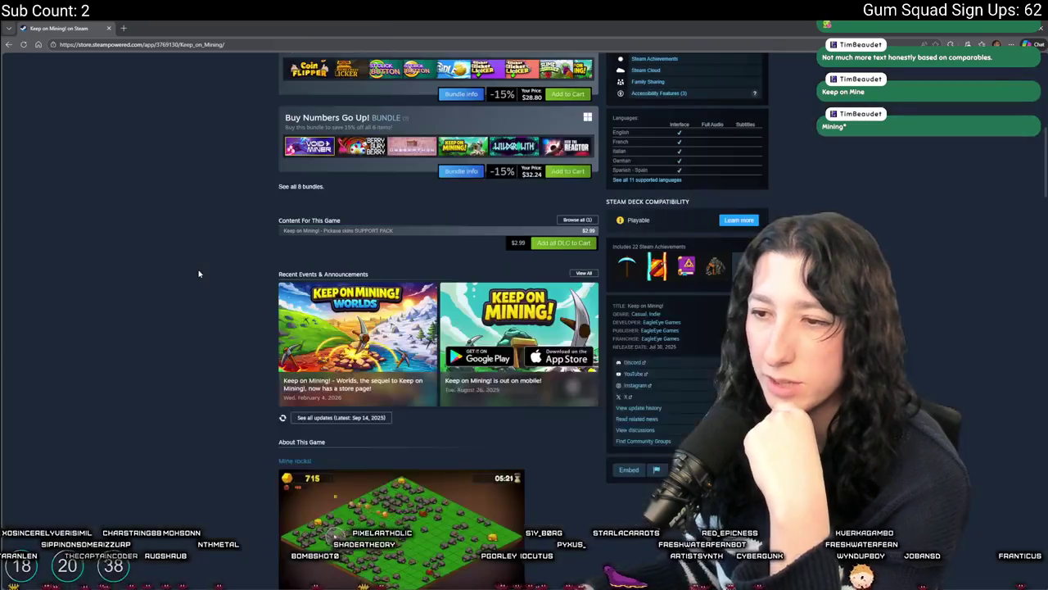
Enlarge the skill tree screenshot, step back to the trailer, close the gallery, then open EagleEye Games' page.
scroll(205, 279, "up", 10)
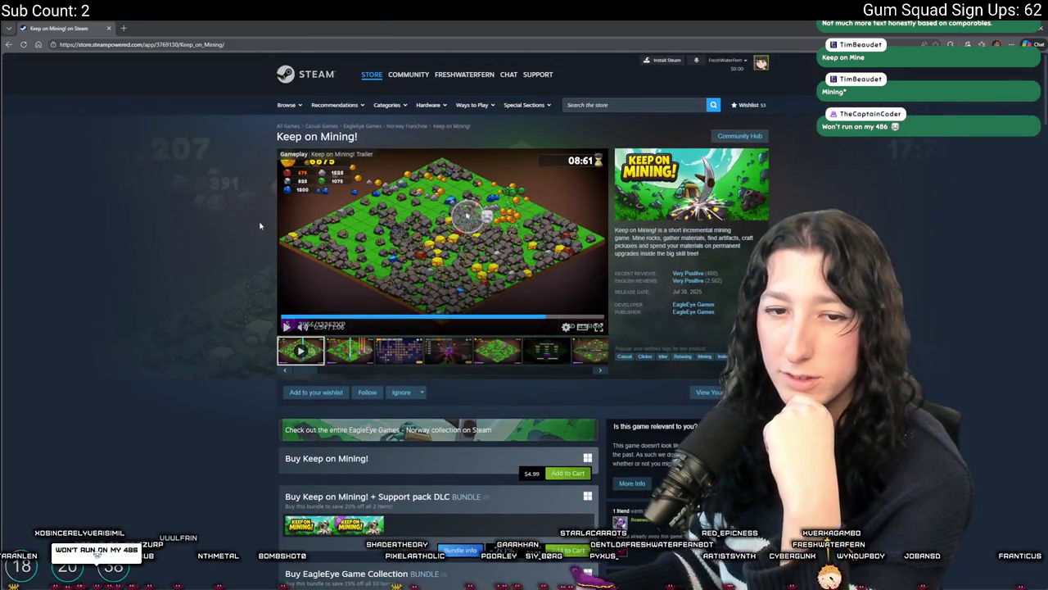
left_click(400, 348)
left_click(399, 348)
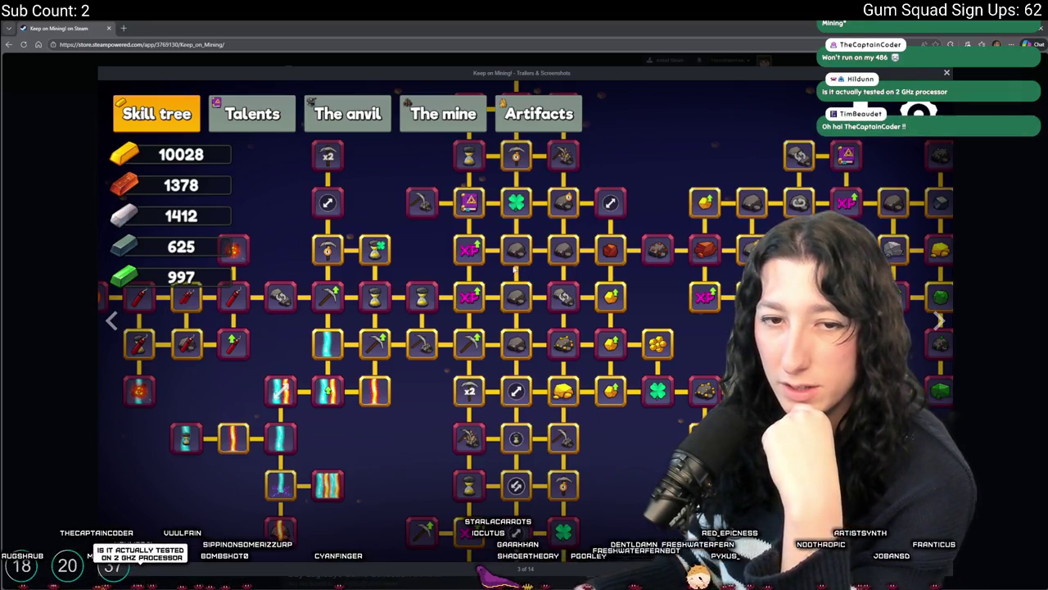
left_click(104, 332)
left_click(104, 332)
left_click(100, 333)
left_click(47, 356)
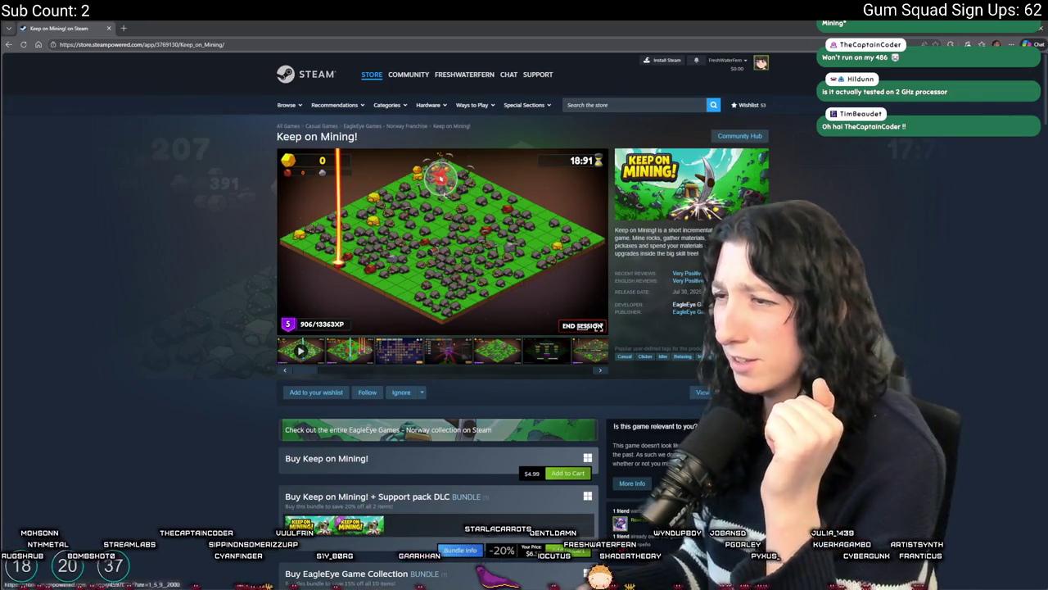
left_click(687, 305)
scroll(431, 217, "down", 10)
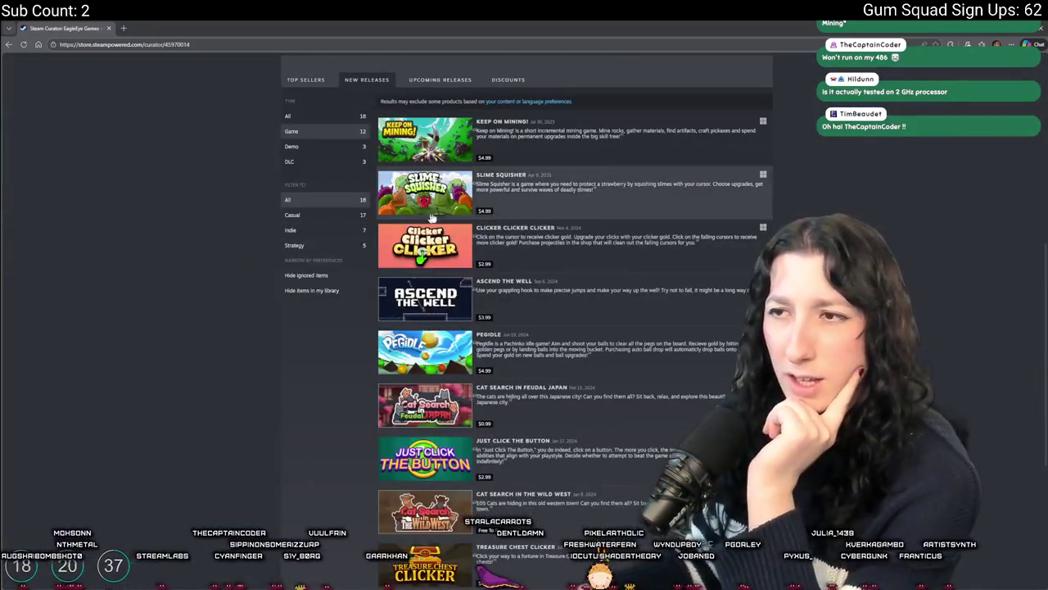
mouse_move(437, 211)
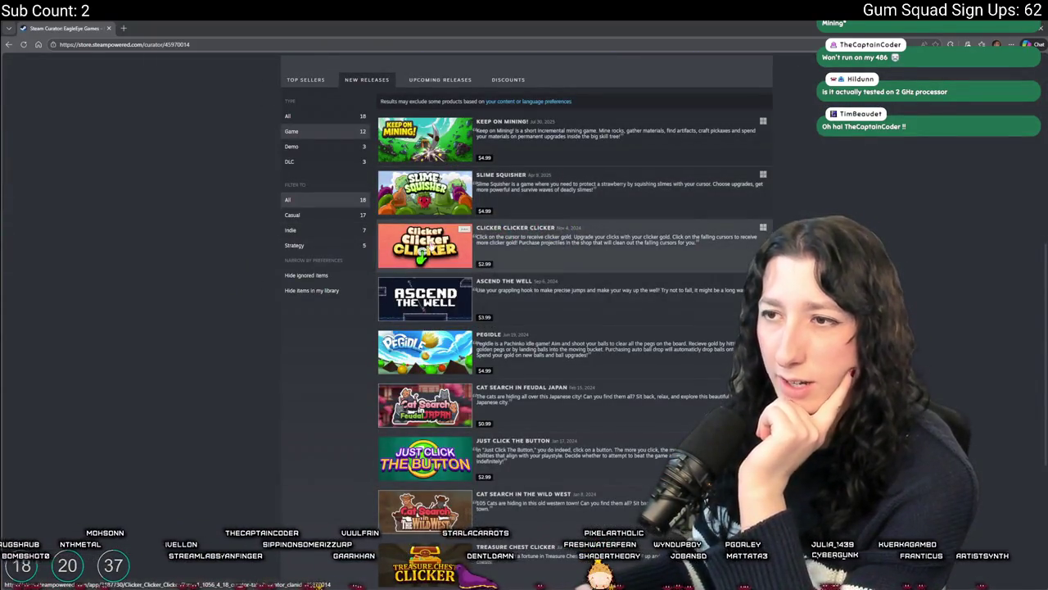
mouse_move(428, 301)
scroll(428, 301, "down", 3)
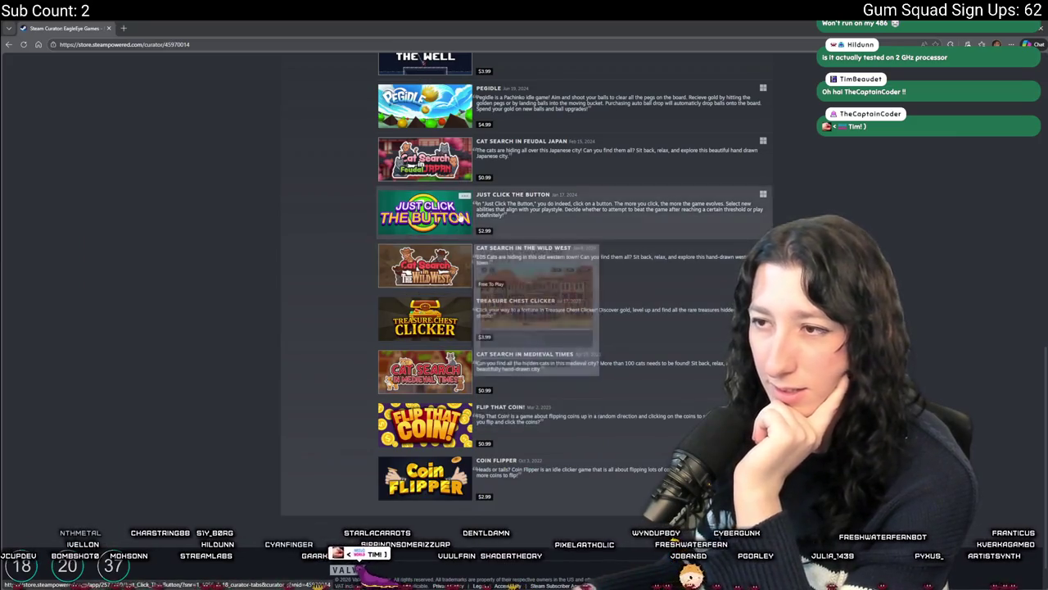
scroll(430, 217, "up", 1)
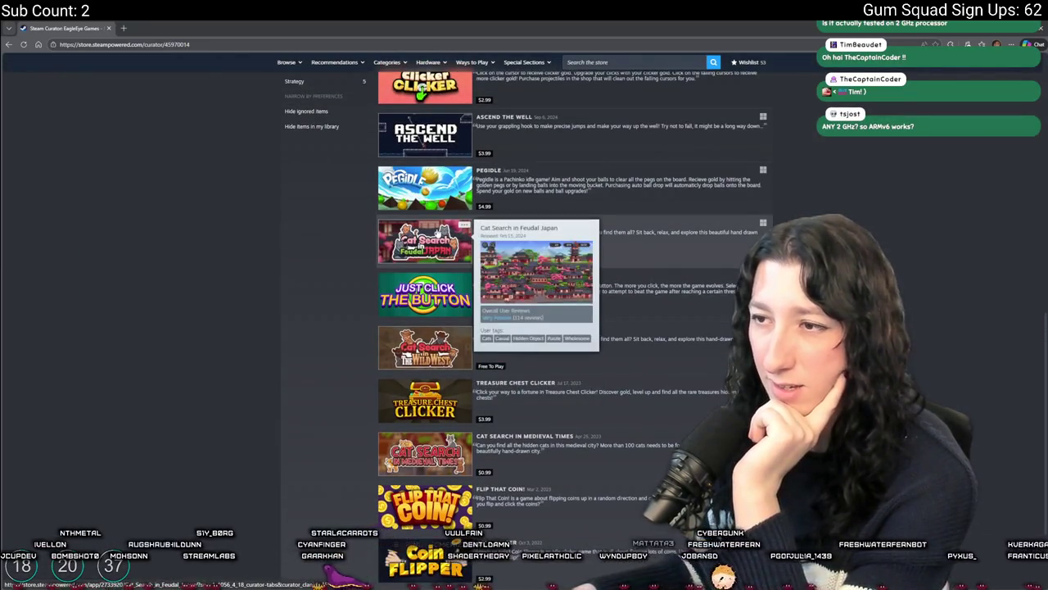
scroll(436, 233, "up", 1)
scroll(436, 234, "up", 1)
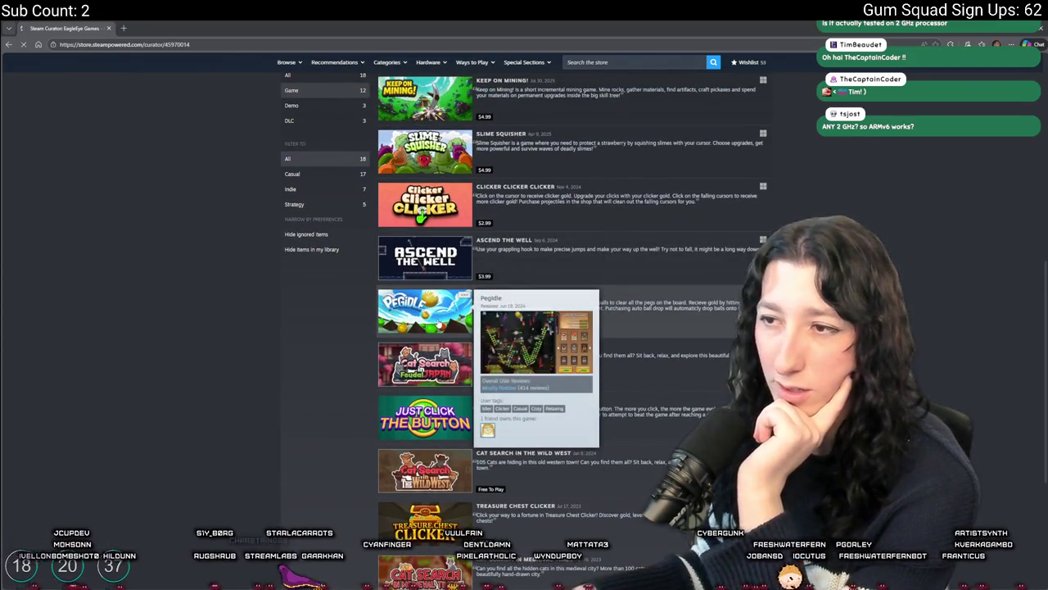
left_click(438, 326)
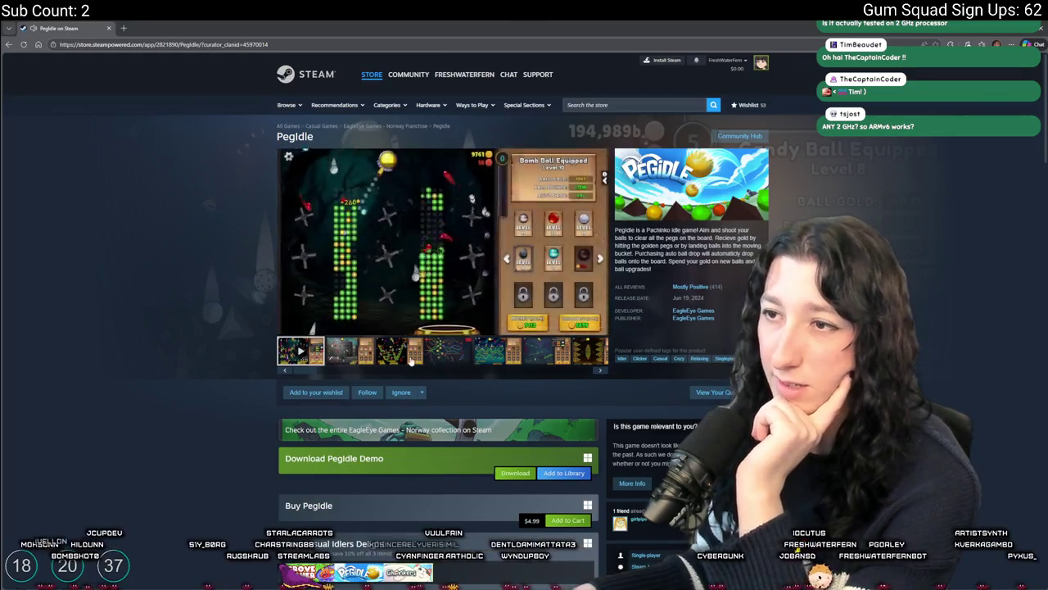
left_click(10, 45)
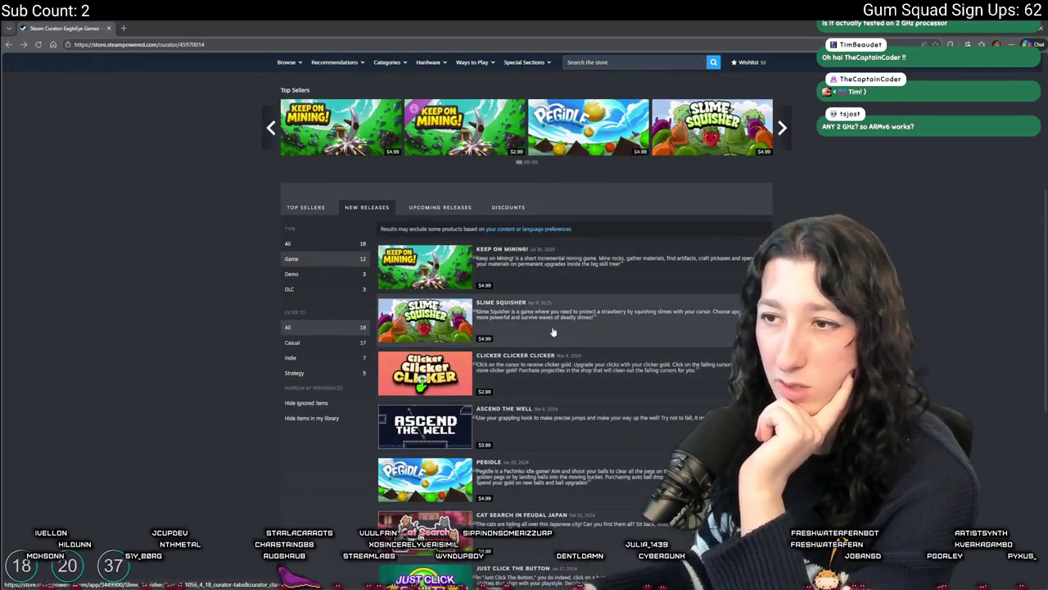
left_click(553, 331)
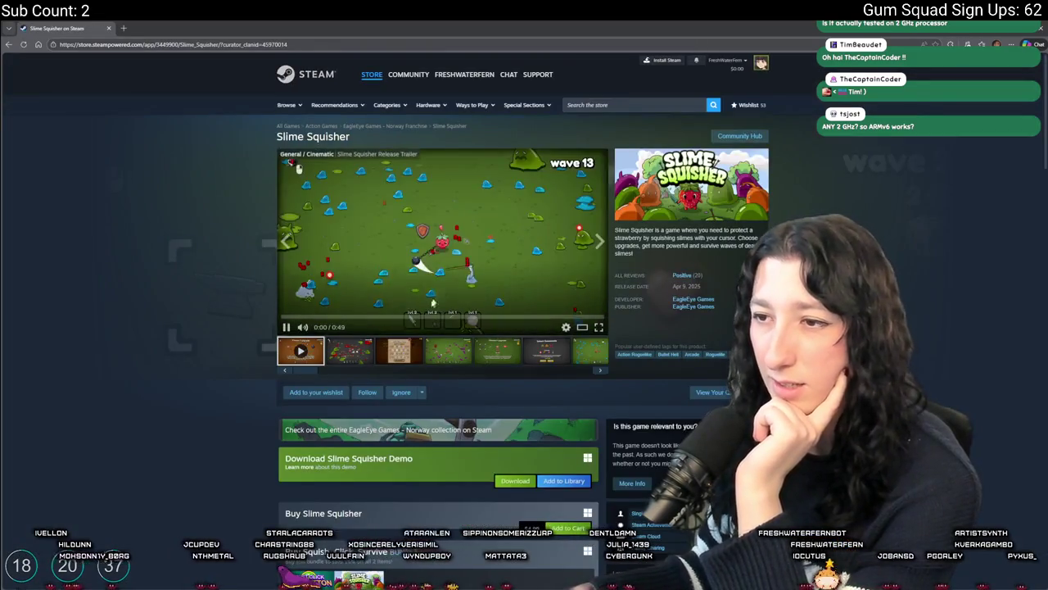
left_click(320, 317)
left_click(428, 318)
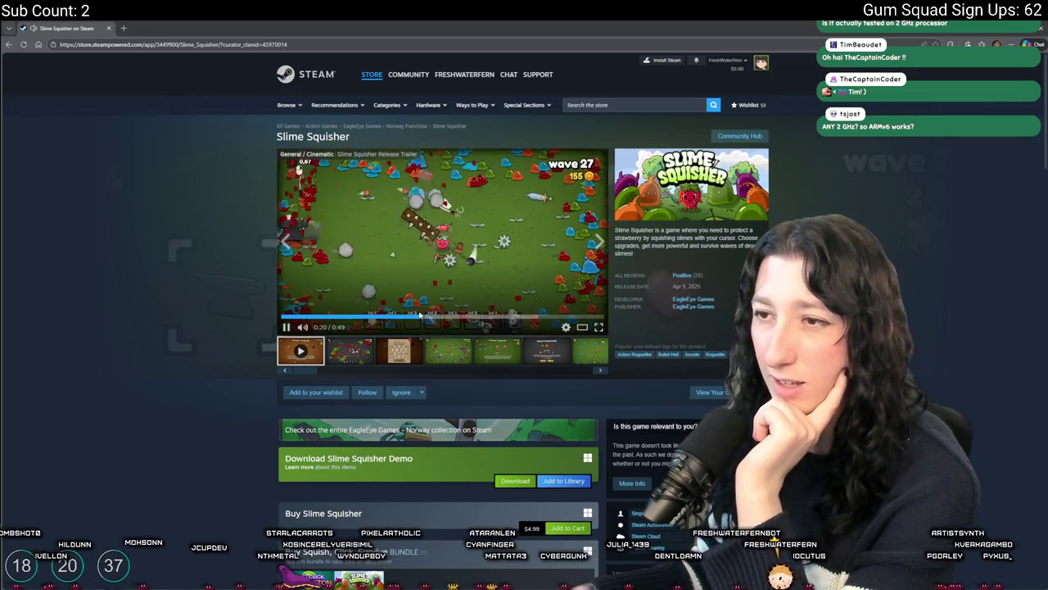
left_click(8, 44)
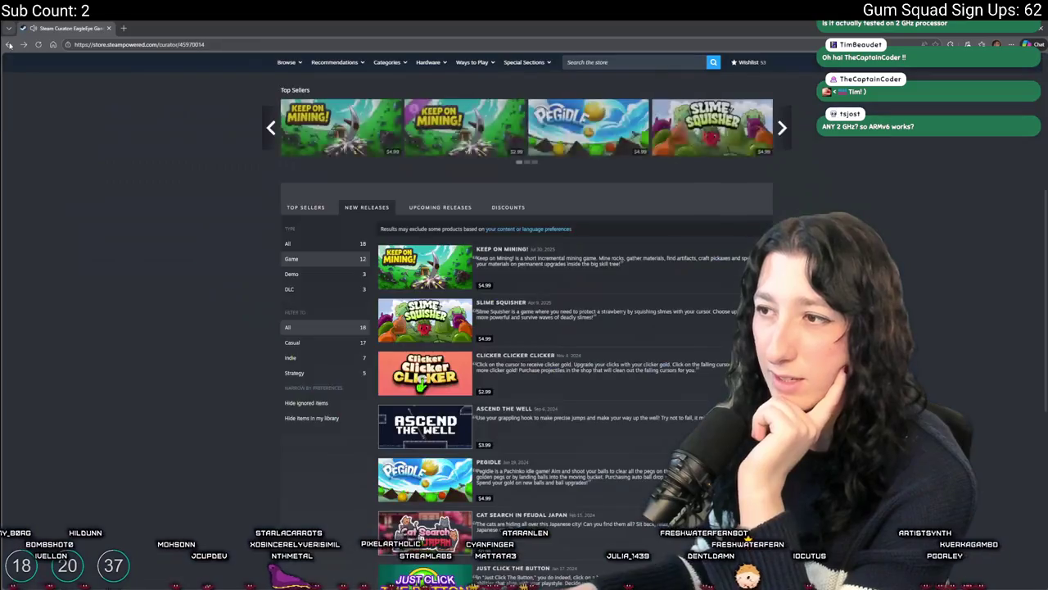
Scroll the curator list to Rushcremental and show its third gameplay screenshot.
scroll(560, 368, "down", 10)
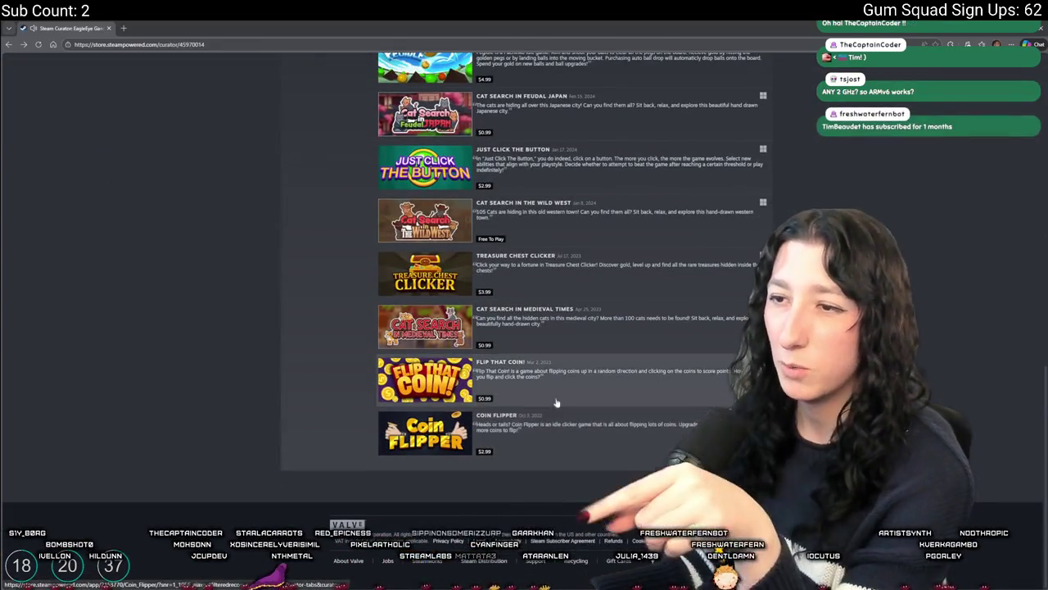
scroll(557, 409, "up", 1)
scroll(553, 316, "up", 4)
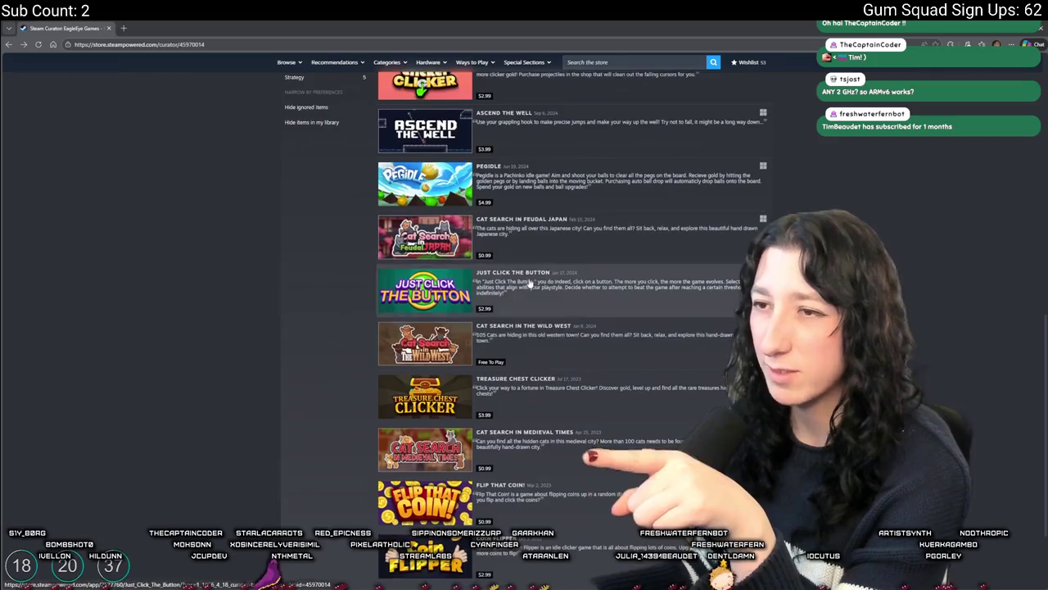
scroll(540, 155, "up", 2)
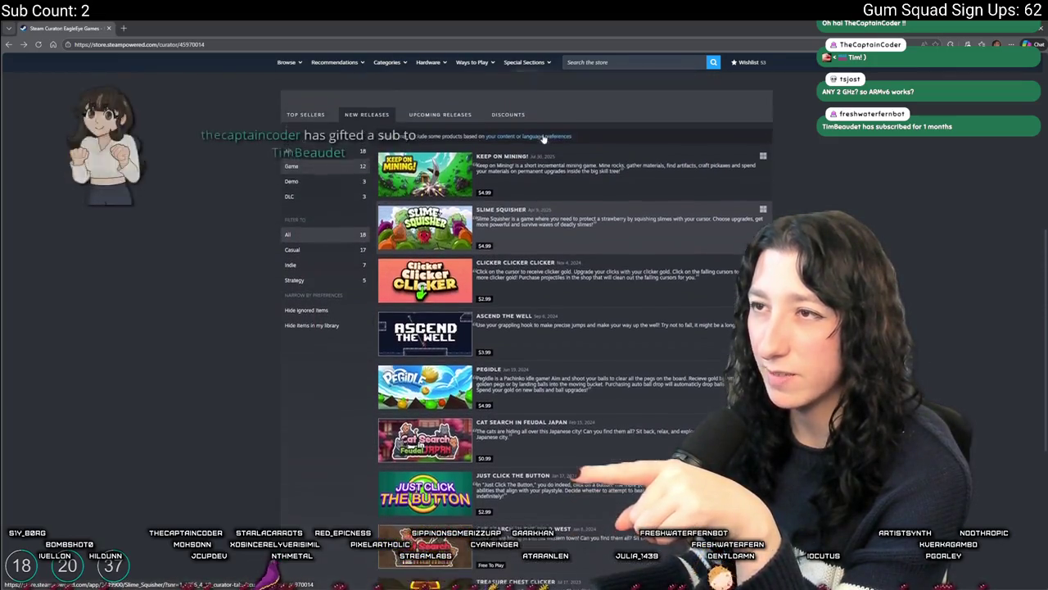
scroll(585, 185, "down", 2)
scroll(585, 186, "down", 4)
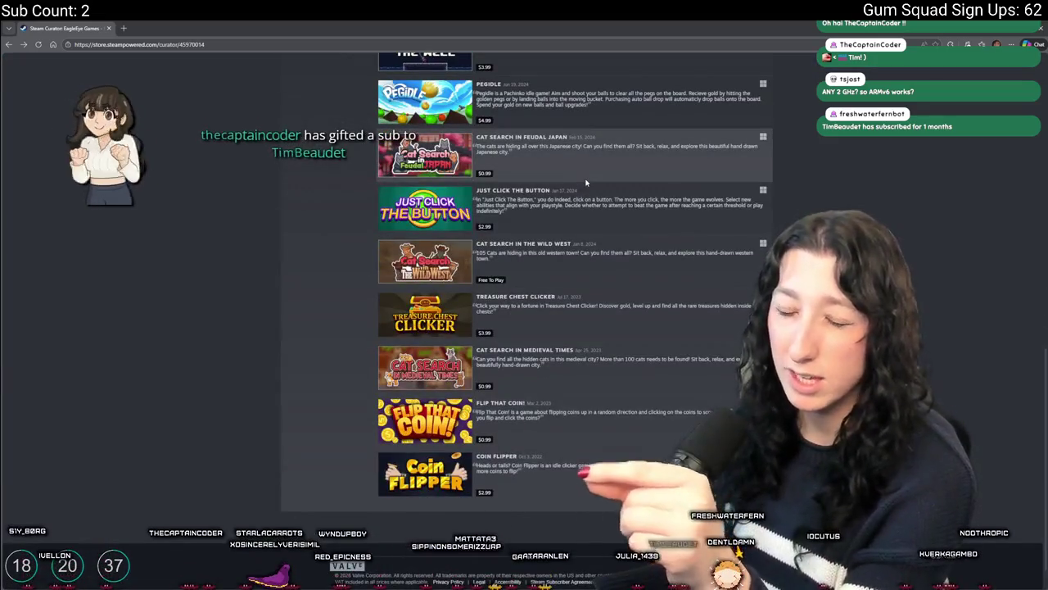
scroll(672, 256, "up", 1)
scroll(673, 255, "up", 10)
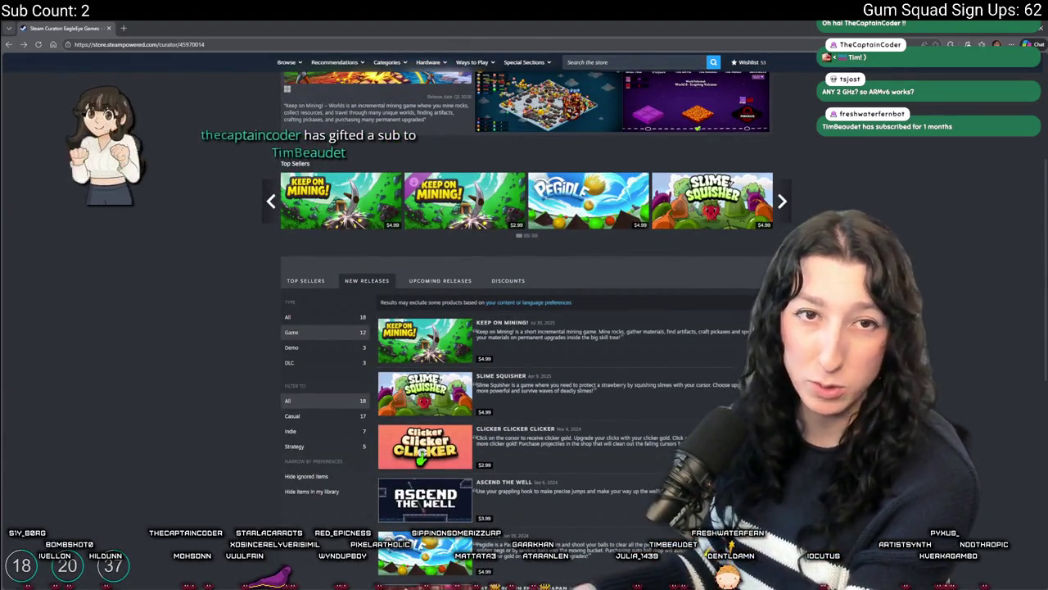
scroll(530, 287, "down", 1)
scroll(530, 287, "down", 12)
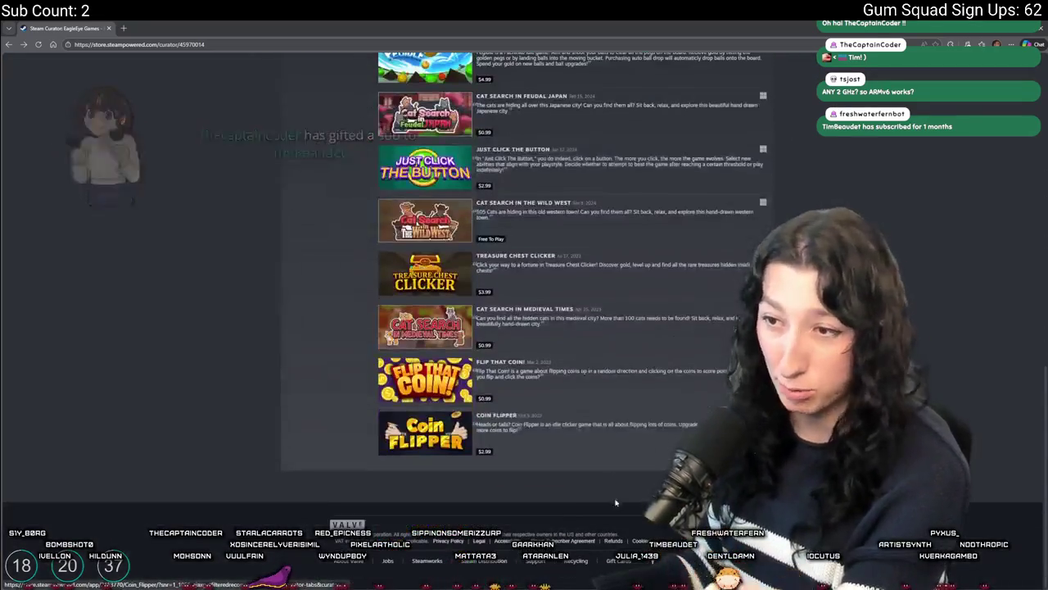
scroll(649, 361, "up", 7)
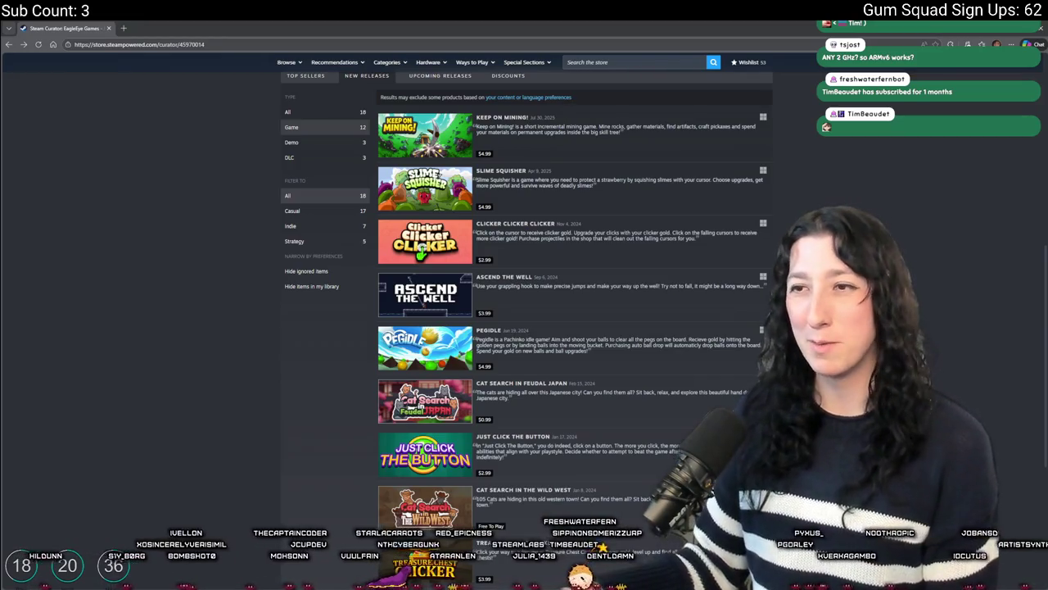
scroll(49, 61, "up", 3)
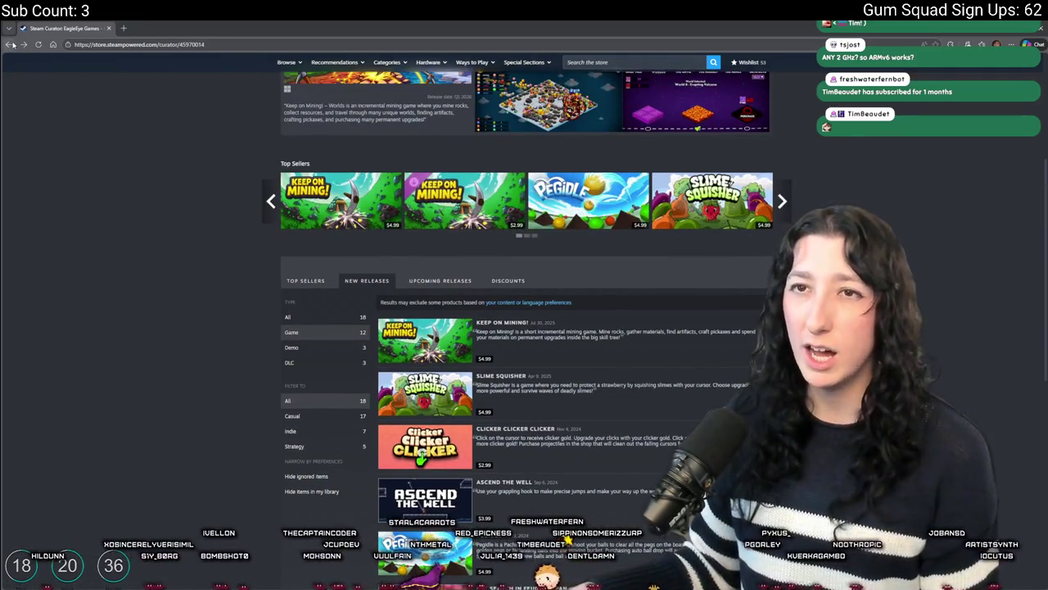
scroll(394, 232, "down", 1)
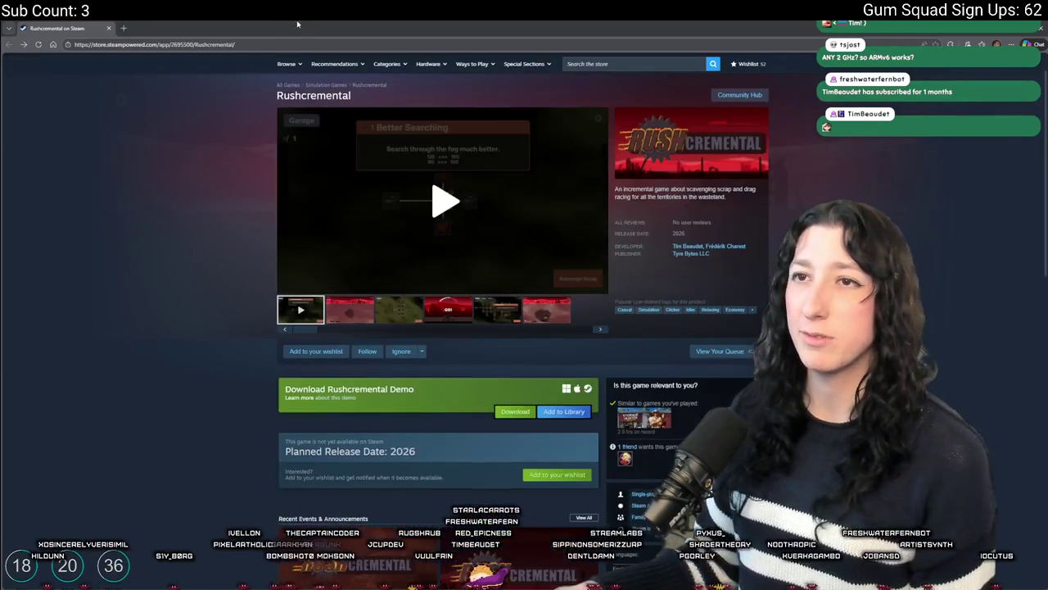
left_click(402, 320)
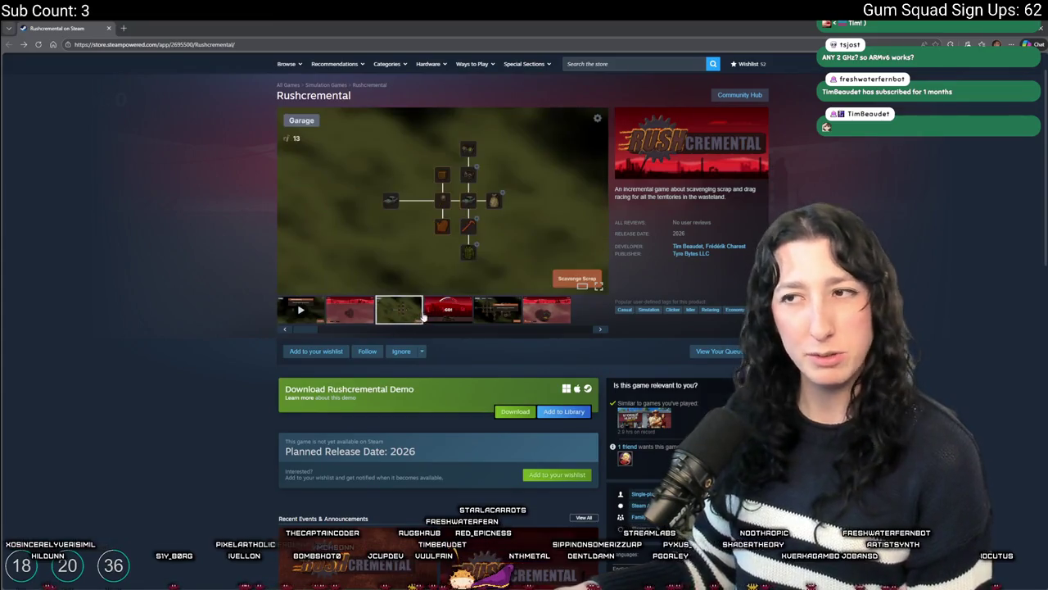
View the next Rushcremental media item, then open the Eggcelerate! to the Tropics store page.
left_click(443, 315)
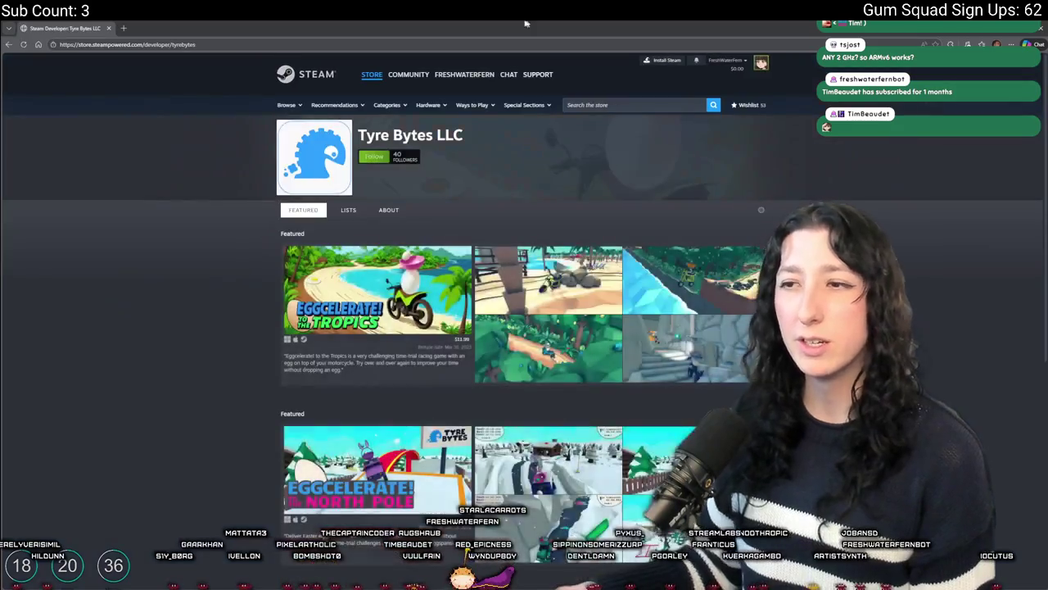
scroll(693, 252, "down", 2)
mouse_move(724, 186)
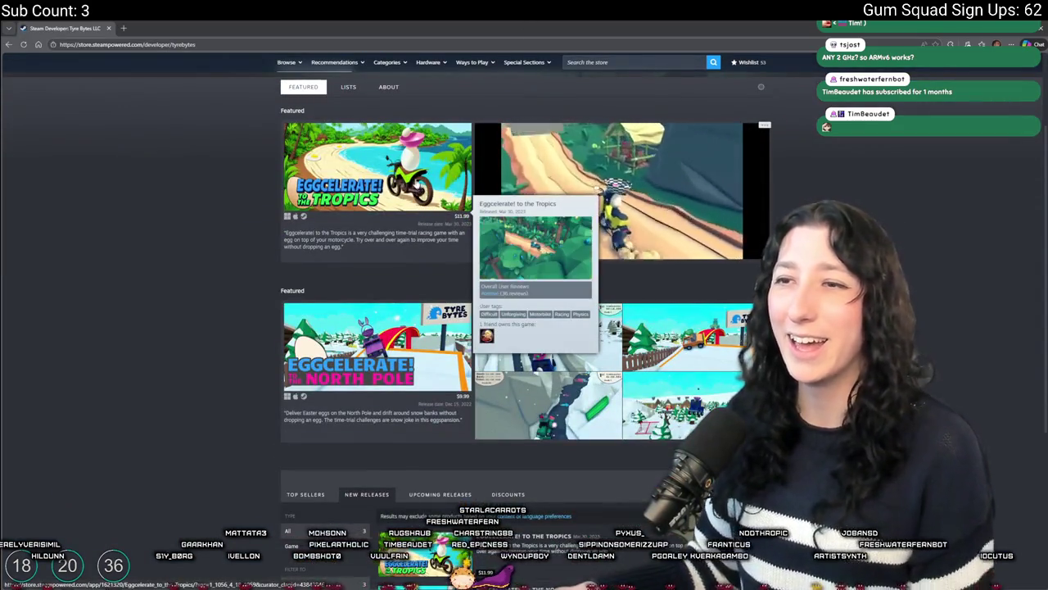
left_click(401, 181)
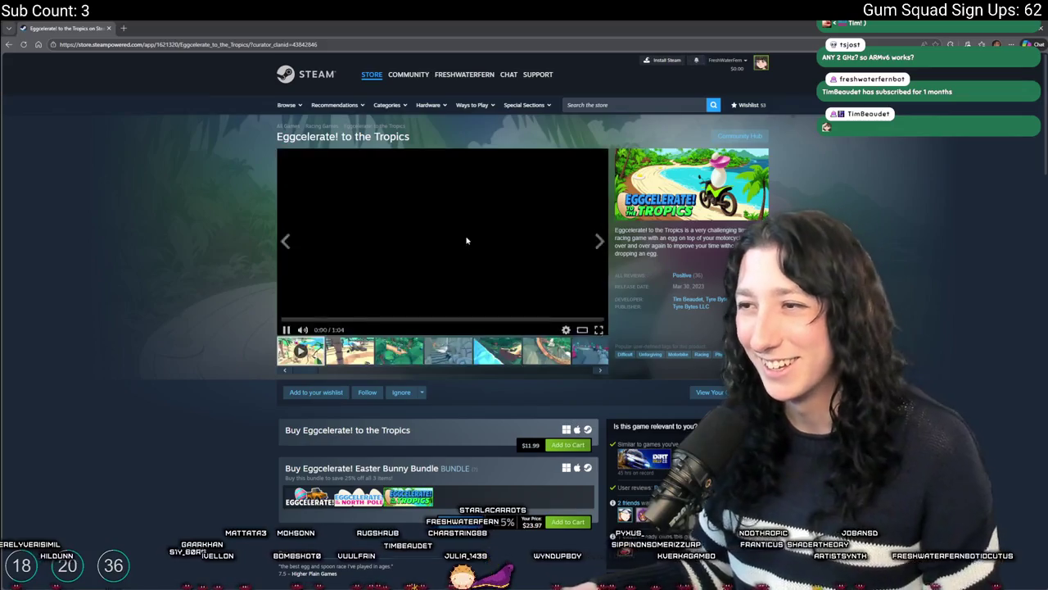
Expand the full About This Game description for Eggcelerate! to the Tropics.
scroll(437, 273, "down", 1)
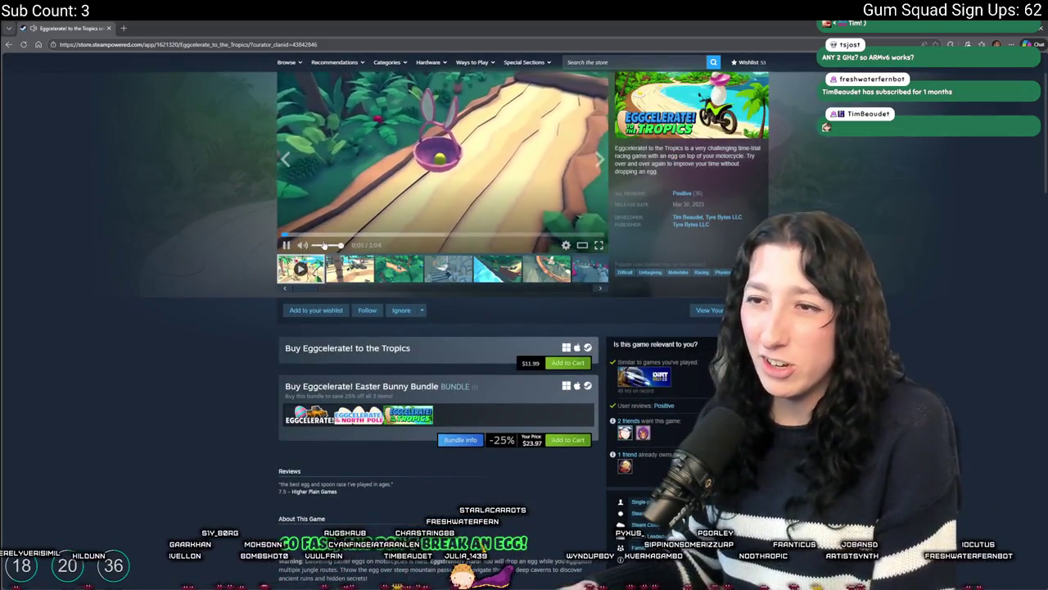
scroll(592, 222, "up", 1)
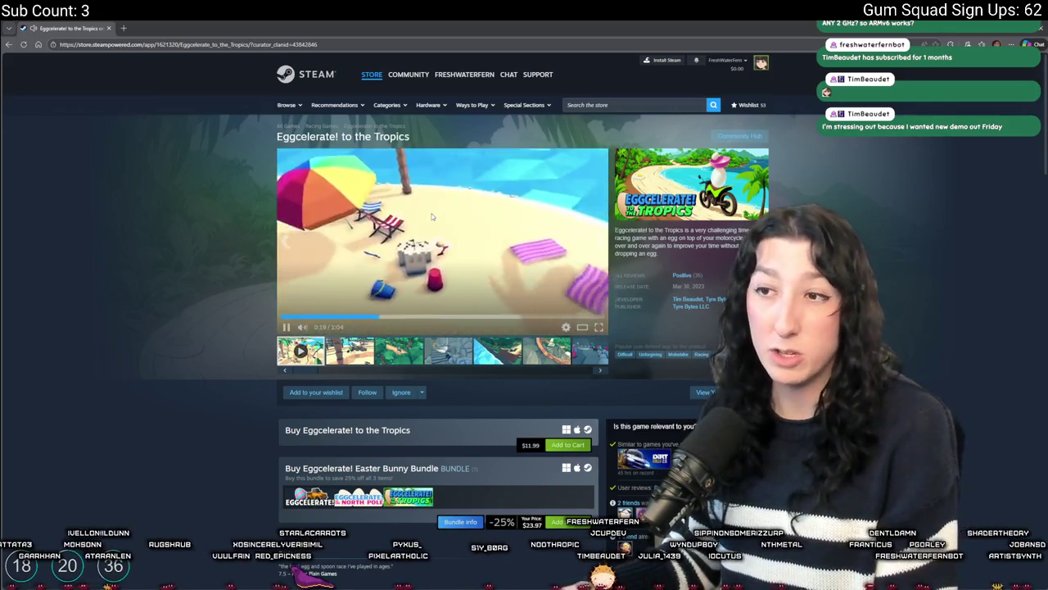
scroll(432, 217, "down", 6)
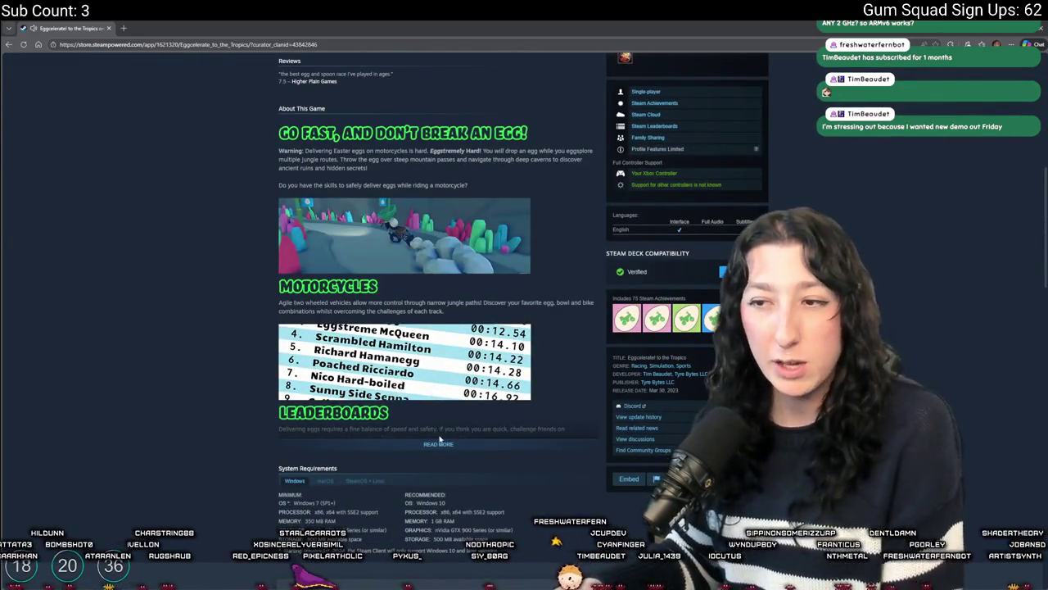
left_click(439, 443)
scroll(439, 443, "down", 4)
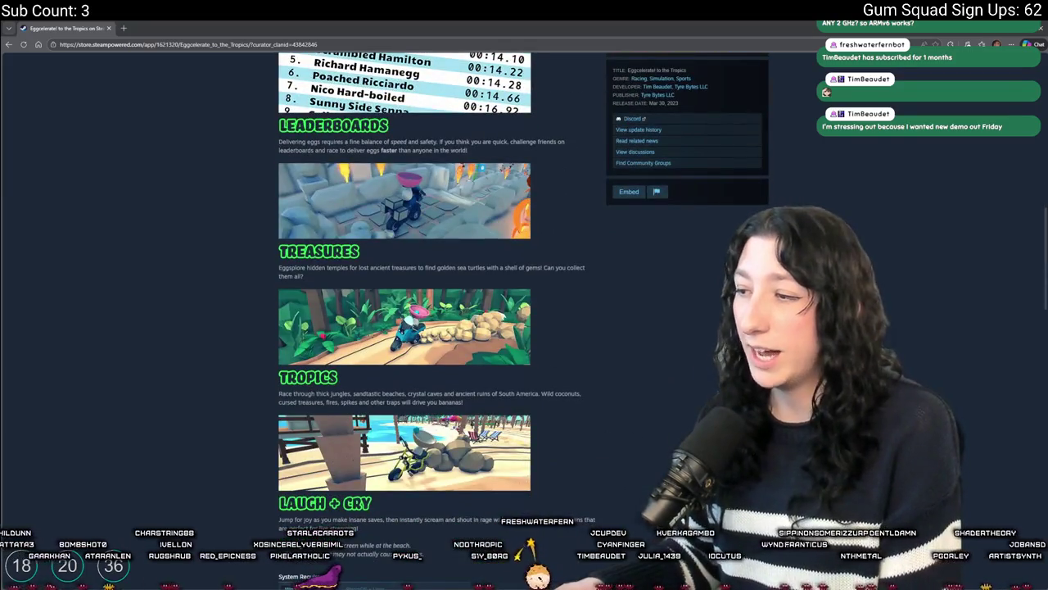
key("super+n")
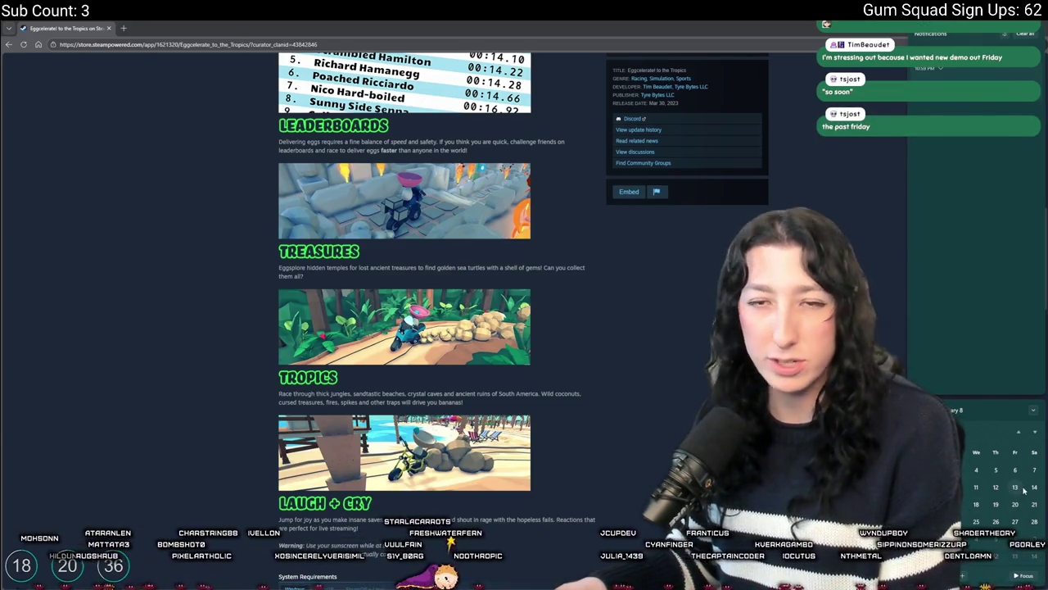
left_click(694, 350)
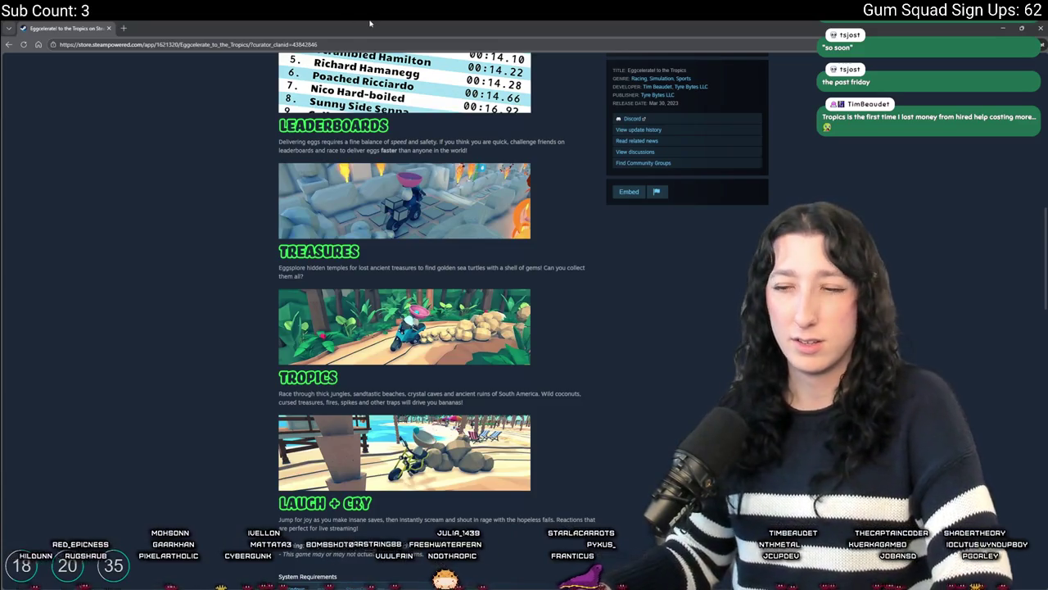
Play the trailer full screen, show the third screenshot, then open the Tyre Bytes LLC page.
scroll(477, 348, "up", 15)
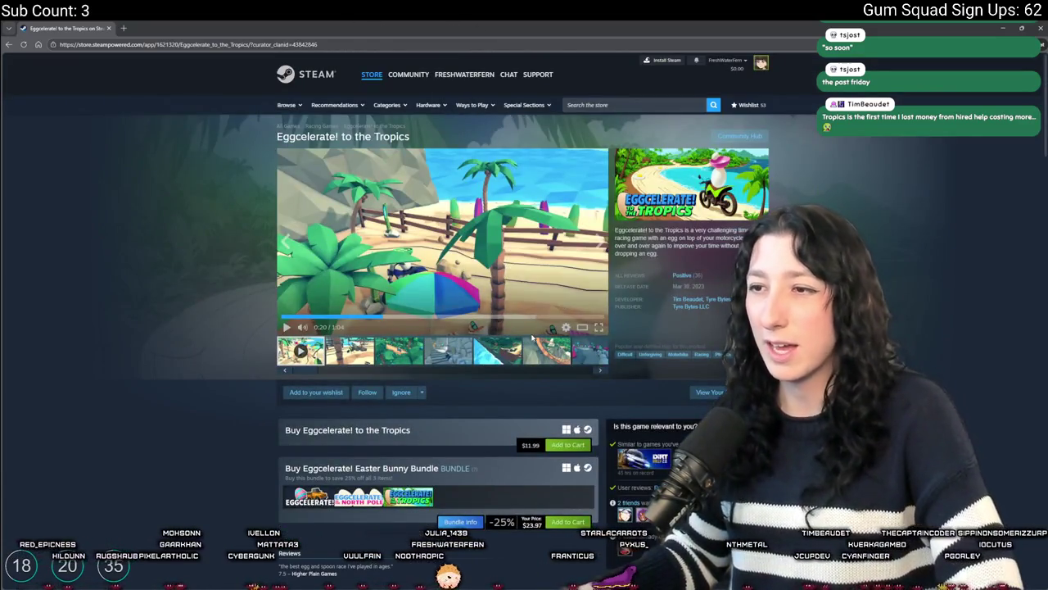
double_click(483, 267)
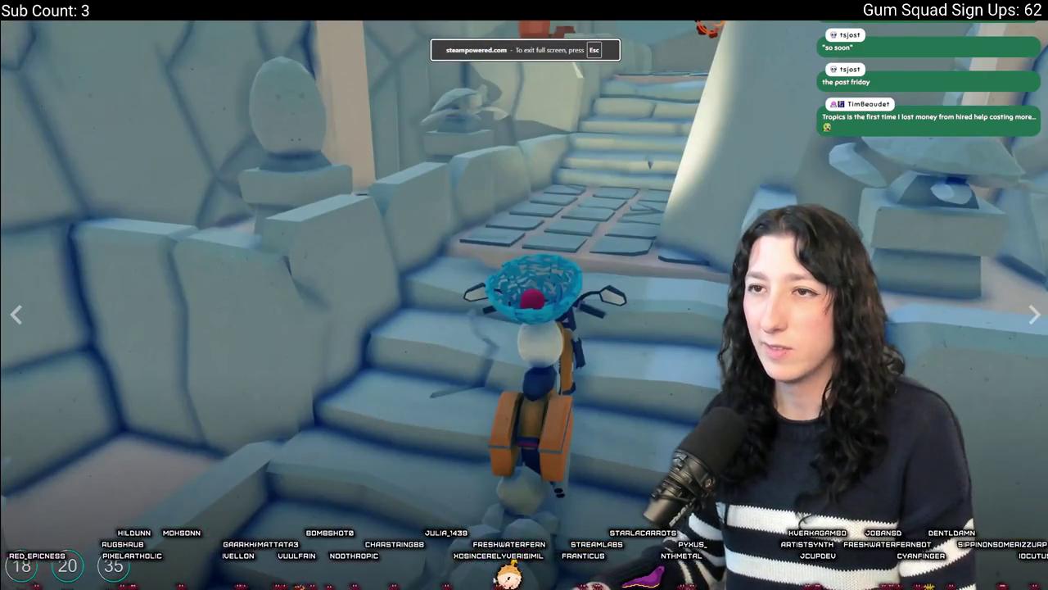
key("Escape")
left_click(393, 351)
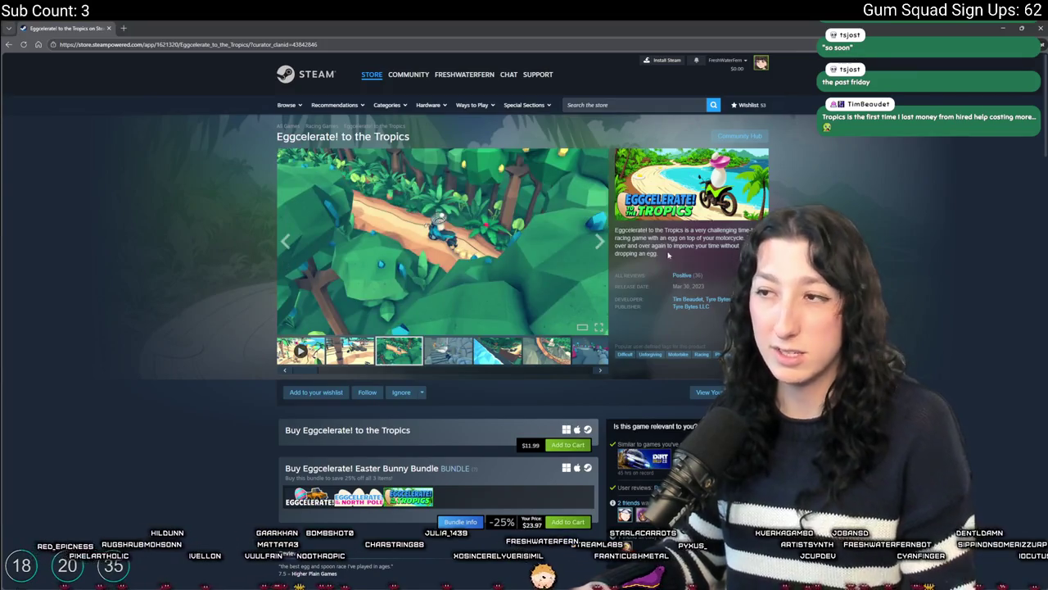
left_click(693, 303)
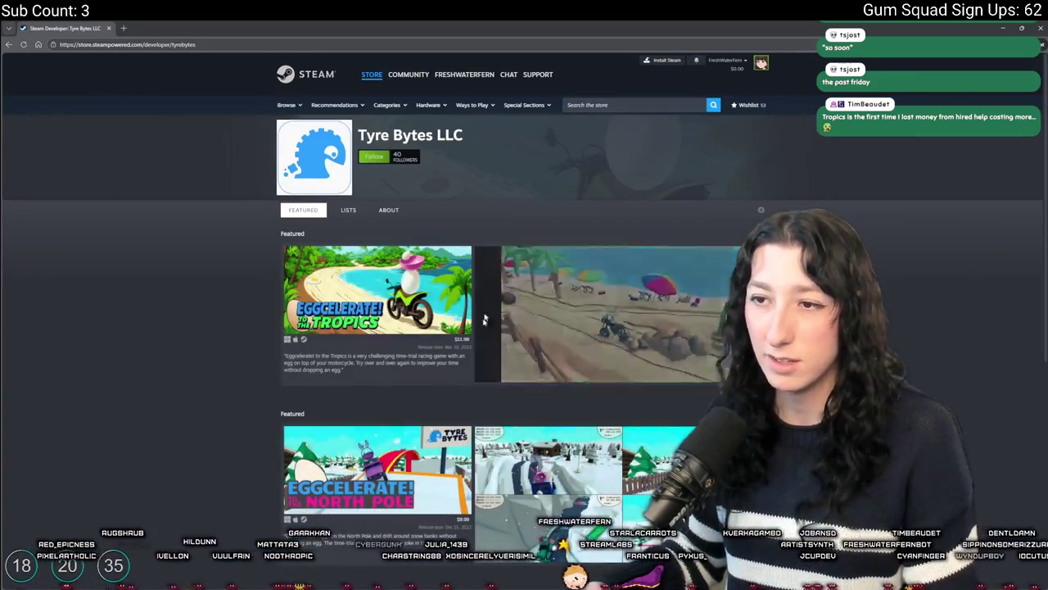
Scroll the Tyre Bytes LLC page and reopen the Eggcelerate! to the Tropics store page.
scroll(497, 271, "down", 5)
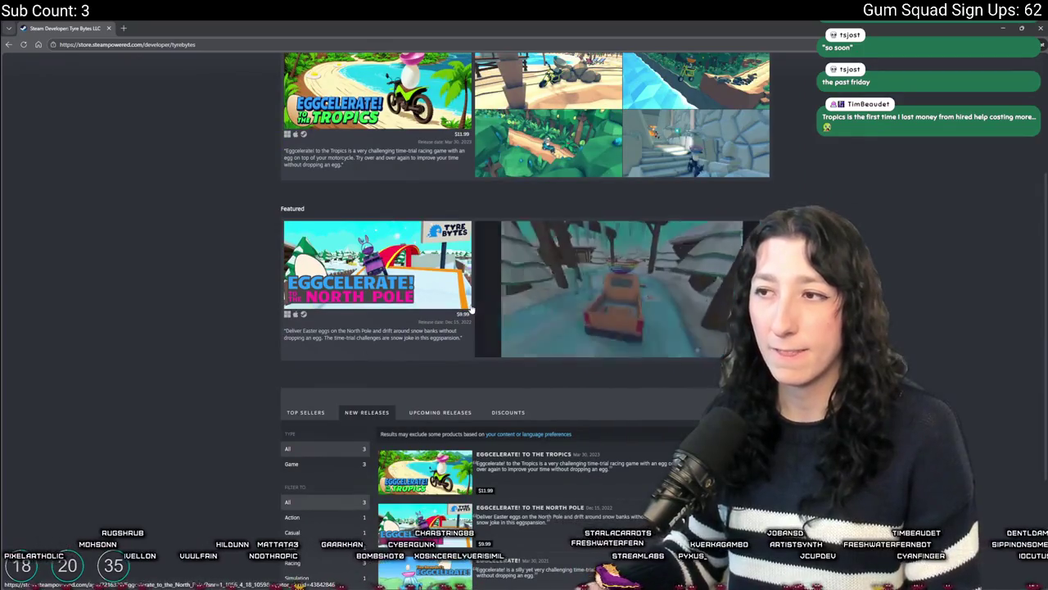
scroll(590, 410, "down", 3)
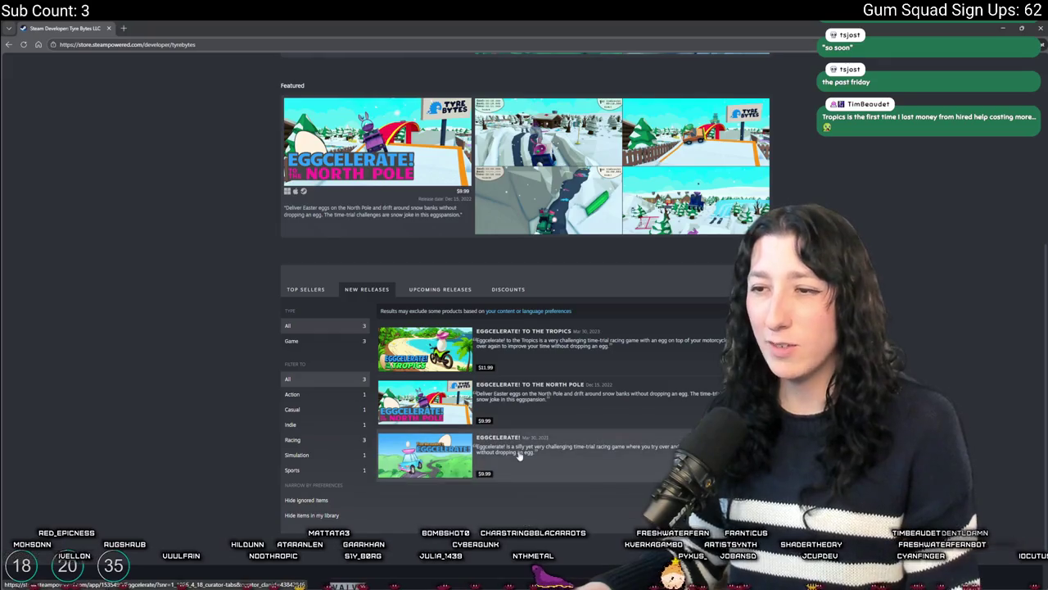
mouse_move(396, 460)
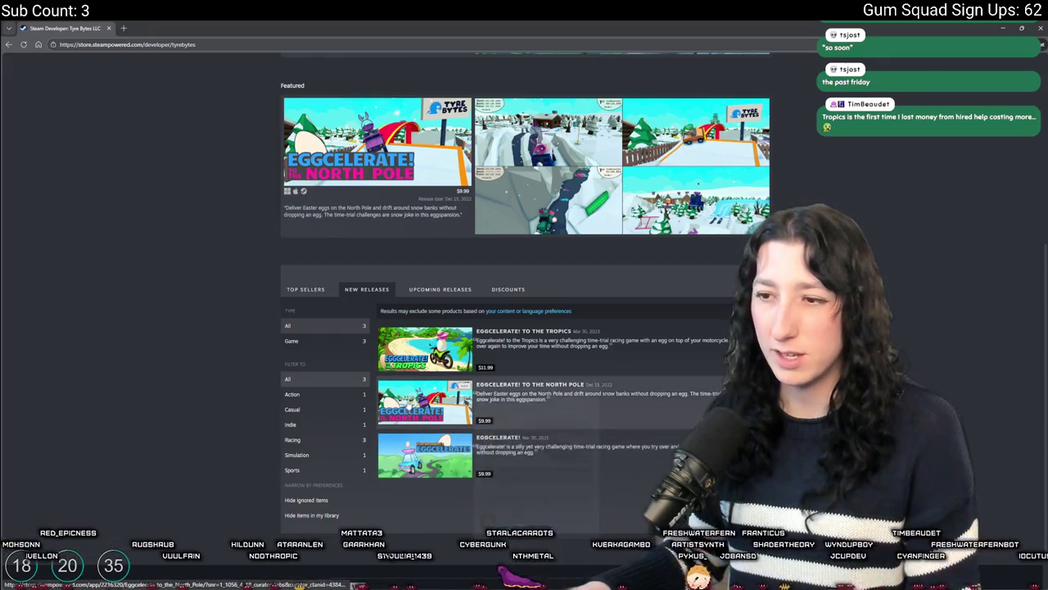
mouse_move(416, 374)
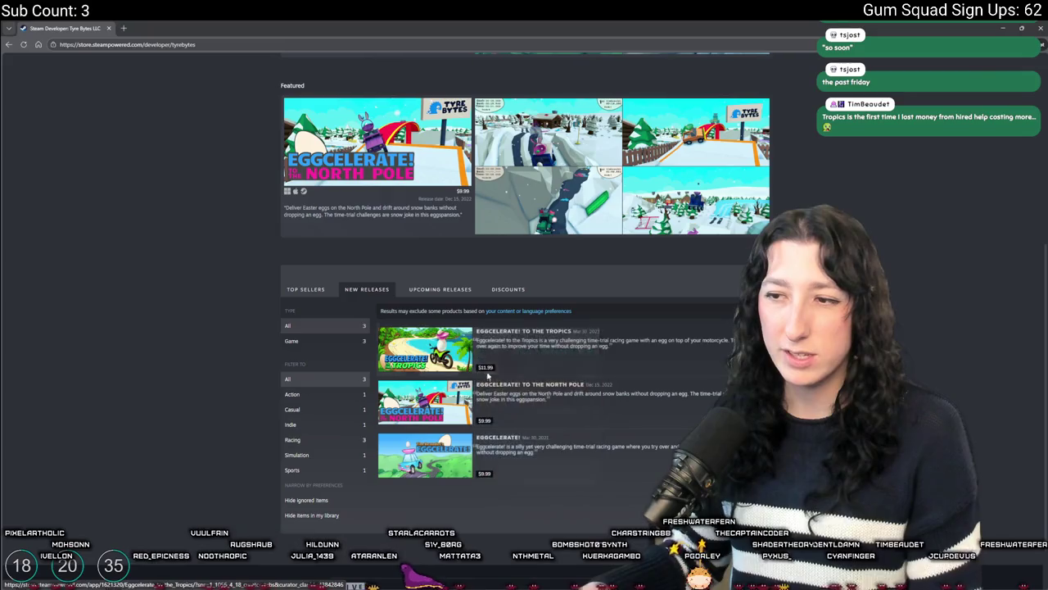
left_click(525, 340)
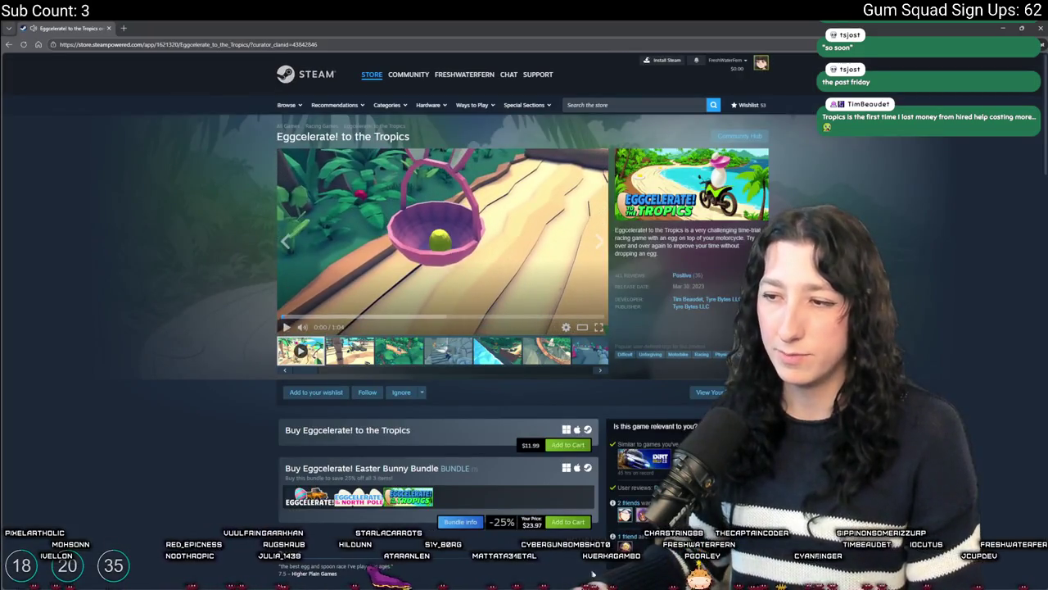
Open the developer's Steam Community profile from the game page.
scroll(579, 506, "down", 1)
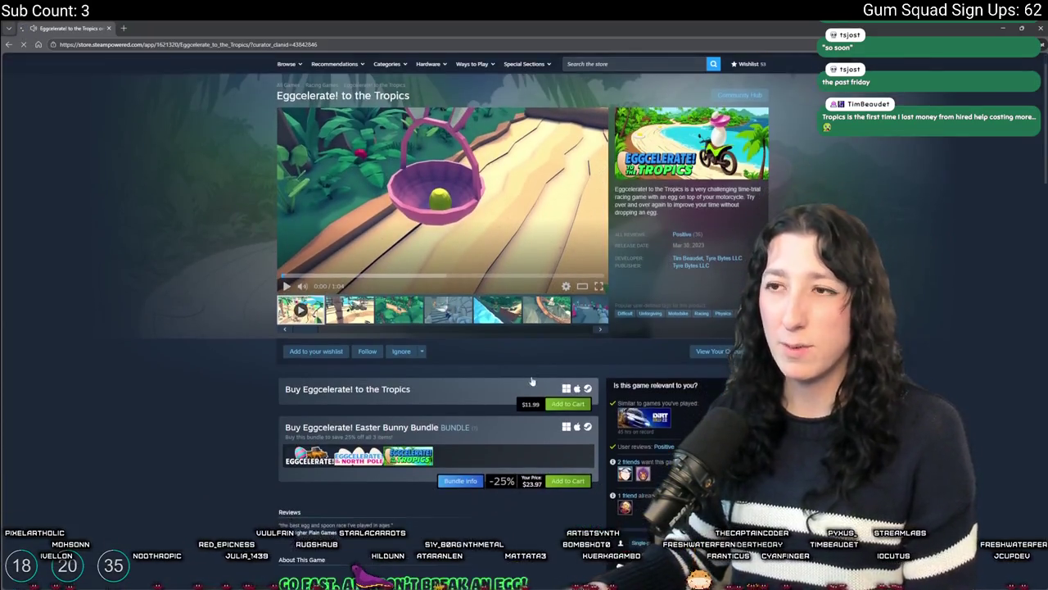
left_click(625, 476)
scroll(250, 236, "down", 15)
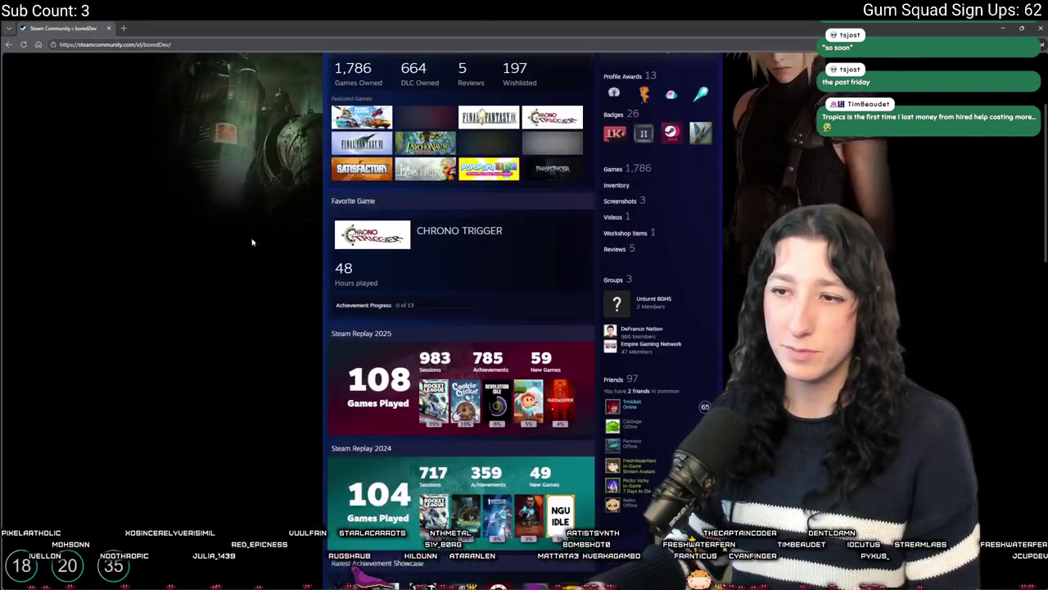
Leave the developer's profile for the Tropics store page, then switch back to GameMaker's rm_playarea room.
scroll(250, 237, "down", 3)
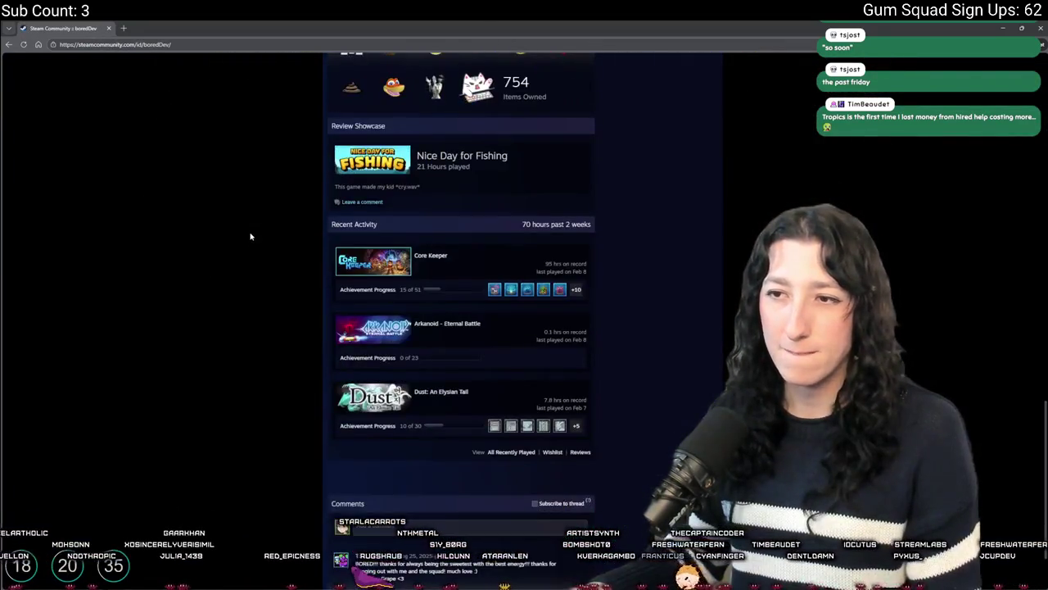
scroll(251, 237, "up", 15)
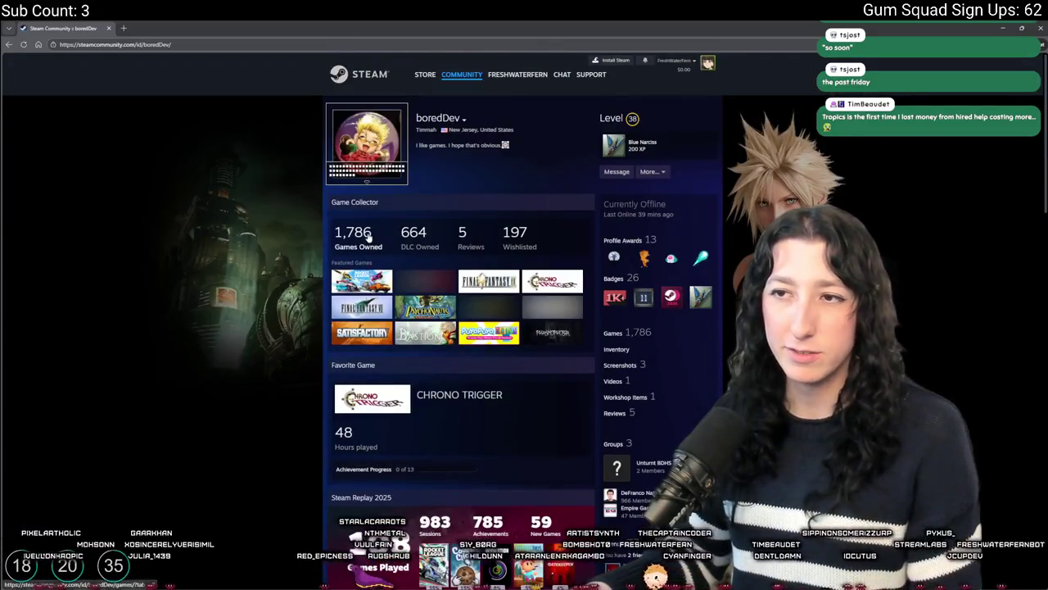
left_click(9, 45)
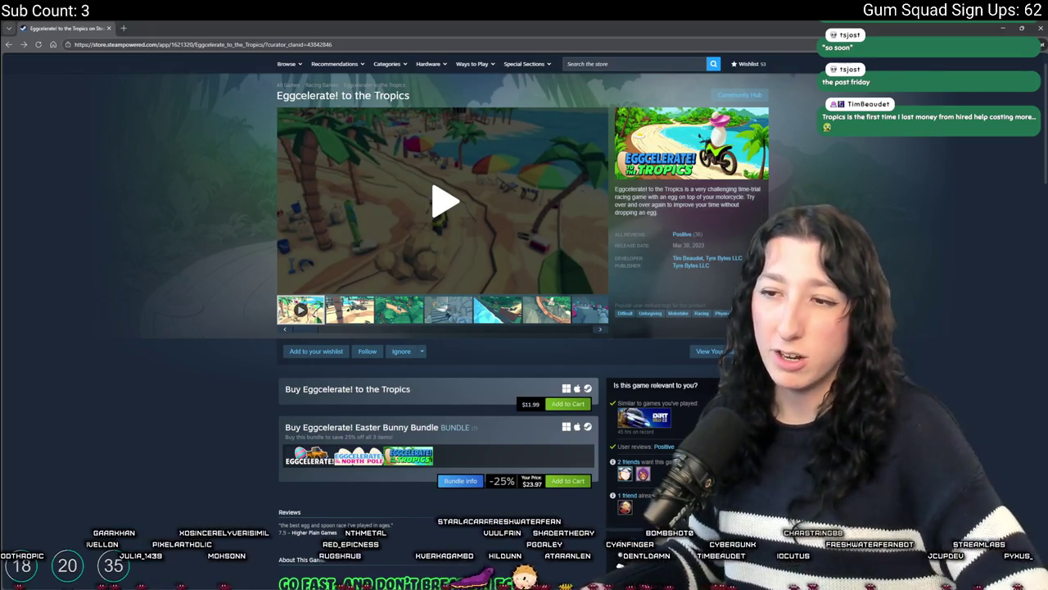
key("alt+Tab")
scroll(371, 93, "up", 3)
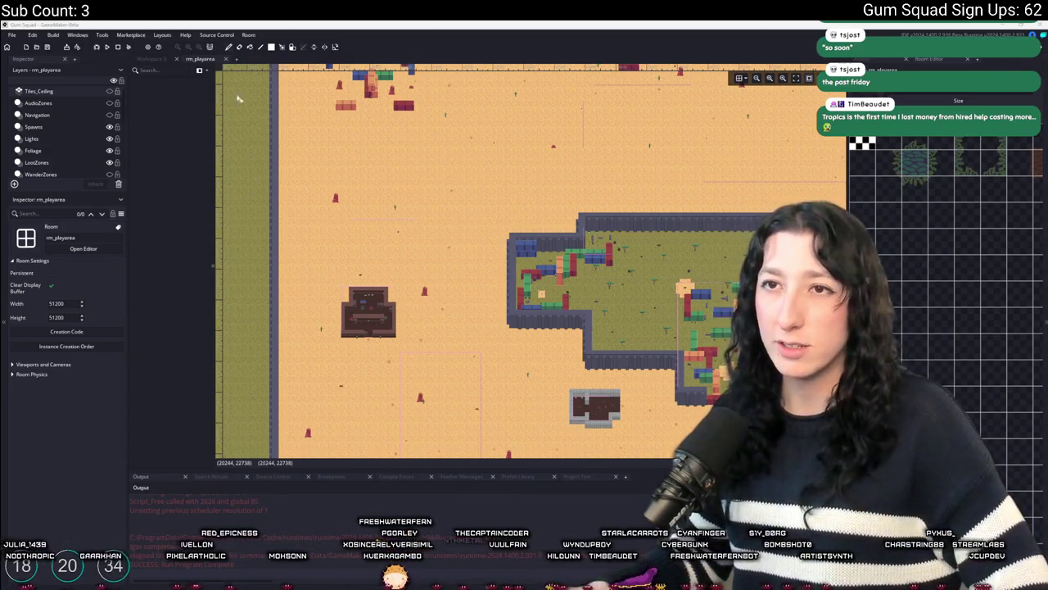
Switch to Workspace 3 and open obj_player using the Ctrl+T asset search.
left_click(151, 59)
scroll(585, 253, "down", 3)
scroll(592, 225, "up", 2)
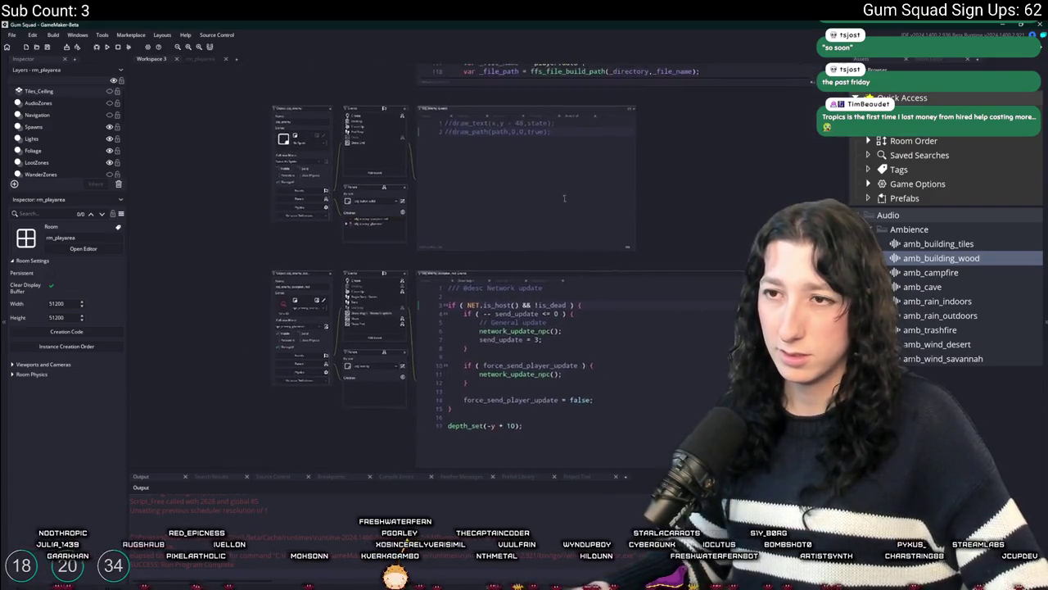
scroll(541, 176, "up", 3)
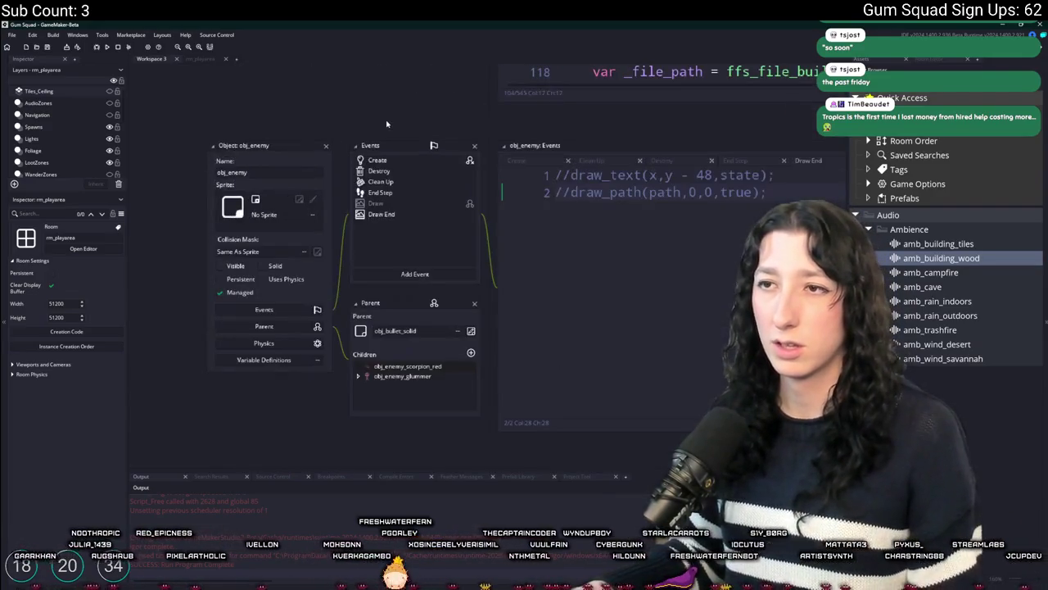
scroll(370, 135, "down", 1)
scroll(371, 136, "down", 1)
key("ctrl+t")
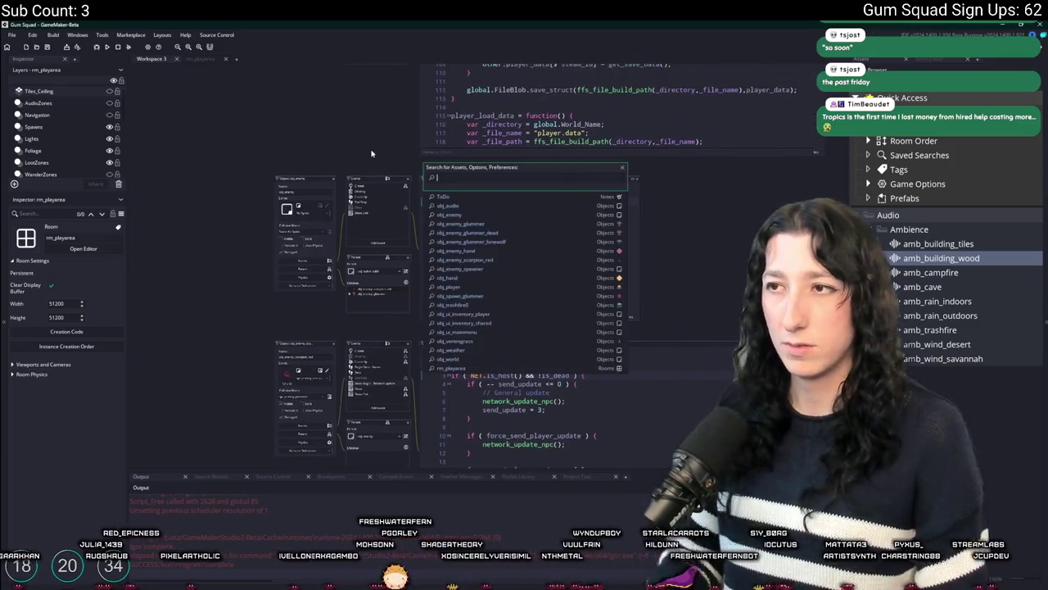
type("obj_player")
key("Return")
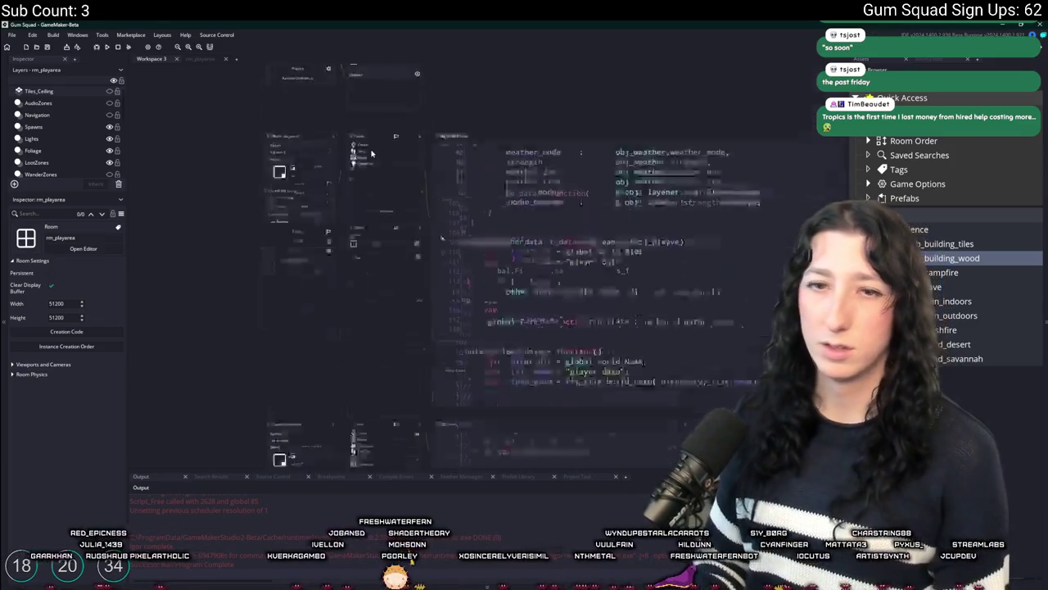
In obj_player's Create event, use move_speed_max = 3.5, comment out the 24 line, and save.
left_click(380, 157)
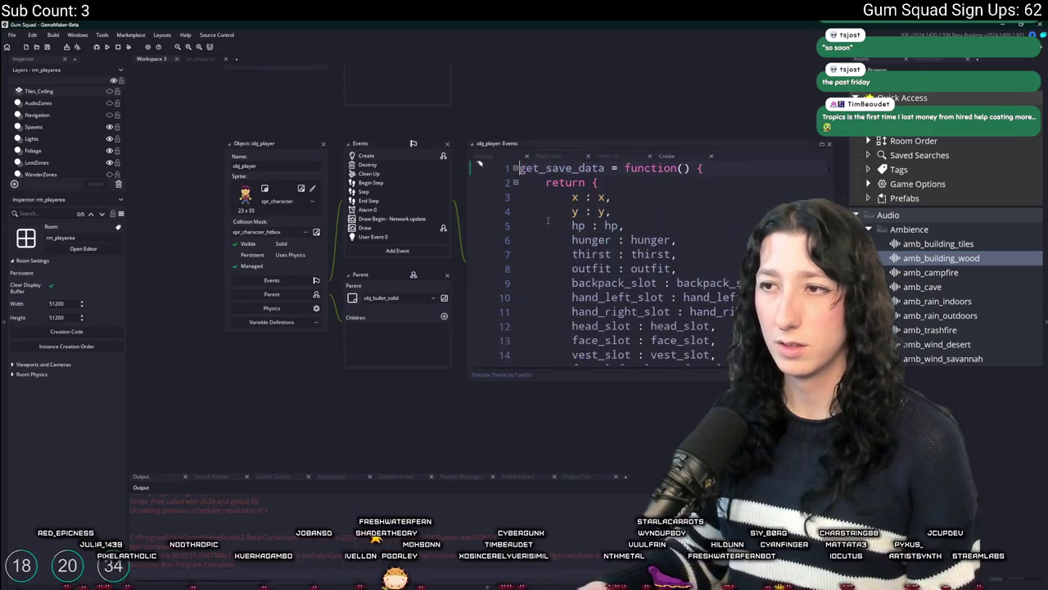
left_click(653, 219)
type("movement")
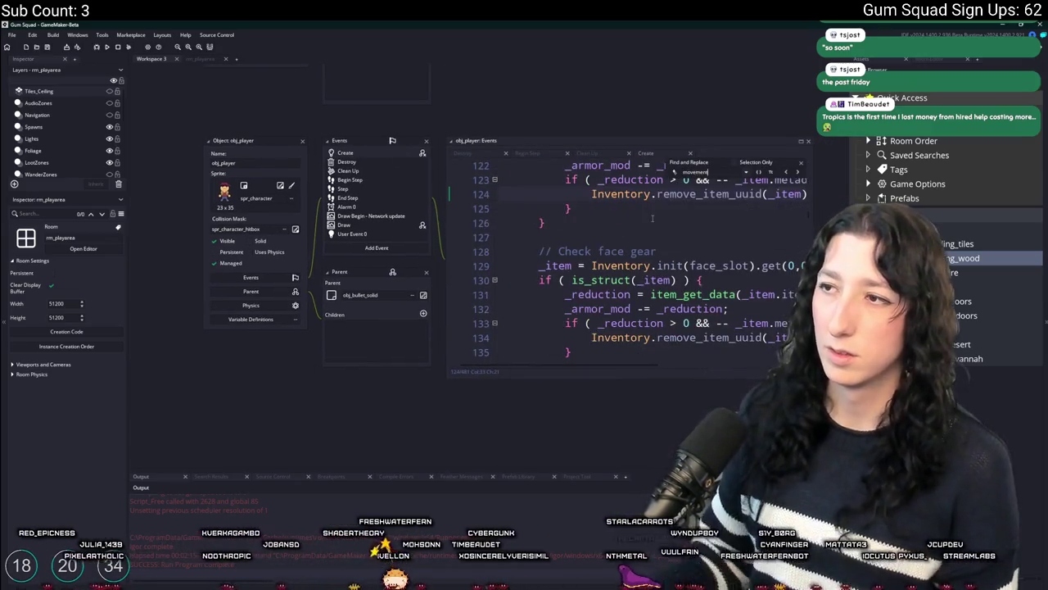
type("3.5")
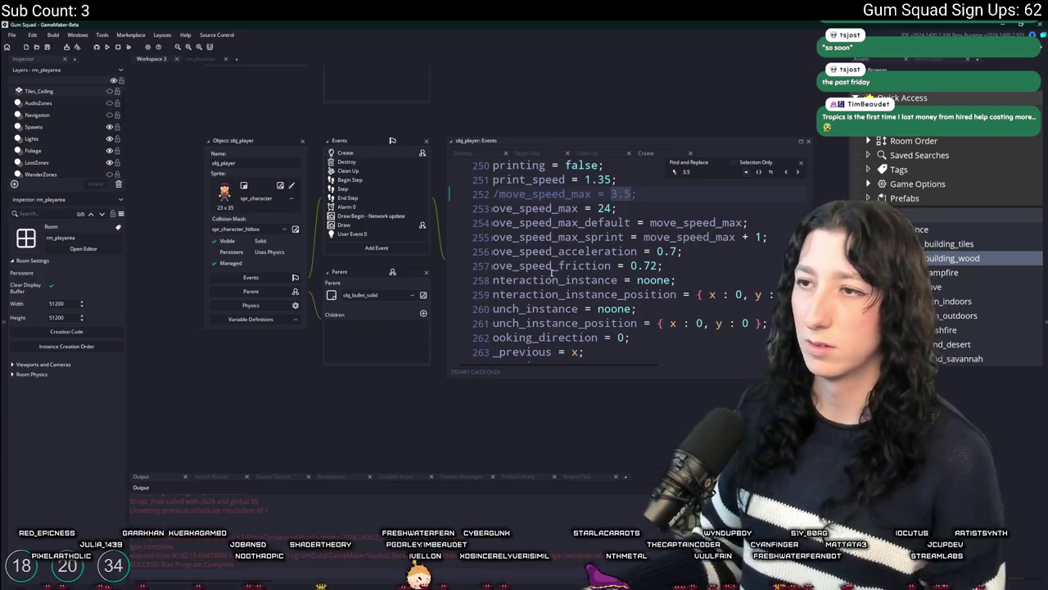
left_click(500, 208)
type("//")
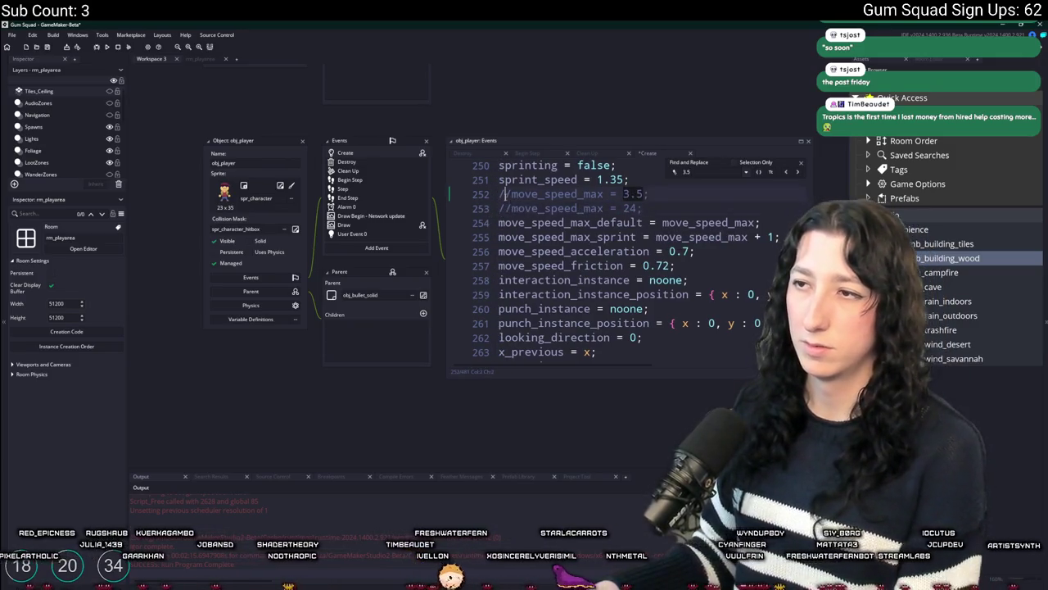
key("ctrl+s")
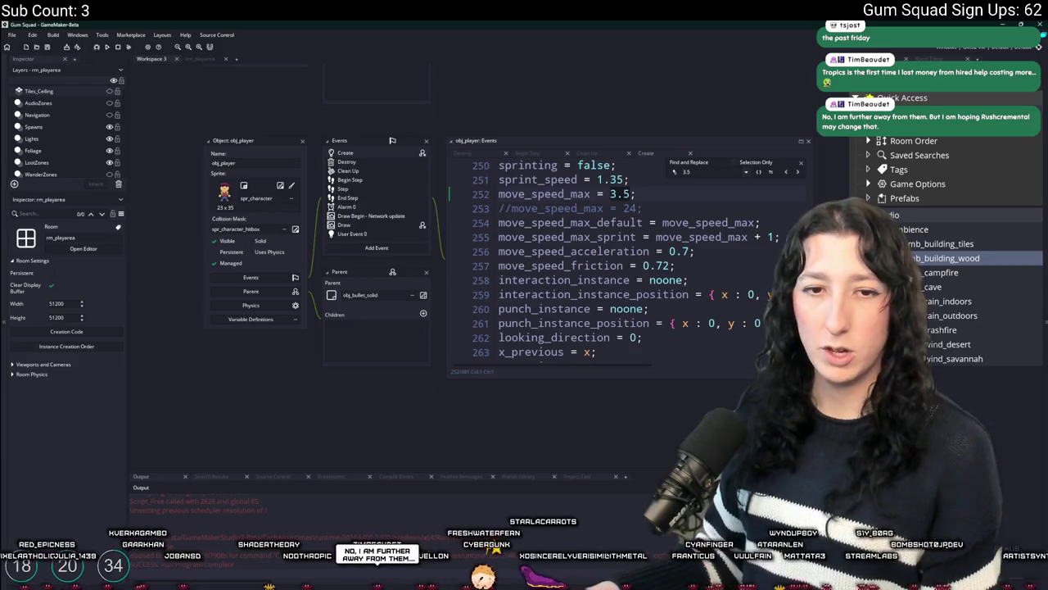